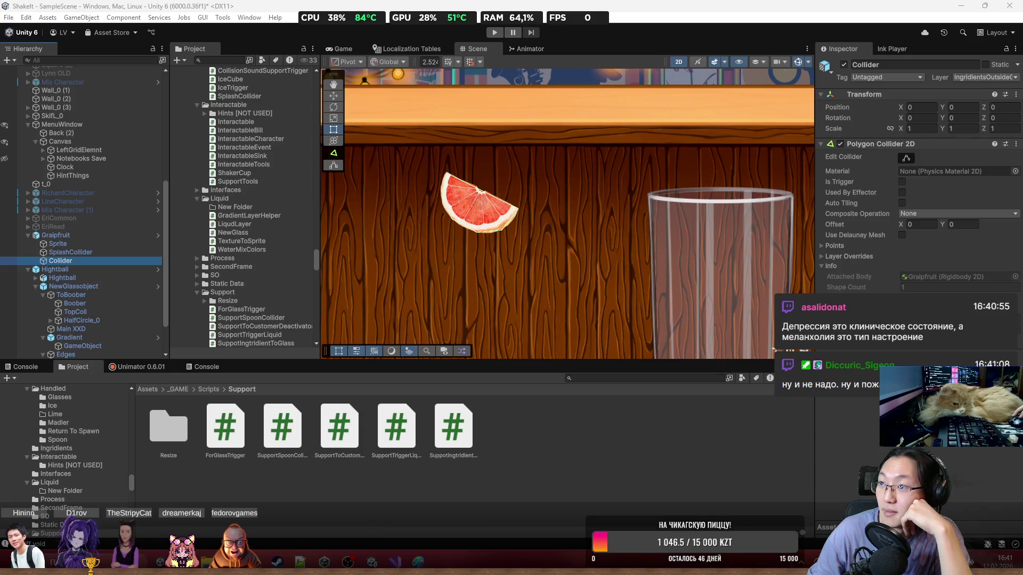
Switch from the Unity editor to the Chrome window showing the Spider-Man meme image.
key(alt+Tab)
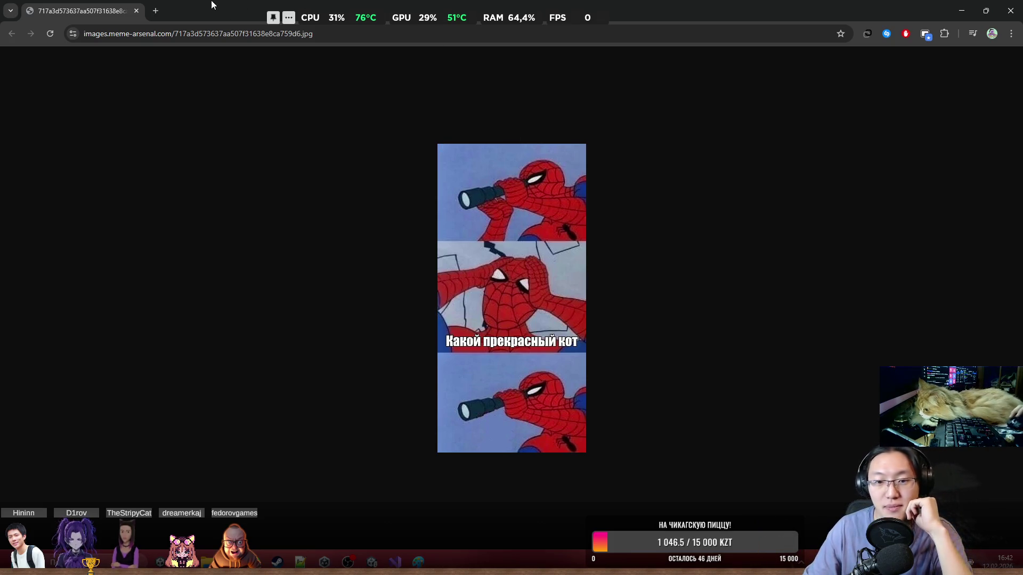
Save the Spider-Man meme image to the desktop as a JPG and close Chrome.
drag(599, 16, 599, 73)
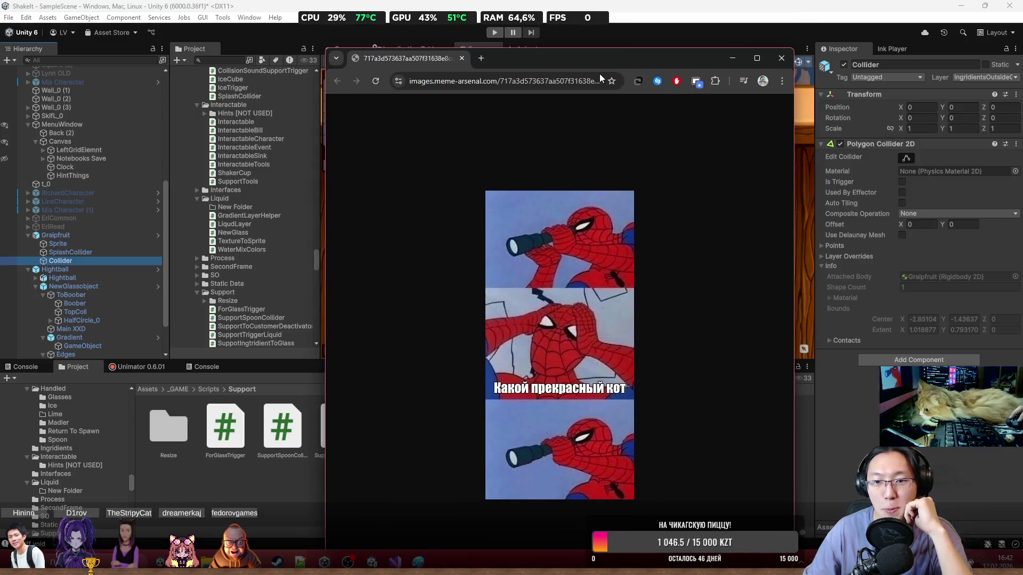
right_click(549, 238)
click(650, 267)
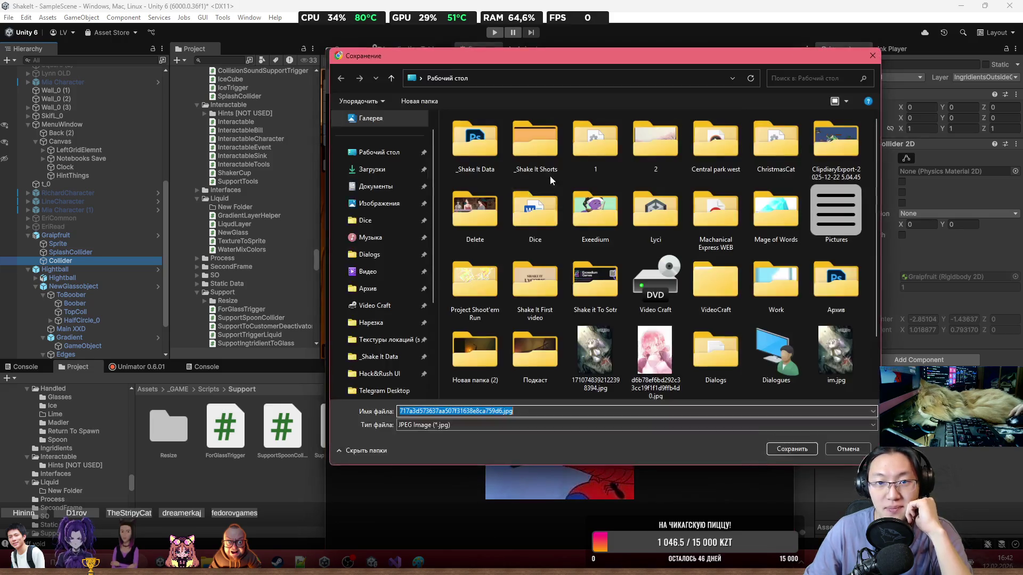
click(798, 451)
click(780, 56)
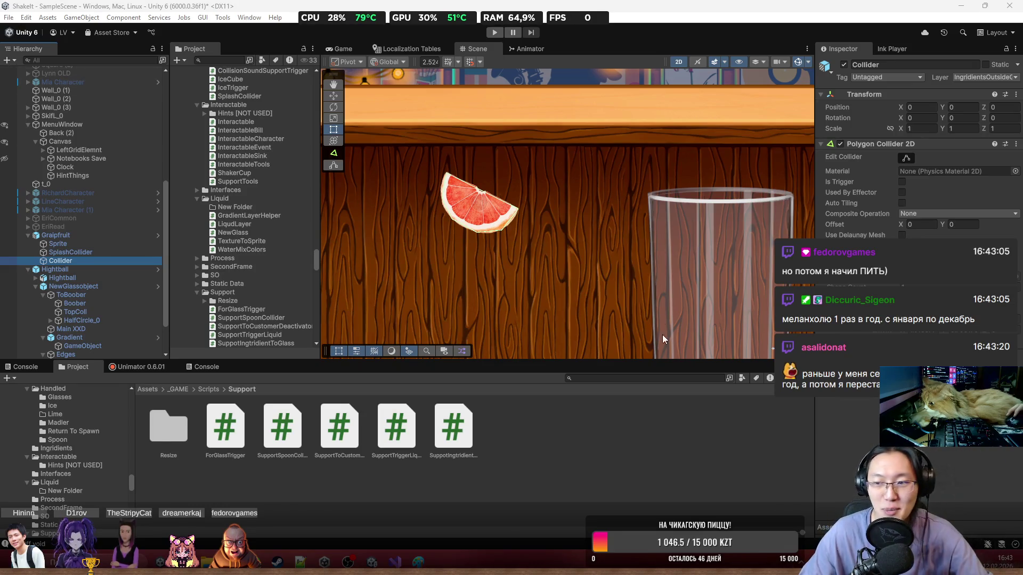
scroll(474, 191, up, 5)
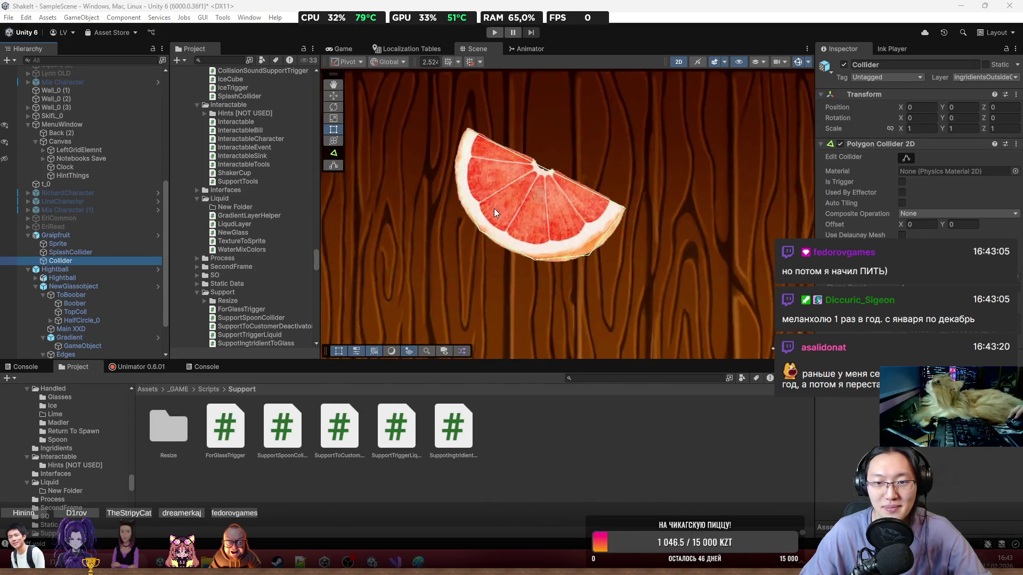
Zoom the Scene view in on the grapefruit, then minimise the Unity editor.
scroll(498, 197, up, 4)
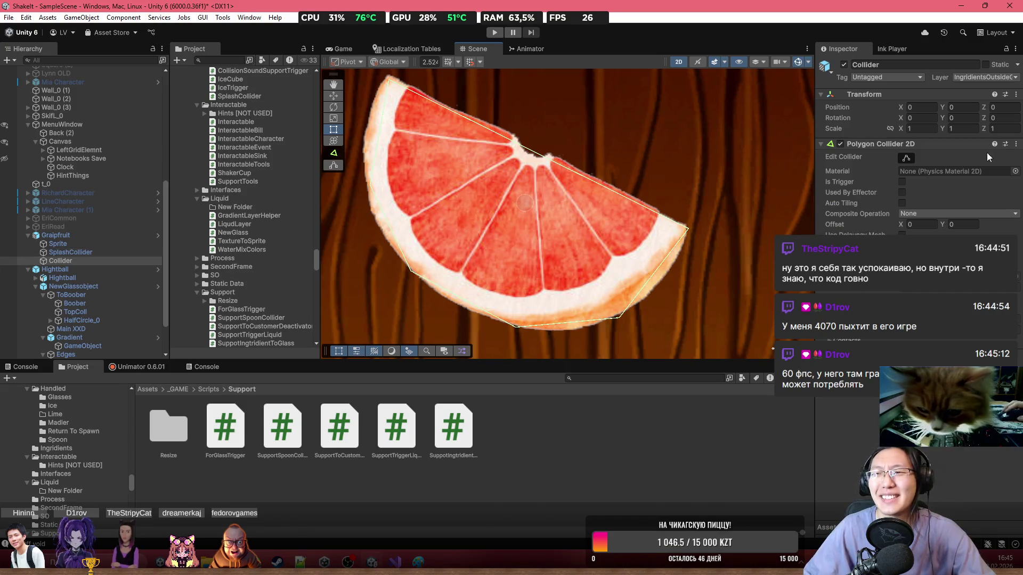
click(962, 5)
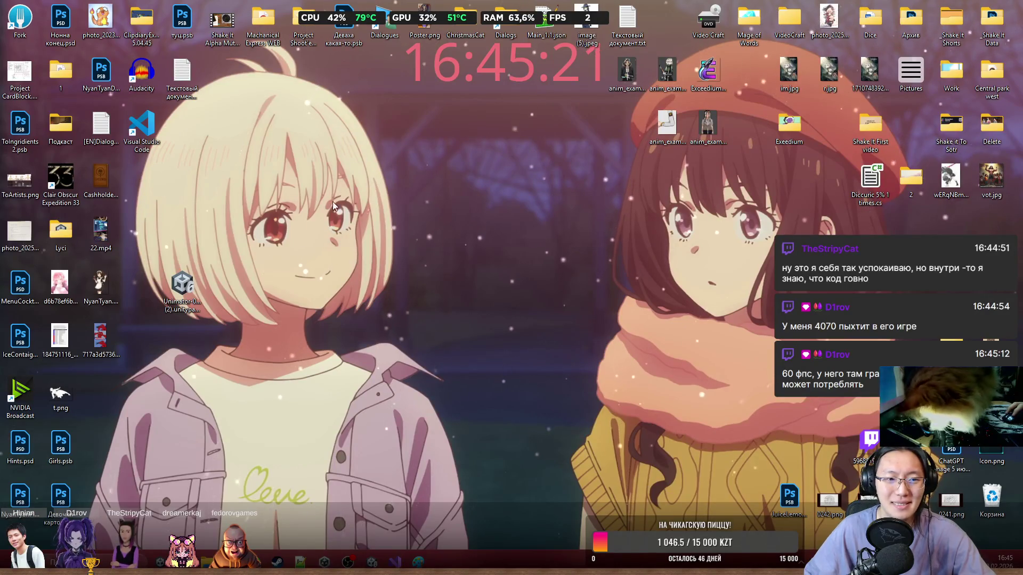
double_click(90, 295)
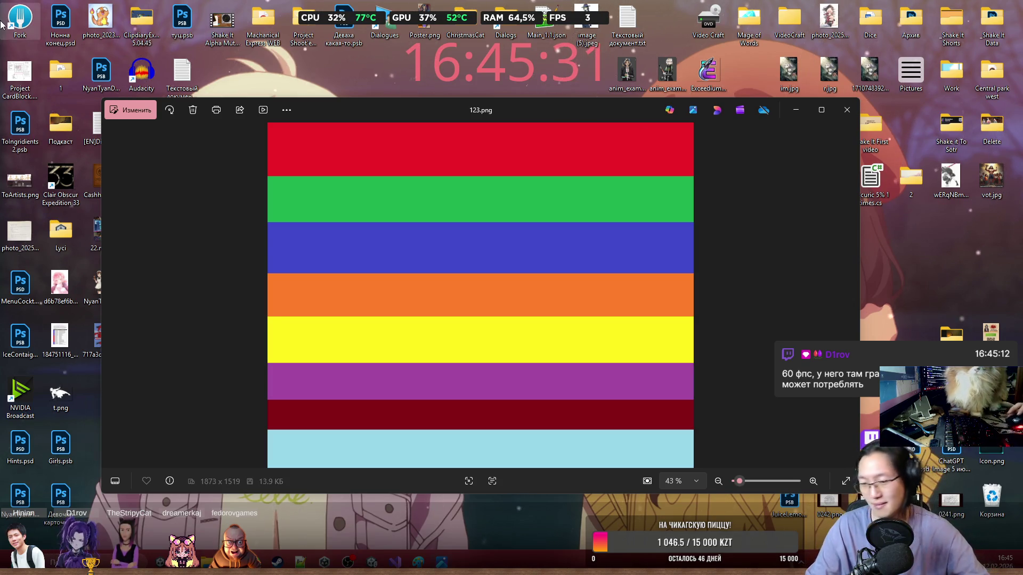
click(847, 110)
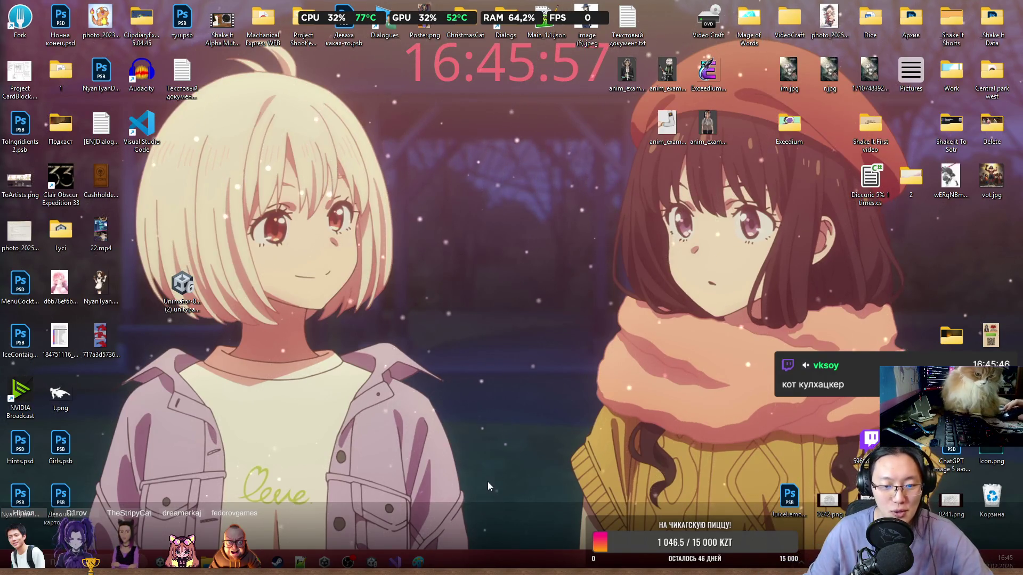
click(394, 562)
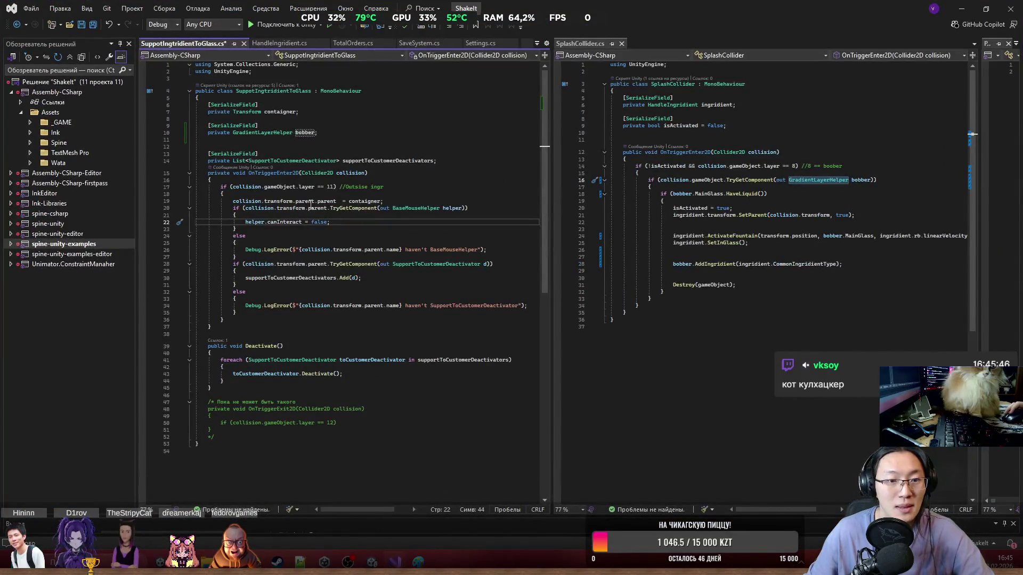
Delete the [SerializeField] GradientLayerHelper bobber field from SupportIngridientToGlass.cs.
ctrl+scroll(310, 204, up, 1)
drag(386, 141, 389, 128)
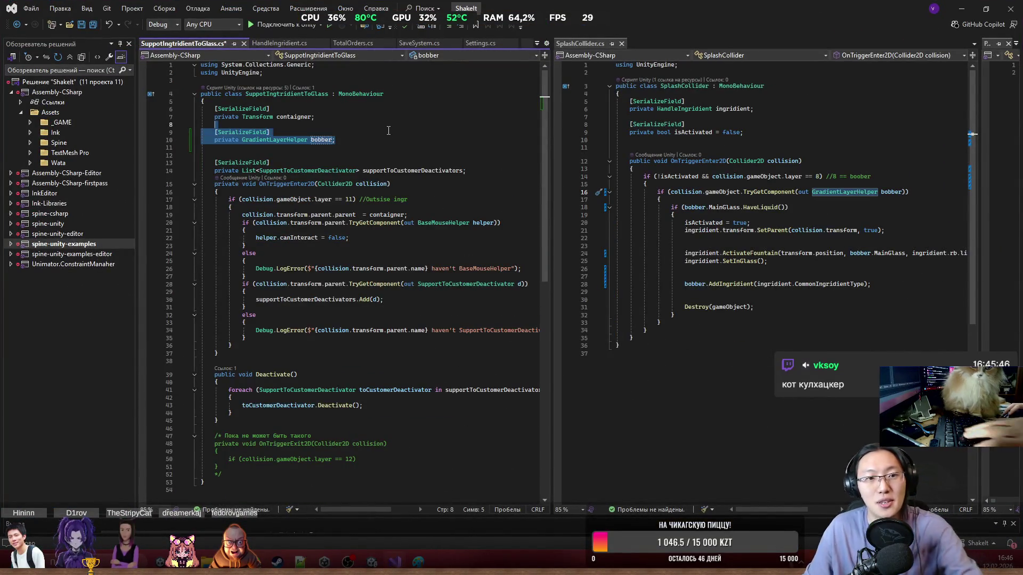
key(Delete)
click(467, 169)
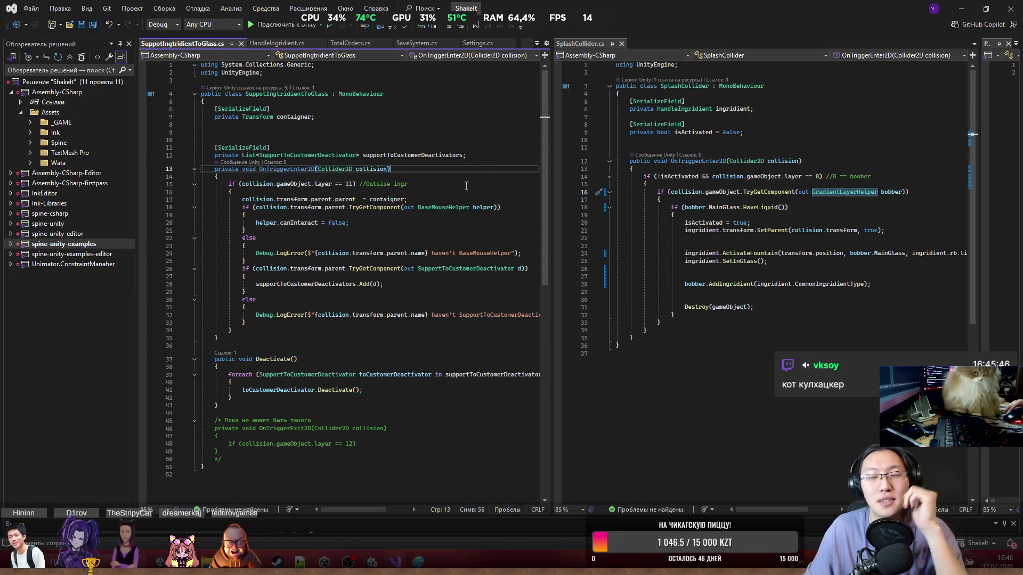
Minimise Visual Studio to the taskbar.
click(397, 561)
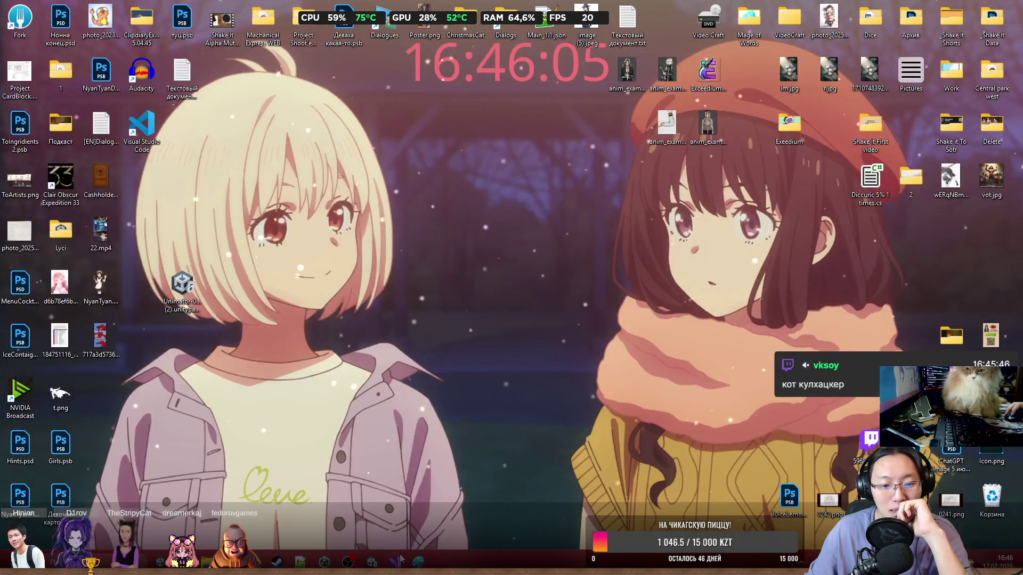
click(397, 560)
click(397, 562)
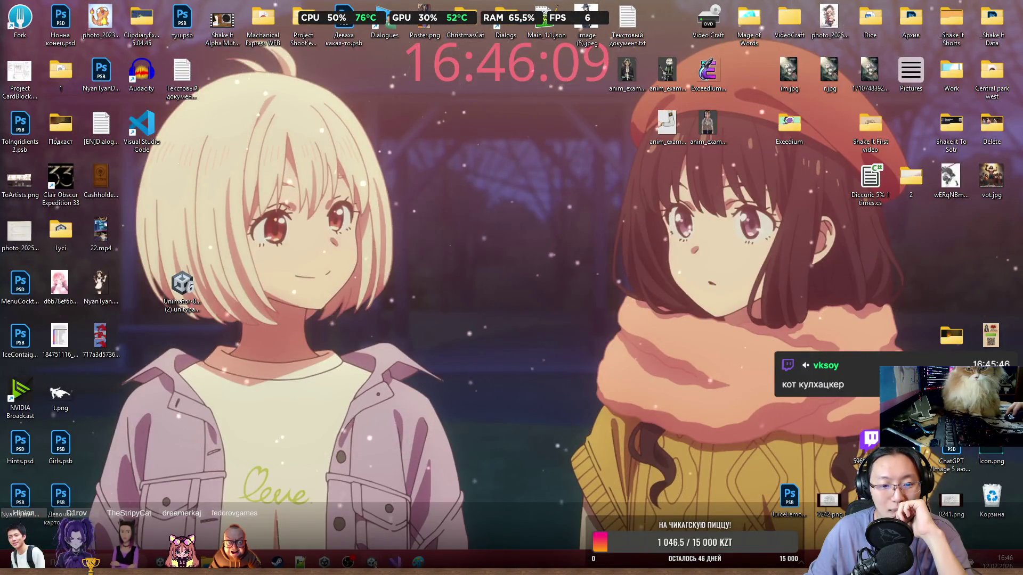
mouse_move(334, 525)
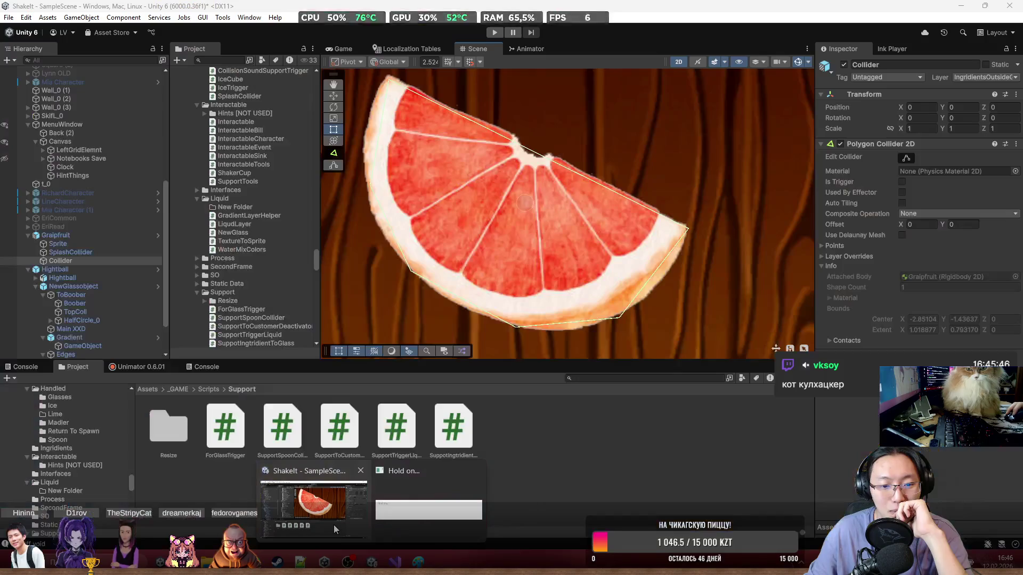
Bring Unity forward, select Graipfruit, centre it in the Scene and switch to the Rect tool.
click(340, 494)
scroll(482, 211, down, 4)
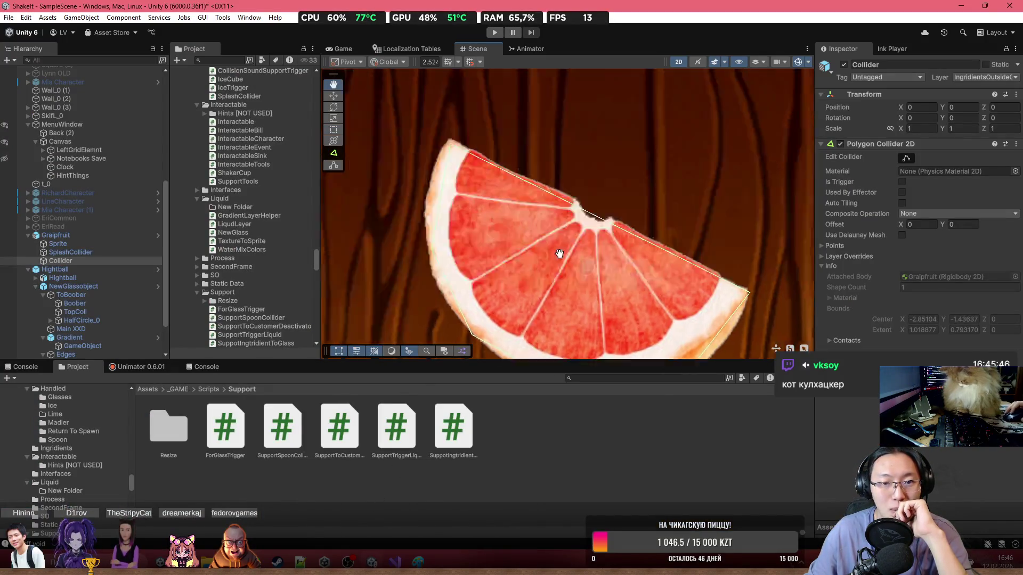
scroll(507, 214, up, 4)
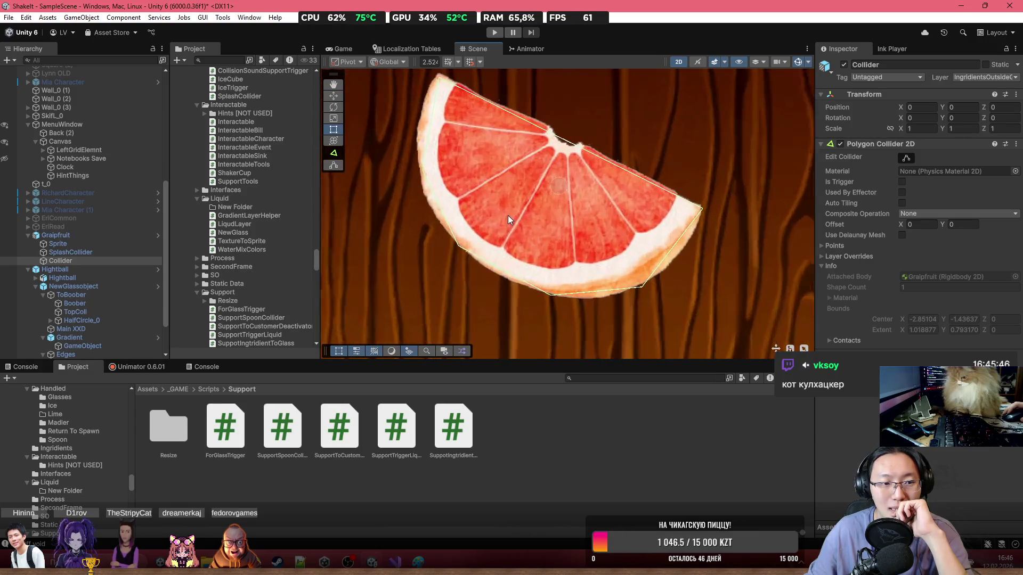
scroll(516, 287, down, 2)
scroll(516, 287, down, 3)
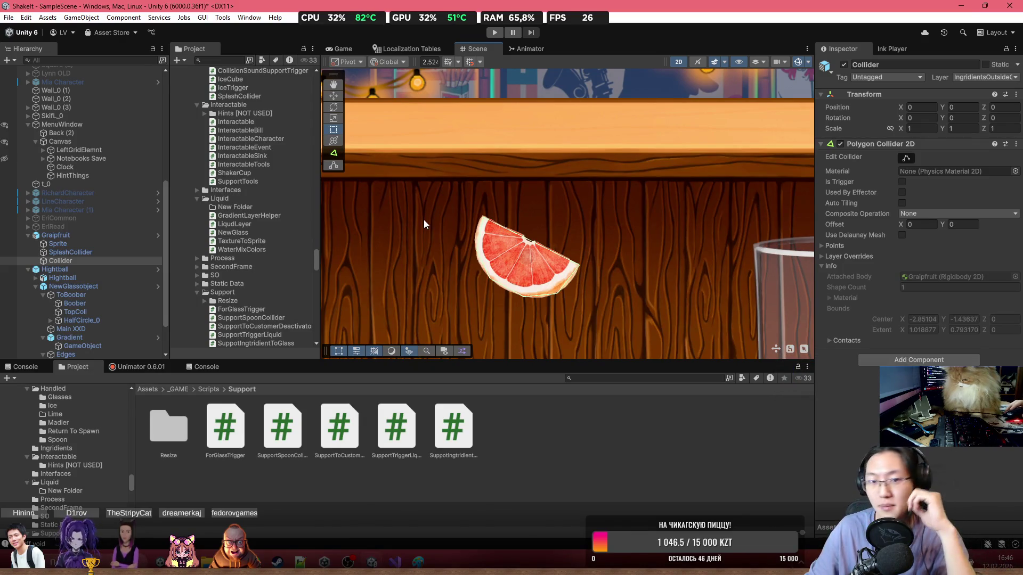
scroll(476, 244, down, 2)
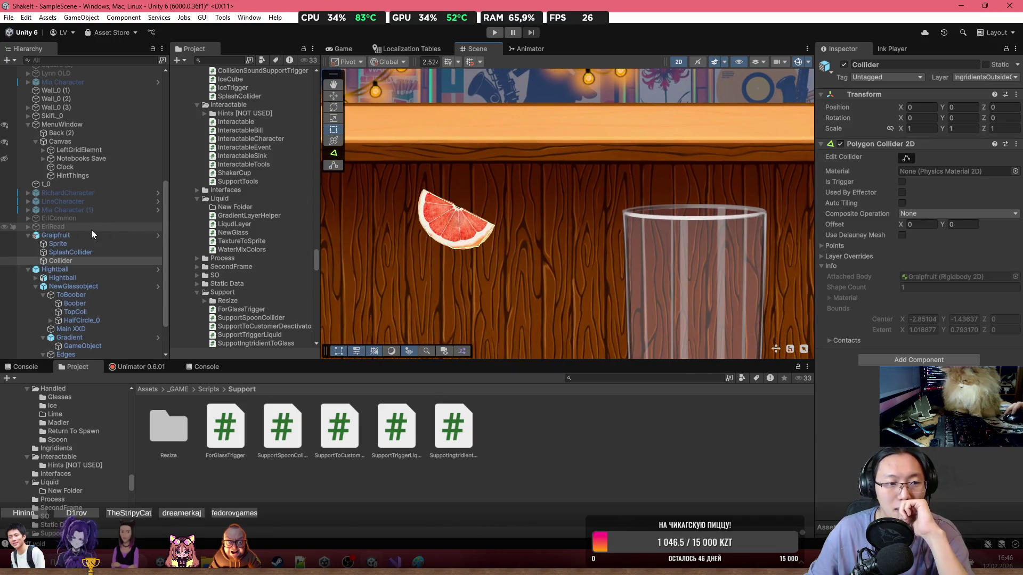
click(142, 237)
scroll(544, 264, up, 5)
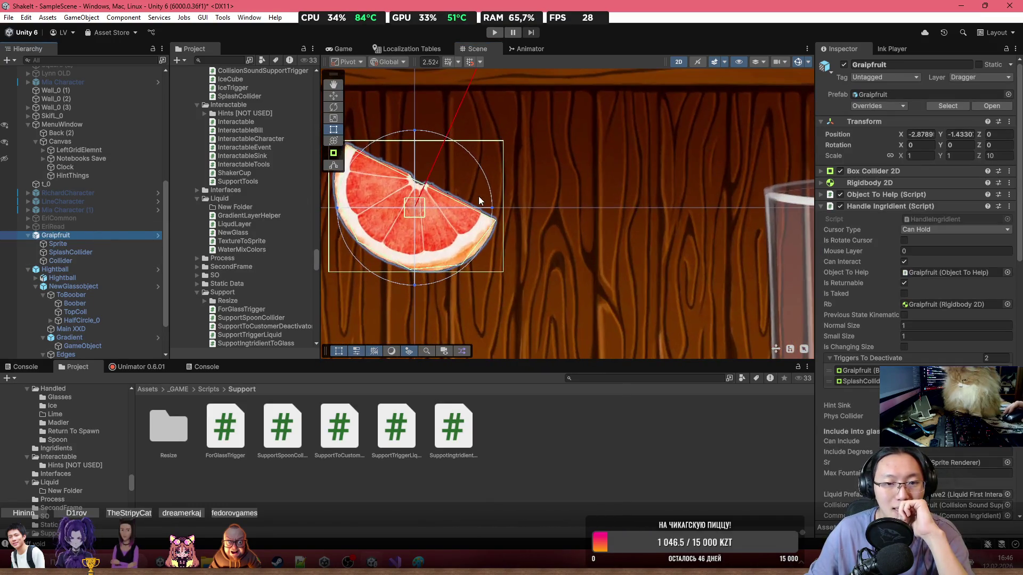
drag(400, 210, 483, 210)
key(t)
scroll(506, 201, up, 1)
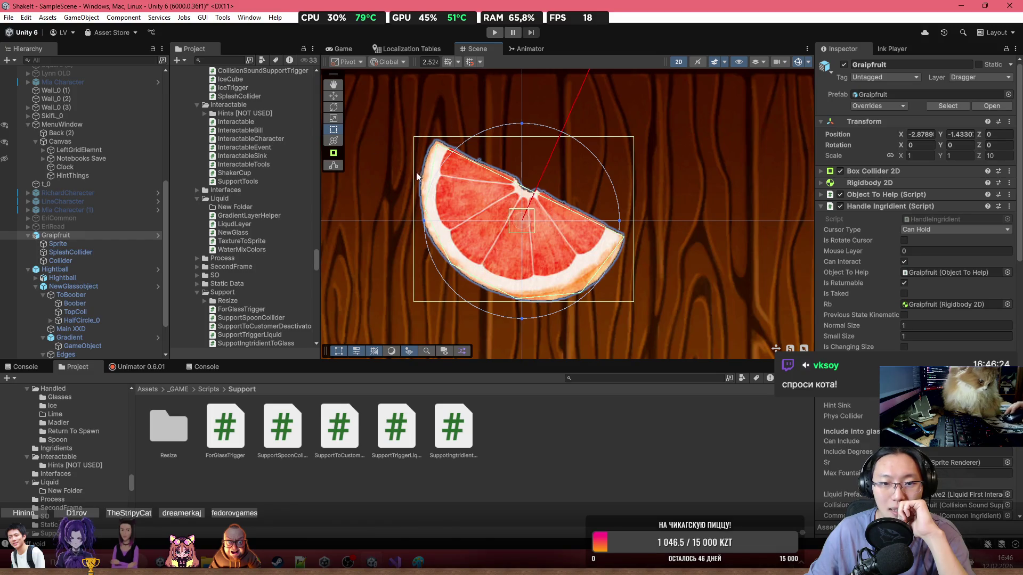
scroll(424, 176, up, 1)
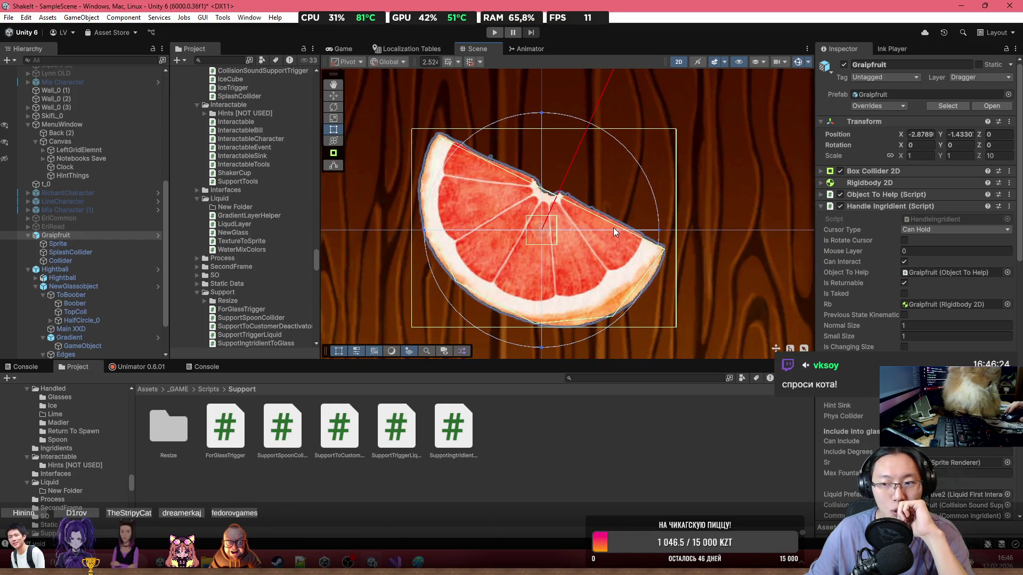
Inspect Graipfruit's Sprite, SplashCollider and Collider children, then switch to the Twitch dashboard.
click(107, 245)
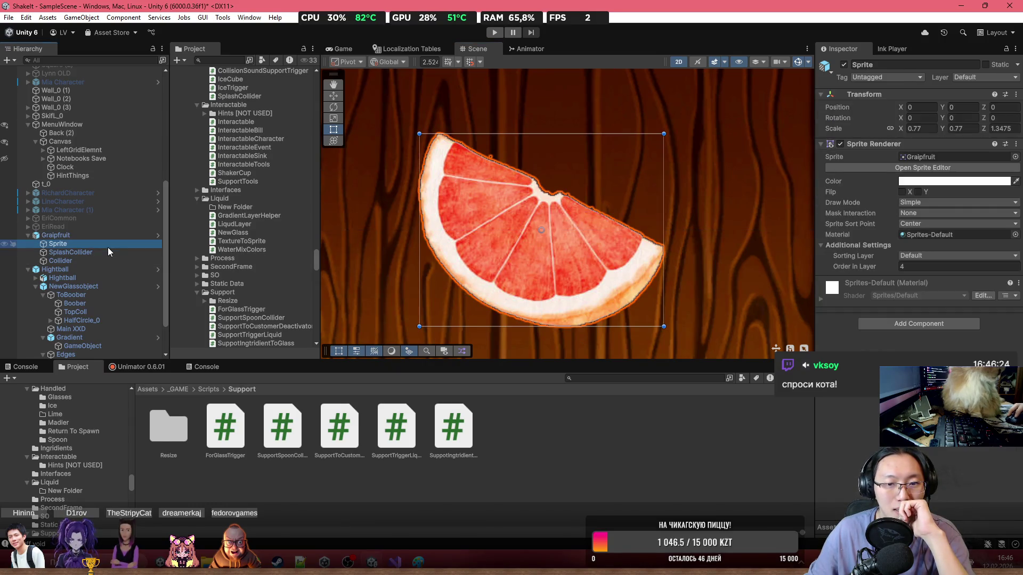
click(109, 252)
scroll(527, 225, up, 6)
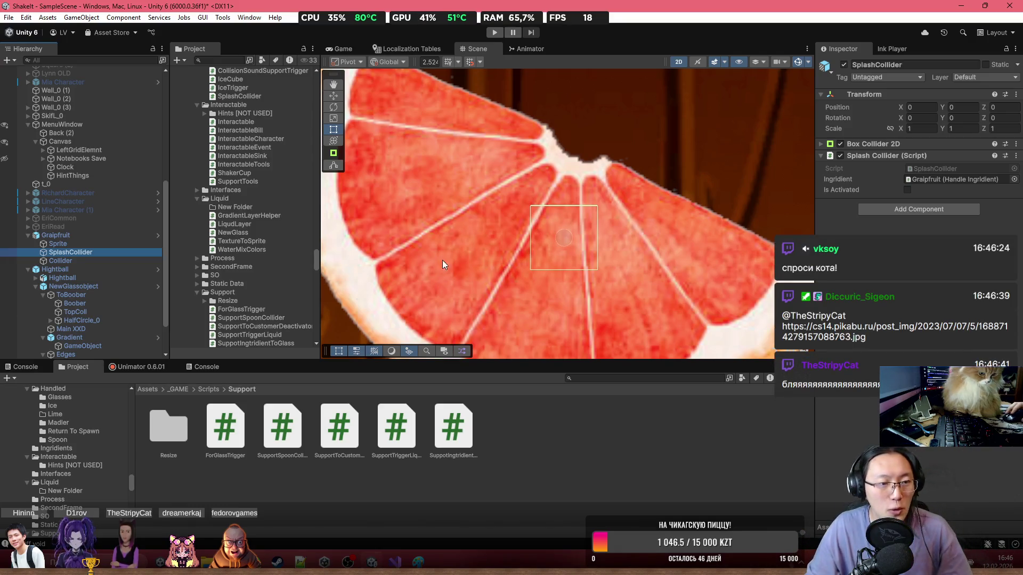
click(136, 261)
scroll(717, 262, down, 5)
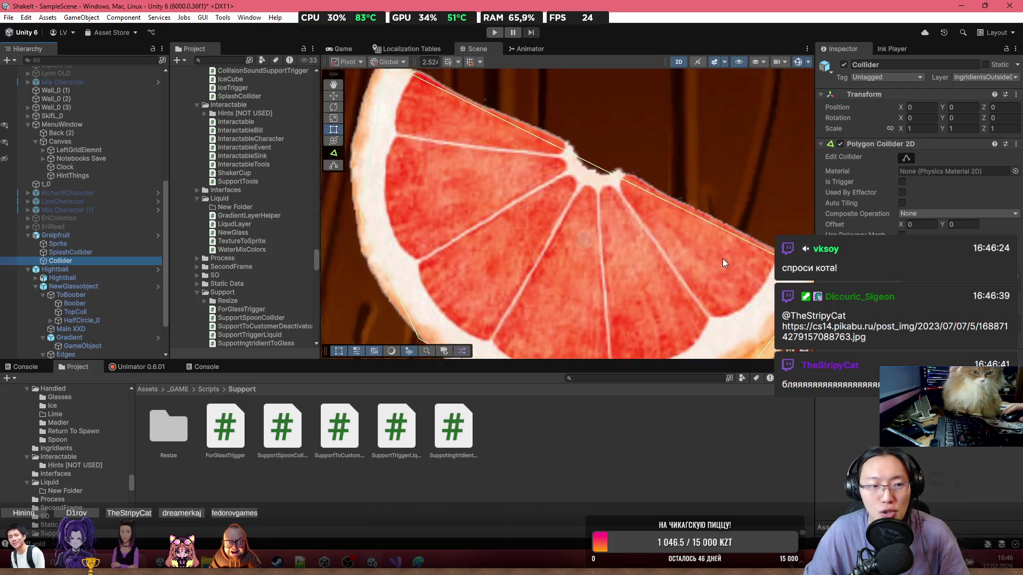
click(128, 236)
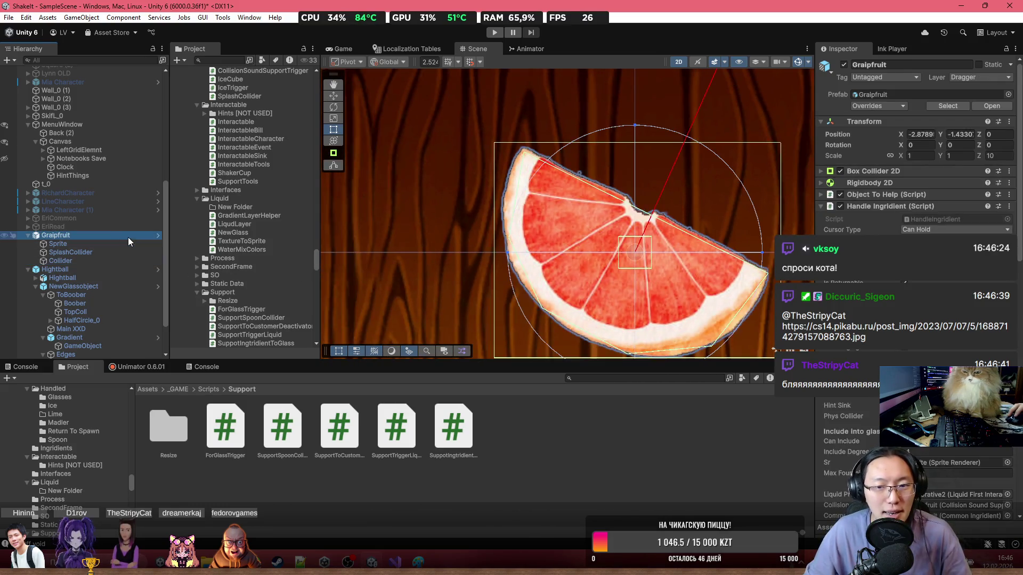
click(110, 263)
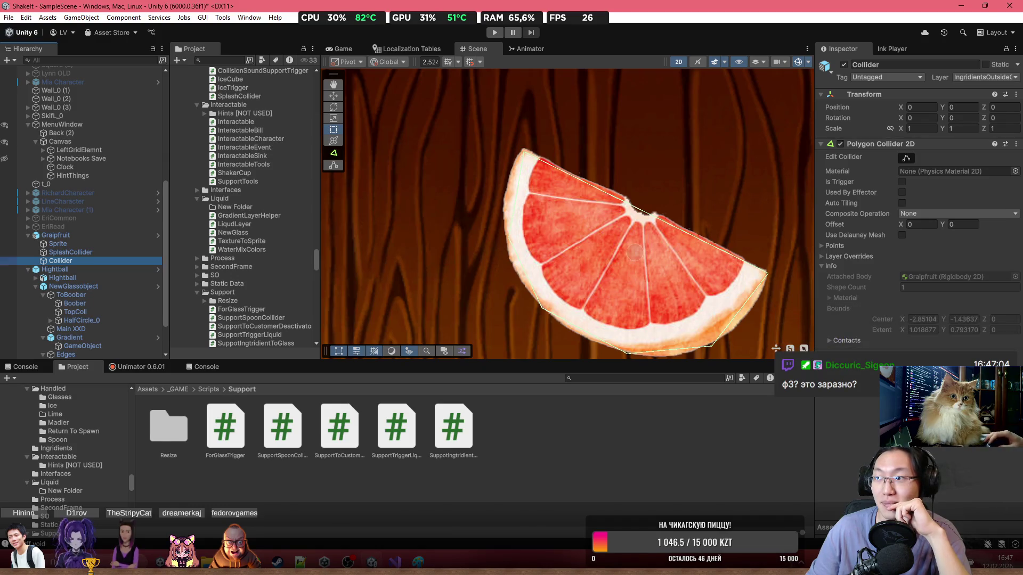
key(alt+Tab)
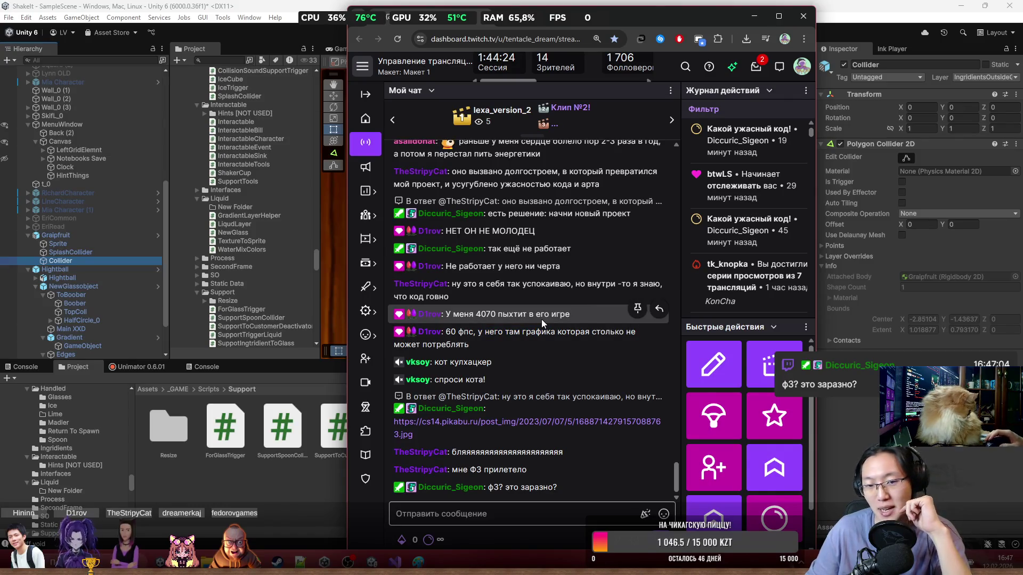
View the pikabu meme linked in Twitch chat, close it, and minimise Chrome.
click(533, 424)
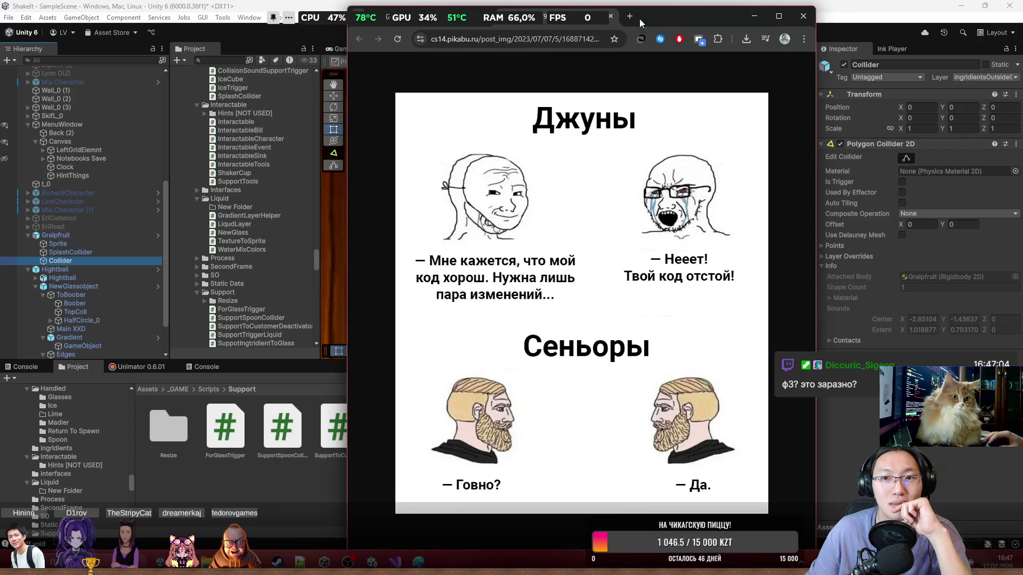
mouse_move(639, 18)
mouse_down()
mouse_move(587, 29)
mouse_move(606, 41)
mouse_up()
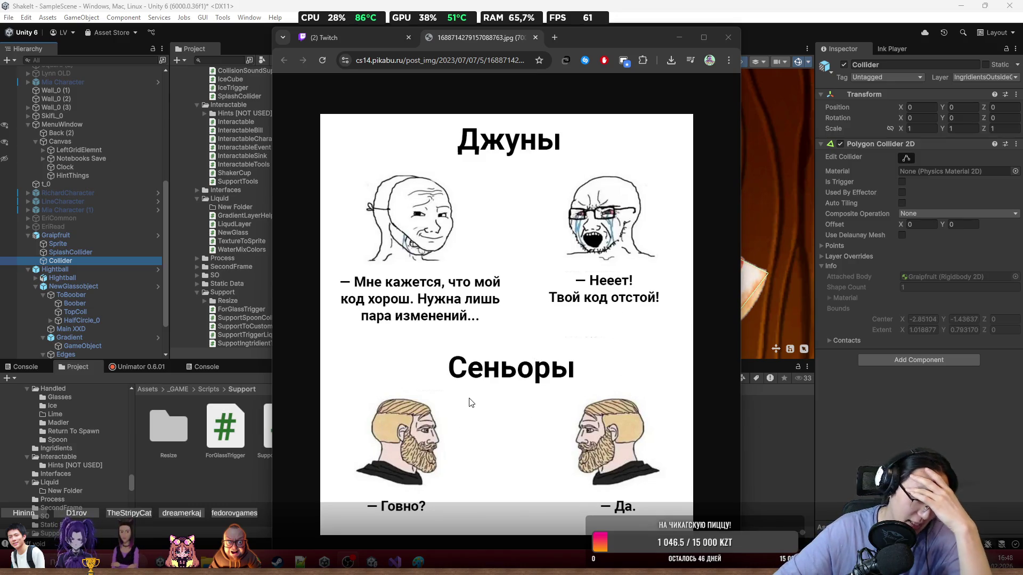
click(536, 38)
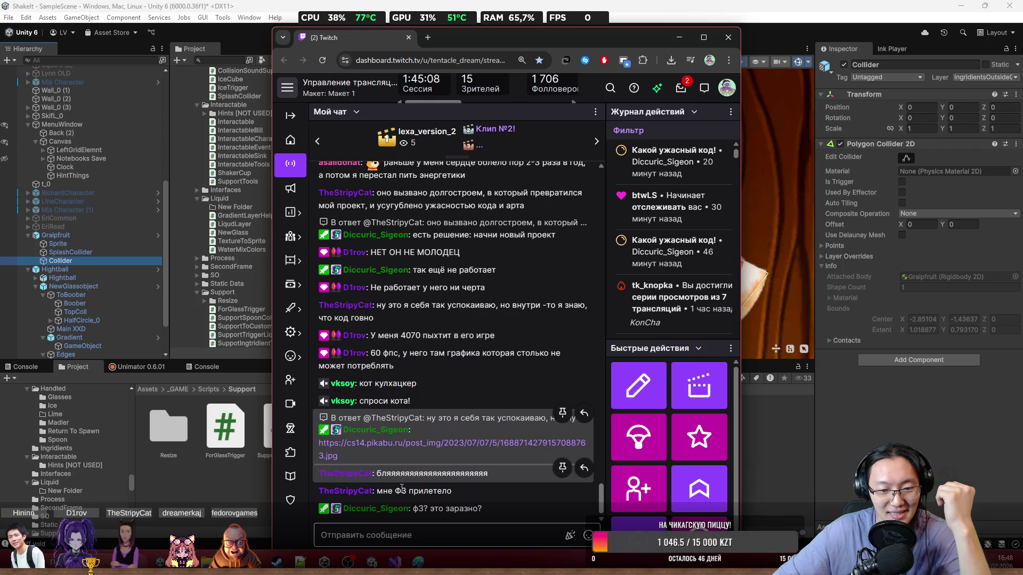
drag(376, 491, 415, 491)
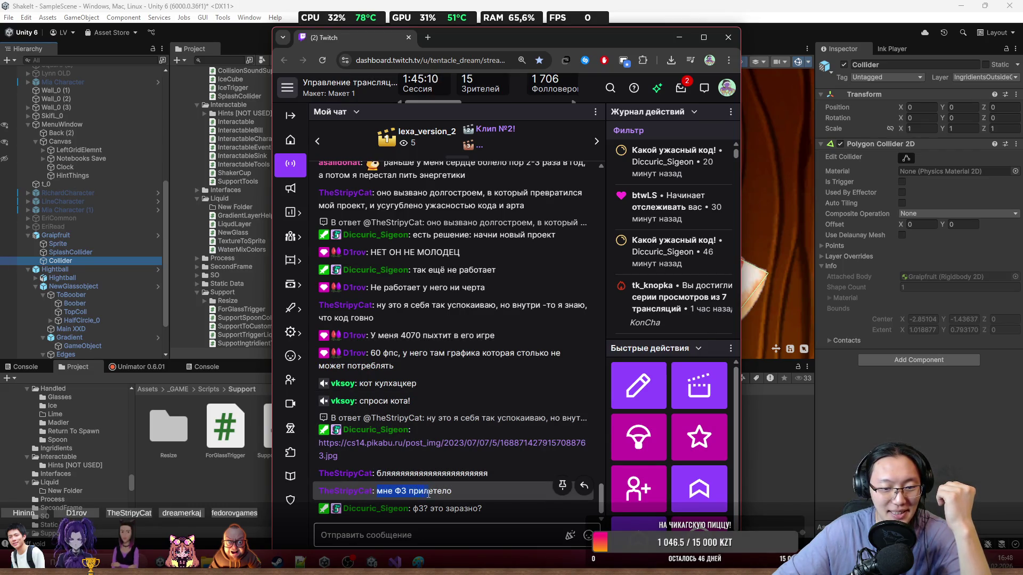
click(459, 503)
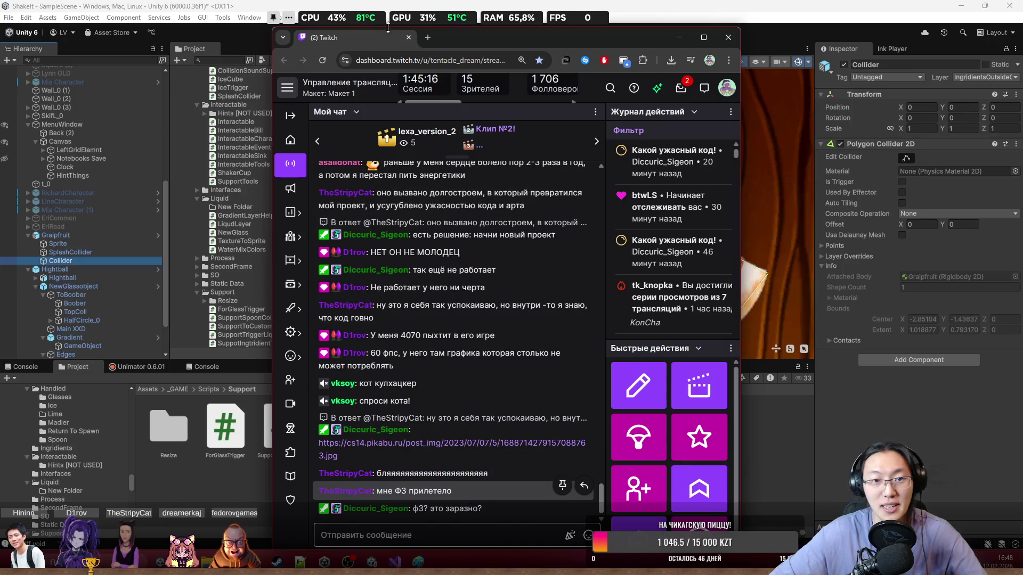
key(super+Down)
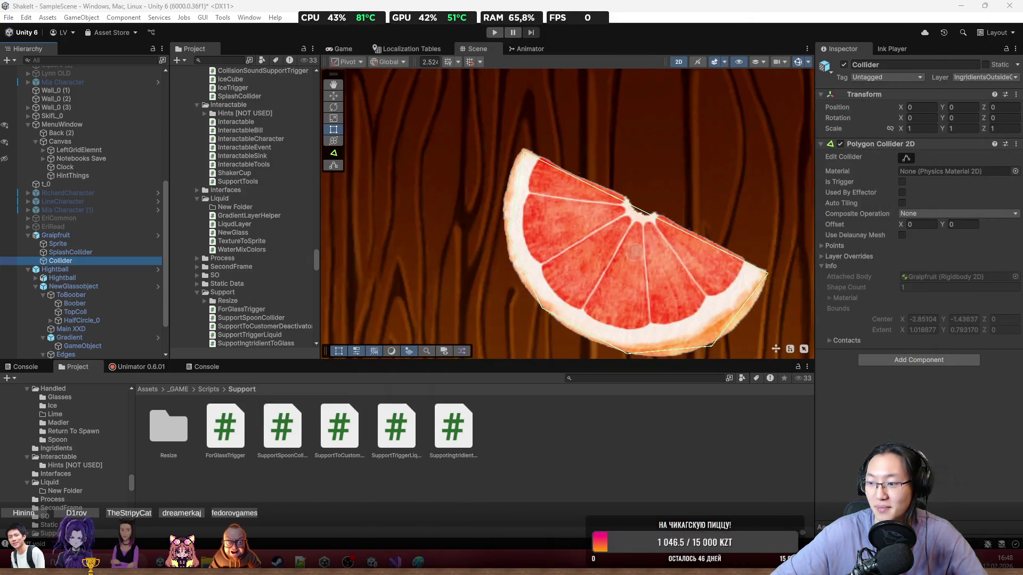
Confirm the collider stays on IngridientsOutsideGlass, then choose Edit > Project Settings.
drag(545, 237, 373, 215)
scroll(503, 252, down, 2)
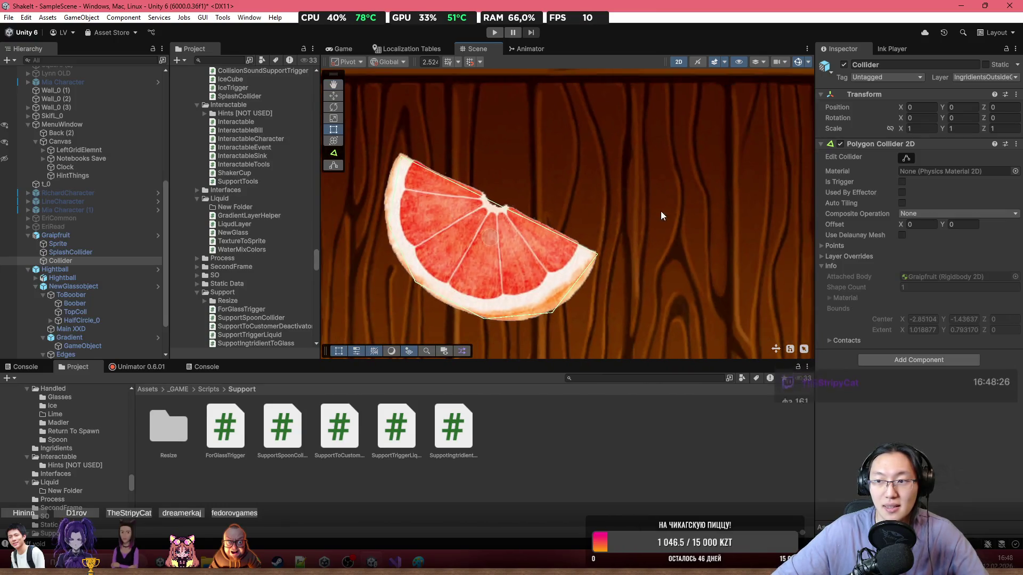
click(990, 80)
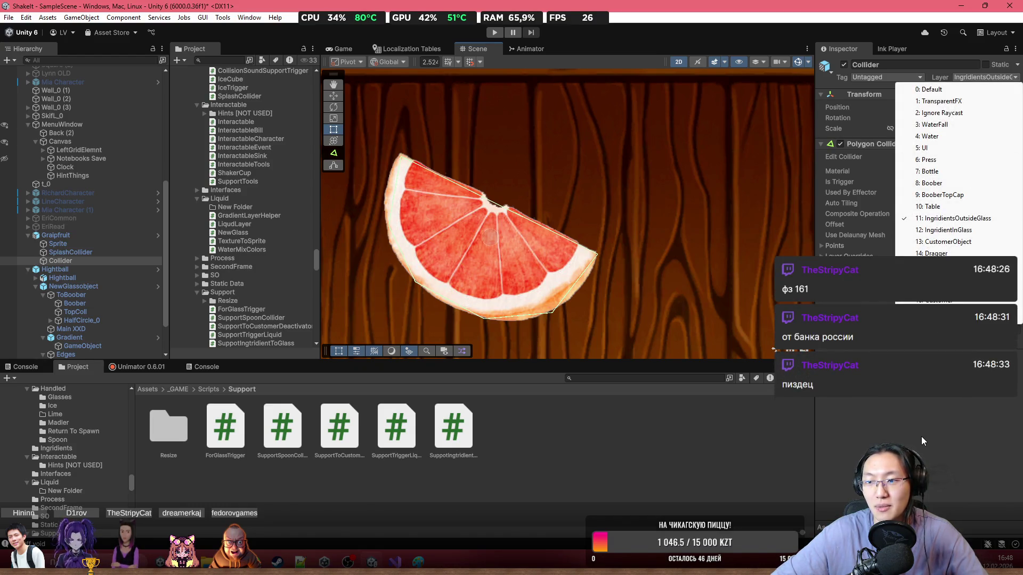
click(897, 413)
click(10, 18)
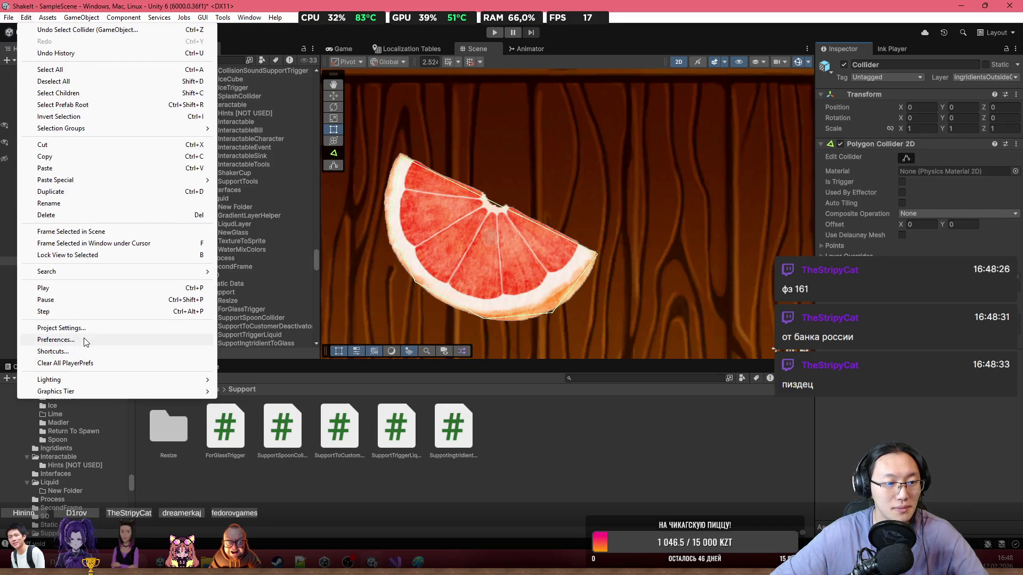
click(69, 329)
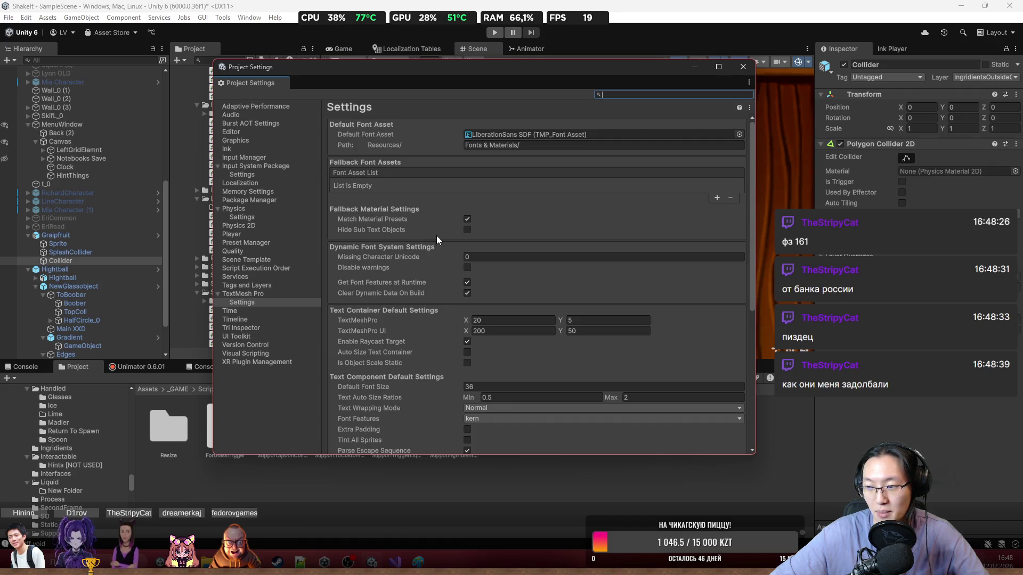
Let Project Settings open on the TextMesh Pro page with LiberationSans SDF default font.
mouse_move(459, 232)
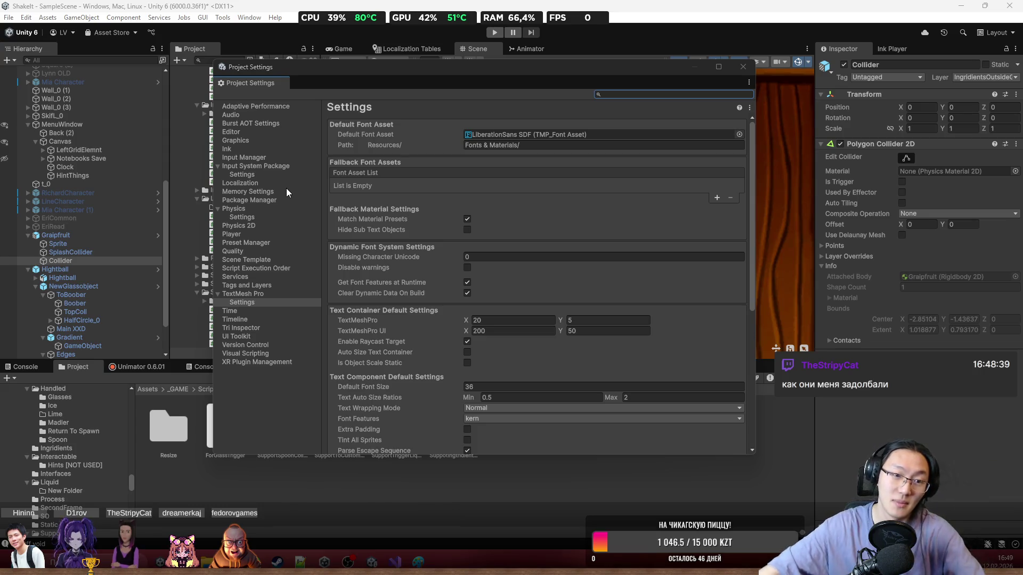
Show the Physics 2D Layer Collision Matrix and reposition the Project Settings window.
click(286, 224)
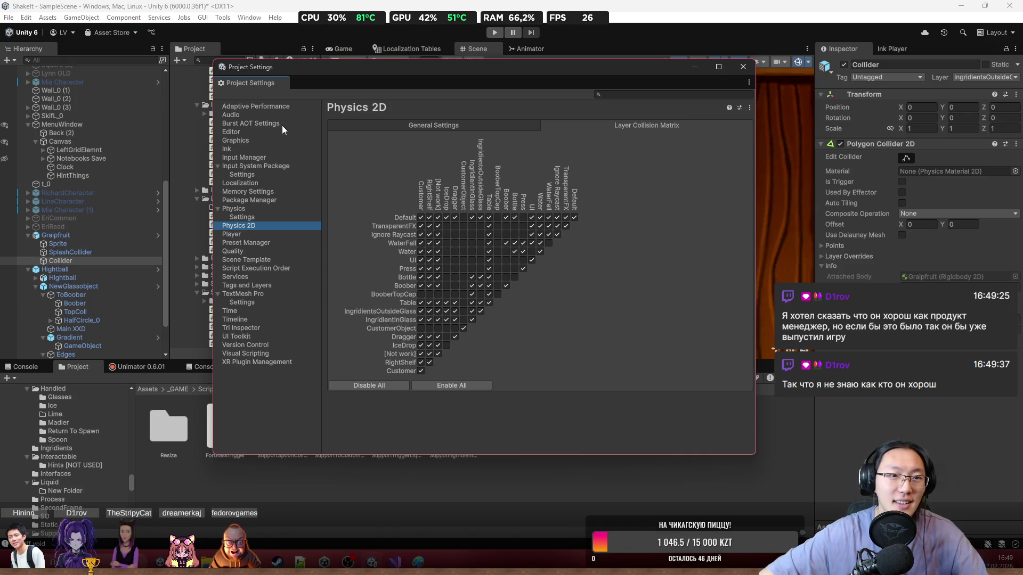
mouse_move(331, 63)
mouse_down()
mouse_move(465, 88)
mouse_move(444, 89)
mouse_up()
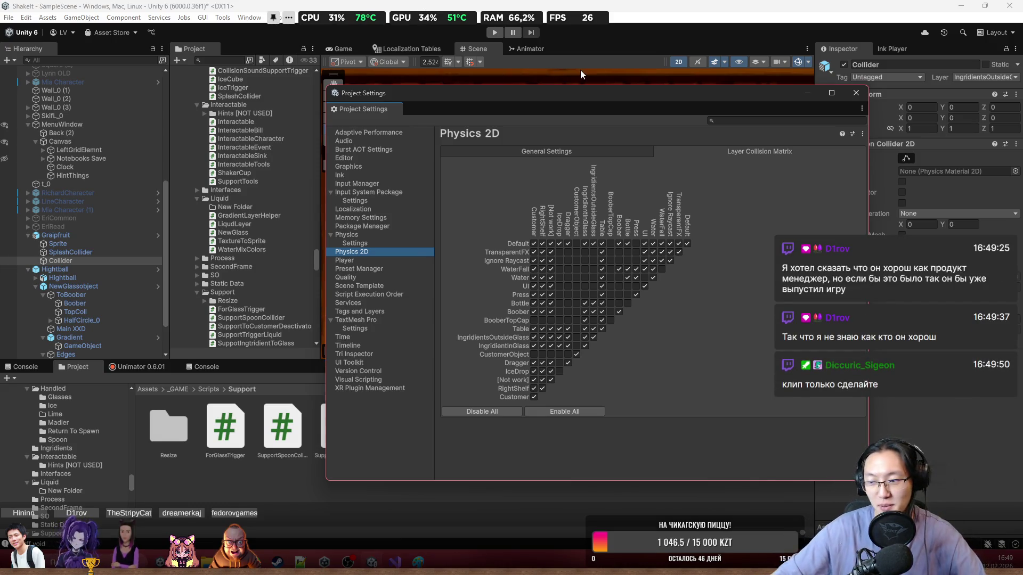
drag(632, 94, 587, 77)
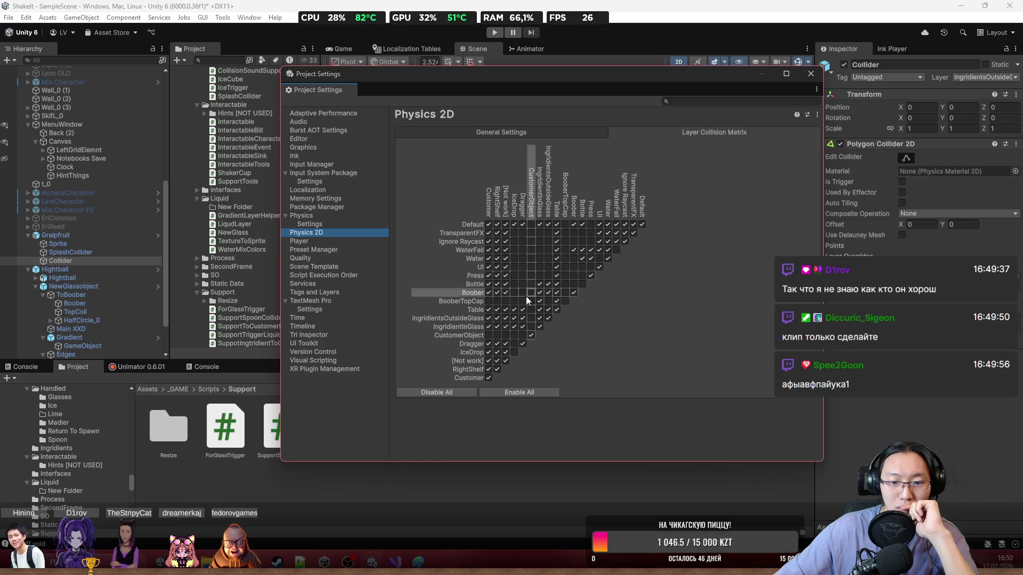
drag(707, 75, 680, 68)
click(987, 78)
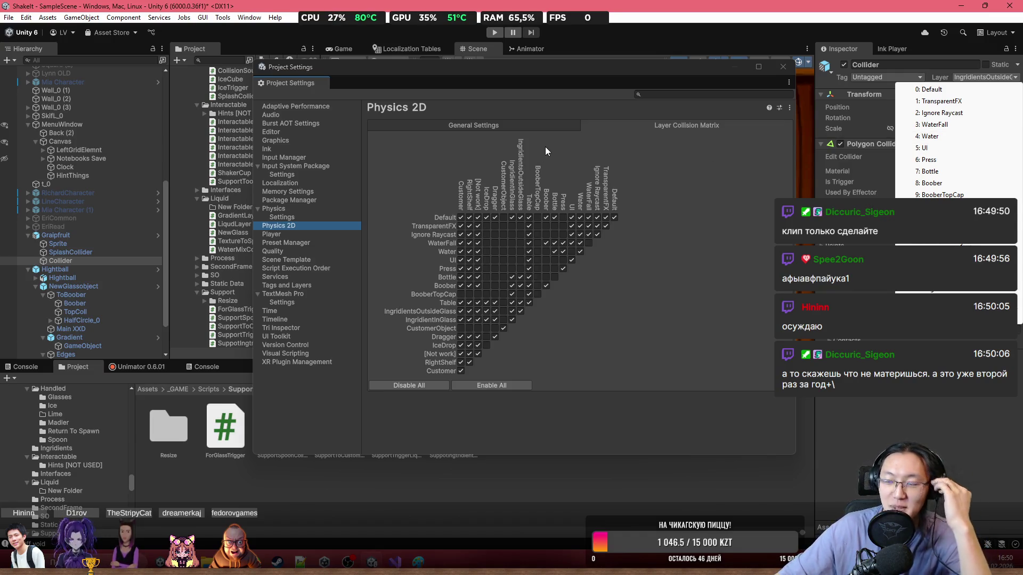
Uncheck the BooberTopCap / IngridientsOutsideGlass pair in the Physics 2D collision matrix.
click(597, 348)
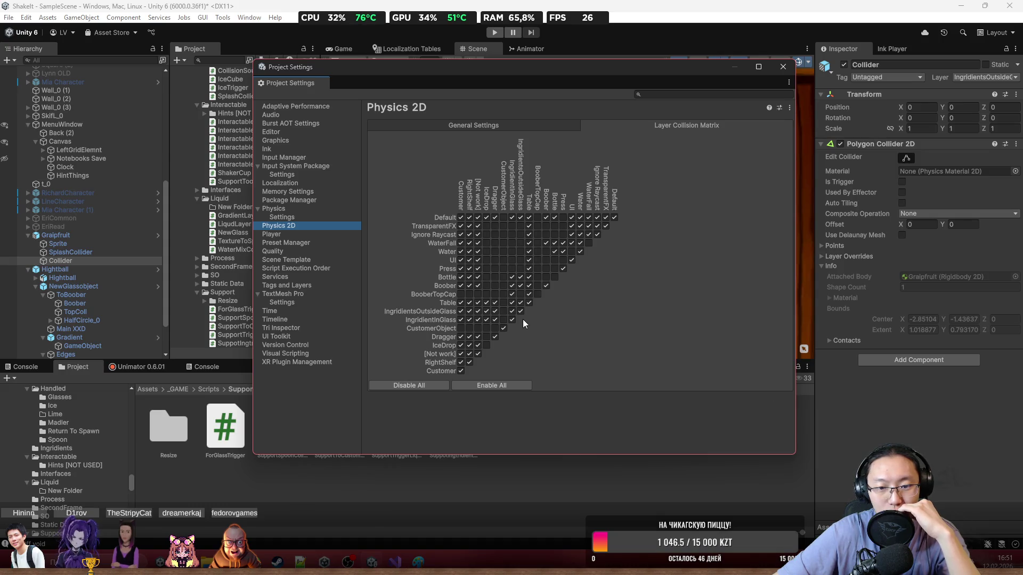
click(521, 294)
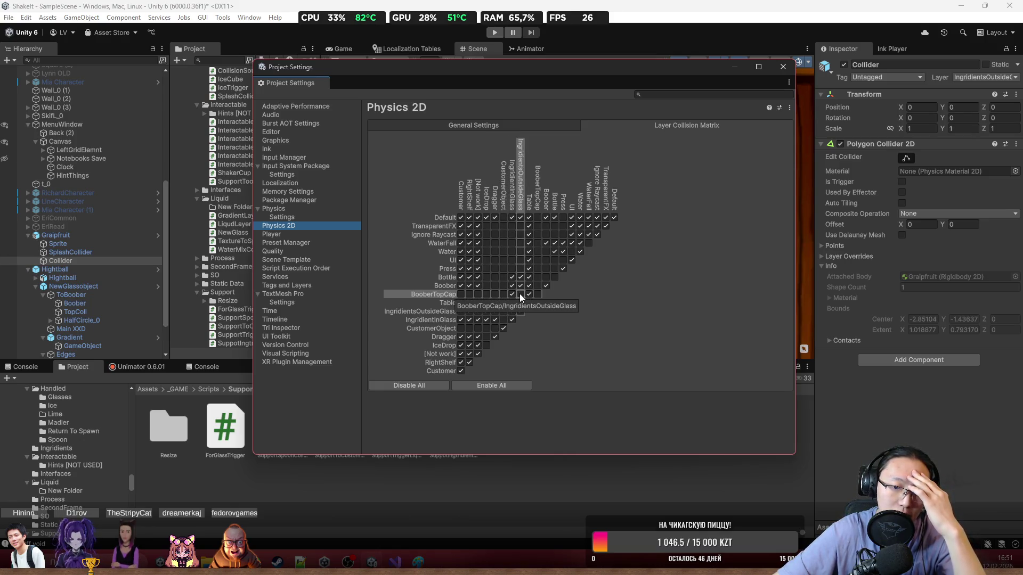
click(521, 295)
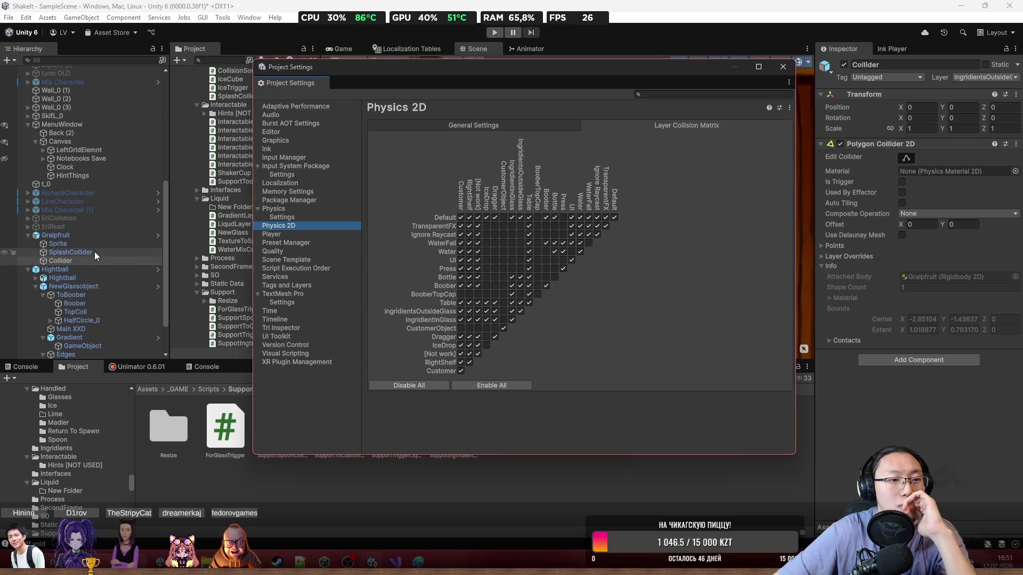
Select ToBoober > Boober > TopColl in the Hierarchy and frame TopColl in the scene.
click(734, 66)
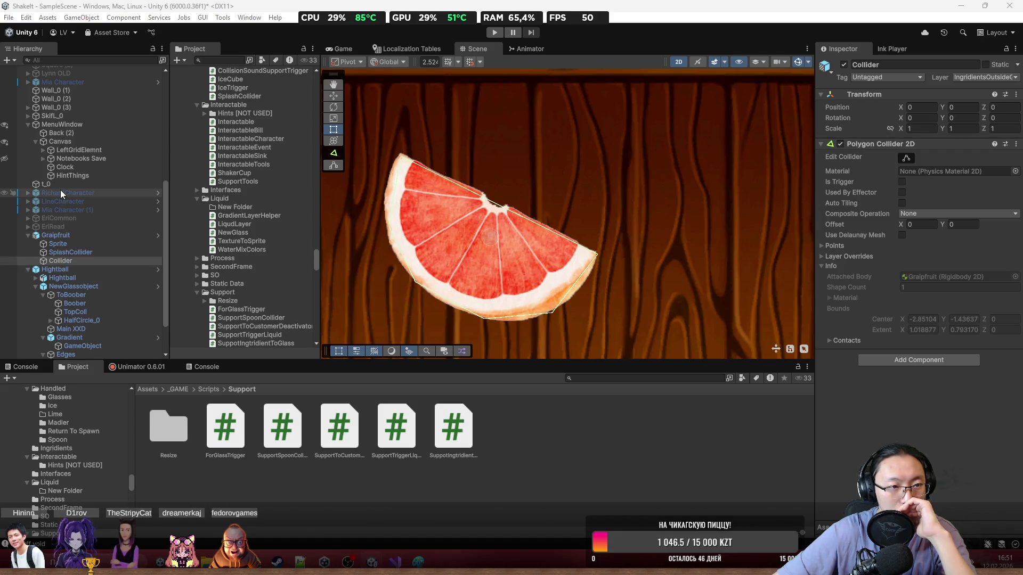
click(75, 296)
click(79, 303)
click(90, 312)
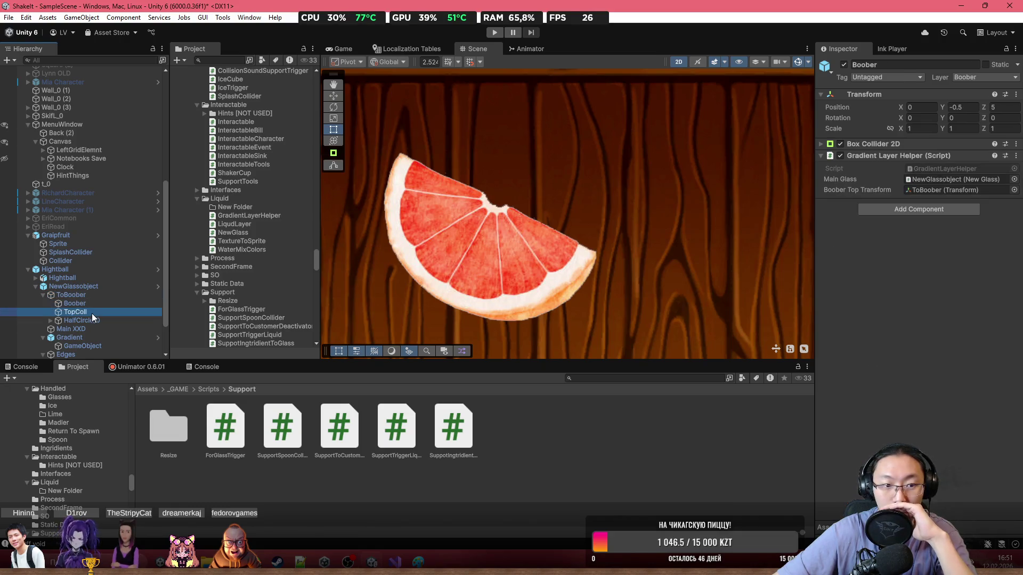
double_click(86, 315)
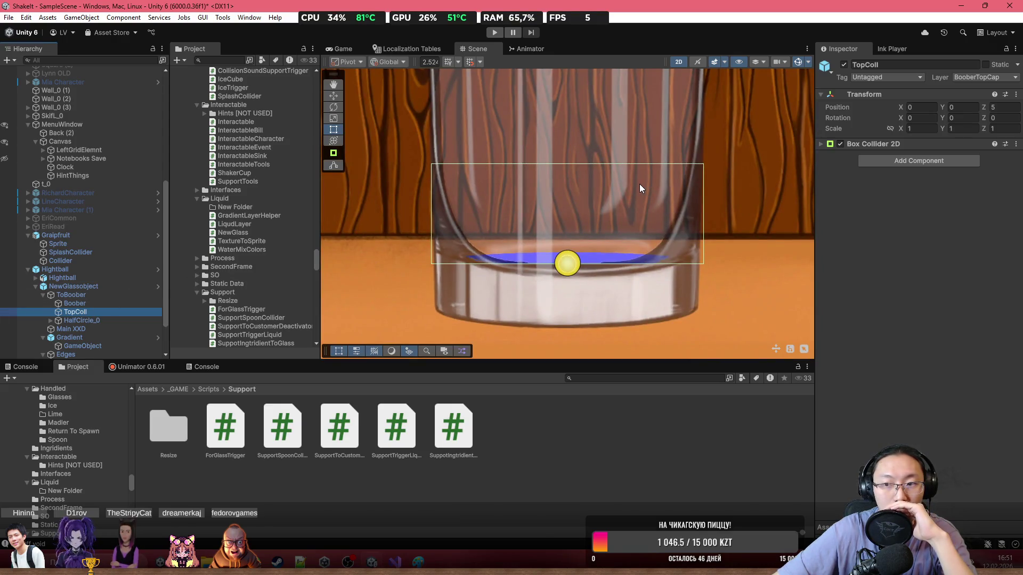
key(ctrl+alt+p)
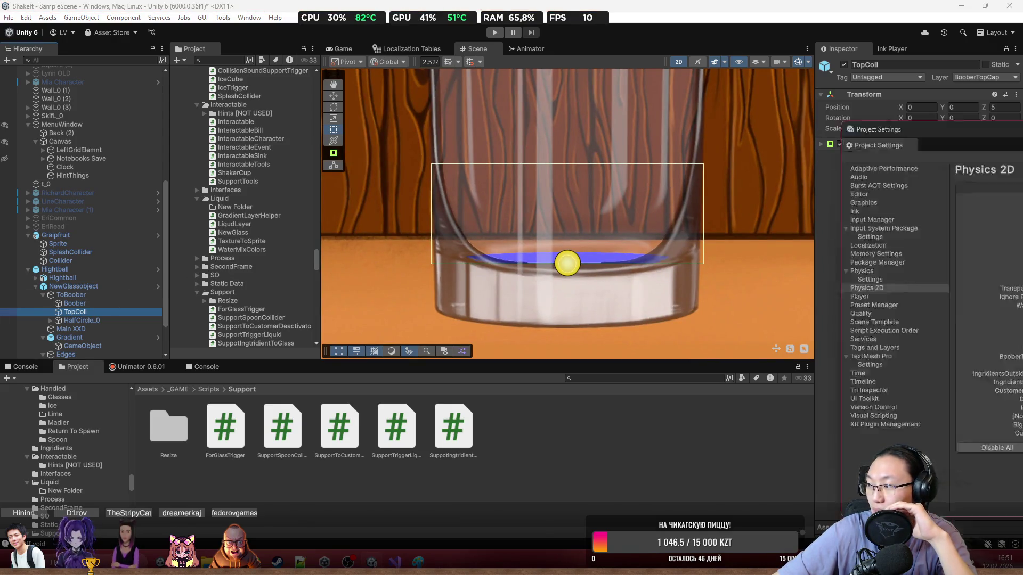
Reposition the Project Settings window to inspect the BooberTopCap row of the collision matrix.
mouse_move(520, 96)
mouse_down()
mouse_move(926, 192)
mouse_move(1022, 107)
mouse_up()
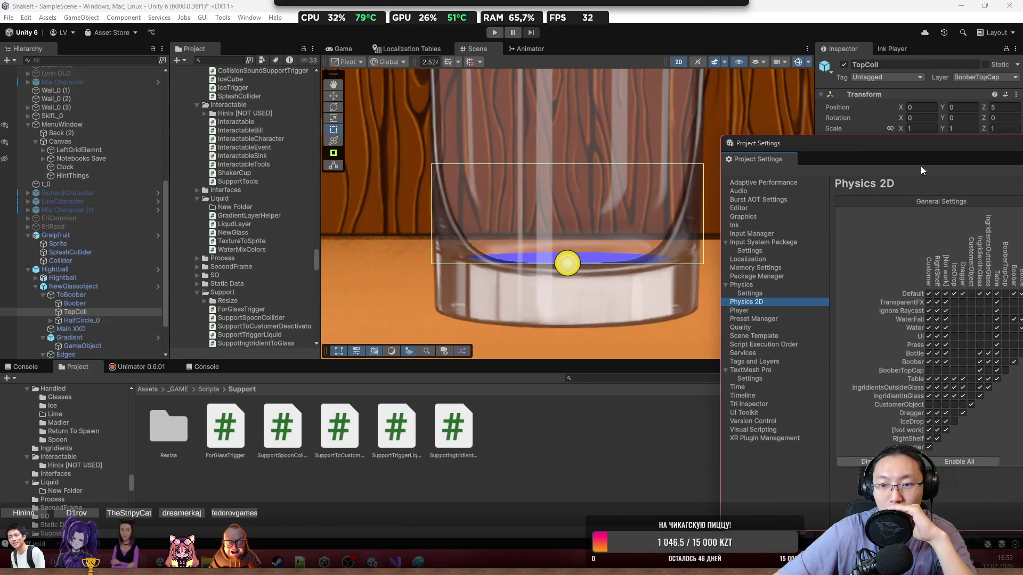
mouse_move(921, 165)
mouse_down()
mouse_move(453, 85)
mouse_move(764, 94)
mouse_up()
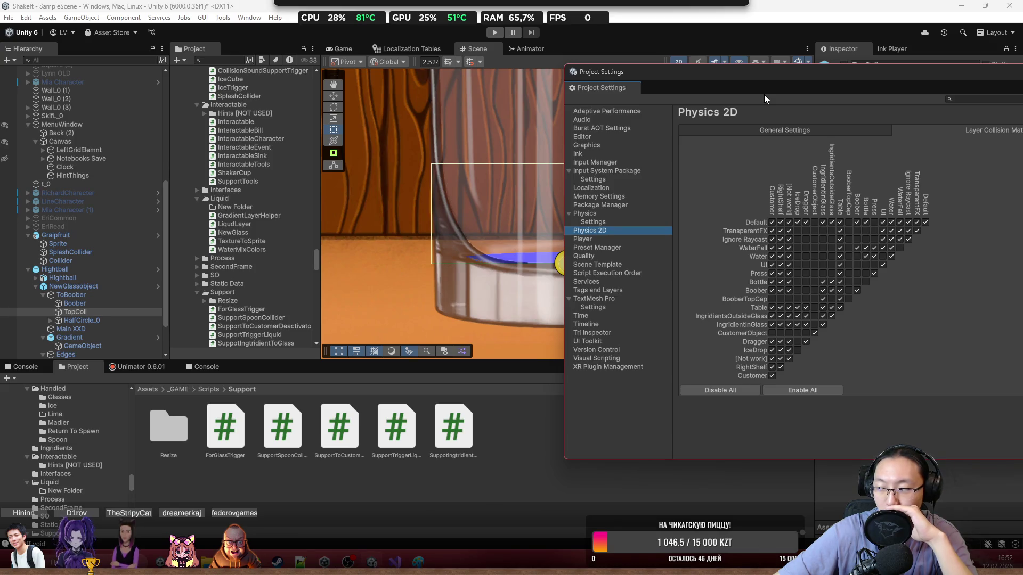
mouse_move(765, 94)
mouse_down()
mouse_move(538, 75)
mouse_move(564, 86)
mouse_up()
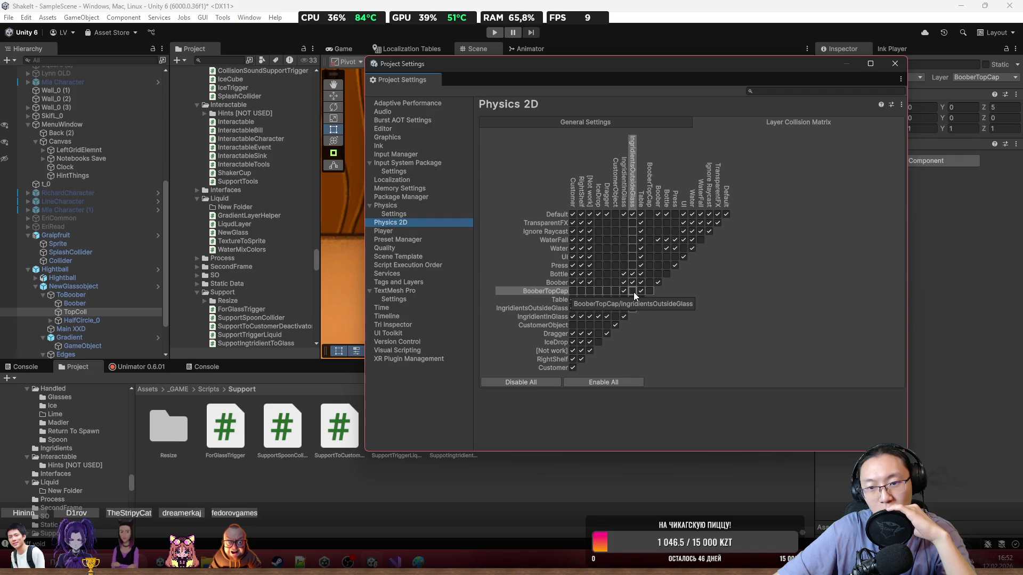
drag(586, 64, 973, 146)
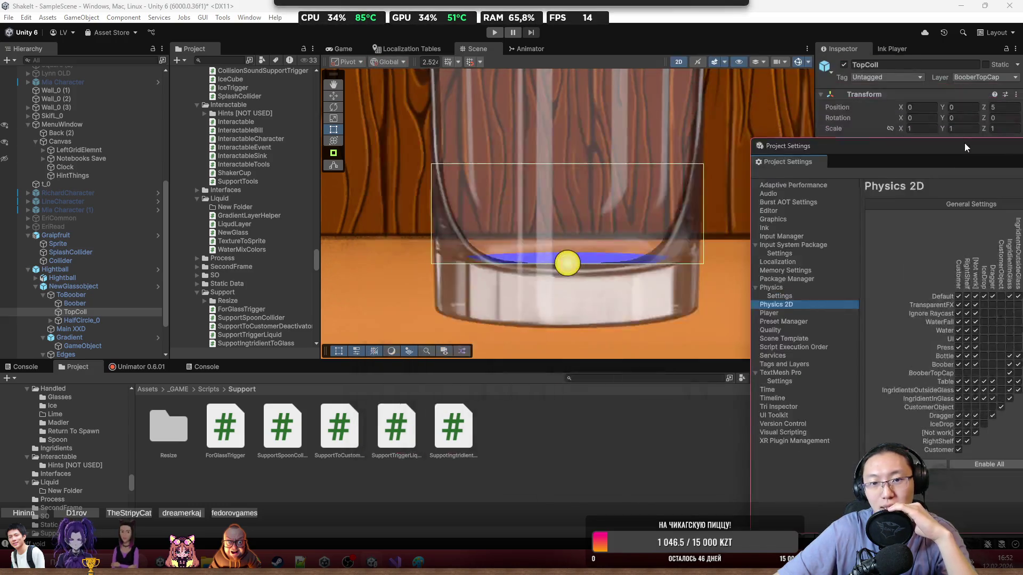
drag(879, 161, 743, 151)
click(394, 561)
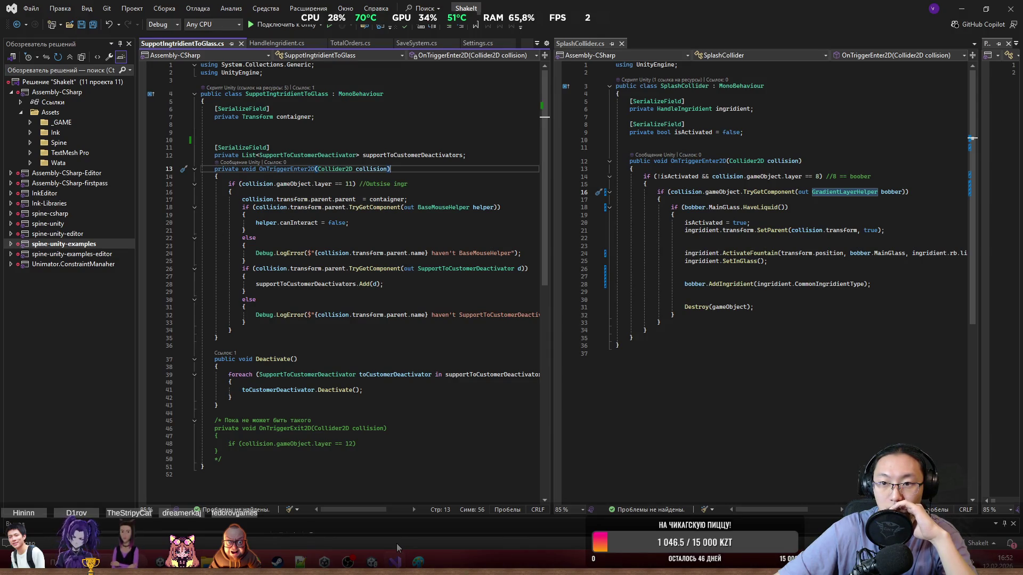
Back in Unity, move the Project Settings window lower, then up and right.
key(alt+Tab)
mouse_move(828, 145)
mouse_down()
mouse_move(729, 353)
mouse_move(753, 342)
mouse_up()
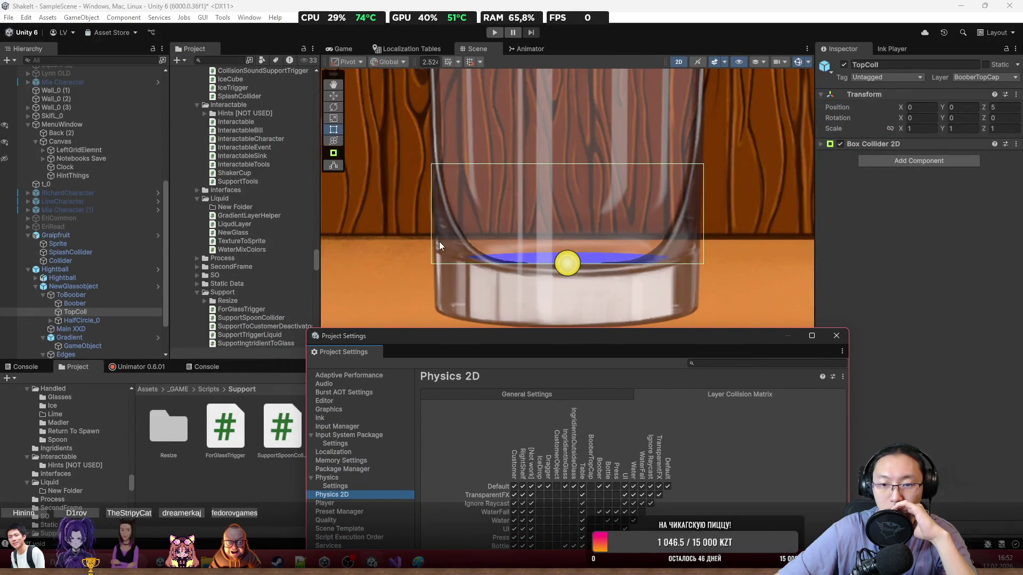
scroll(439, 241, down, 5)
mouse_move(520, 343)
mouse_down()
mouse_move(593, 302)
mouse_move(667, 201)
mouse_move(737, 169)
mouse_move(629, 158)
mouse_up()
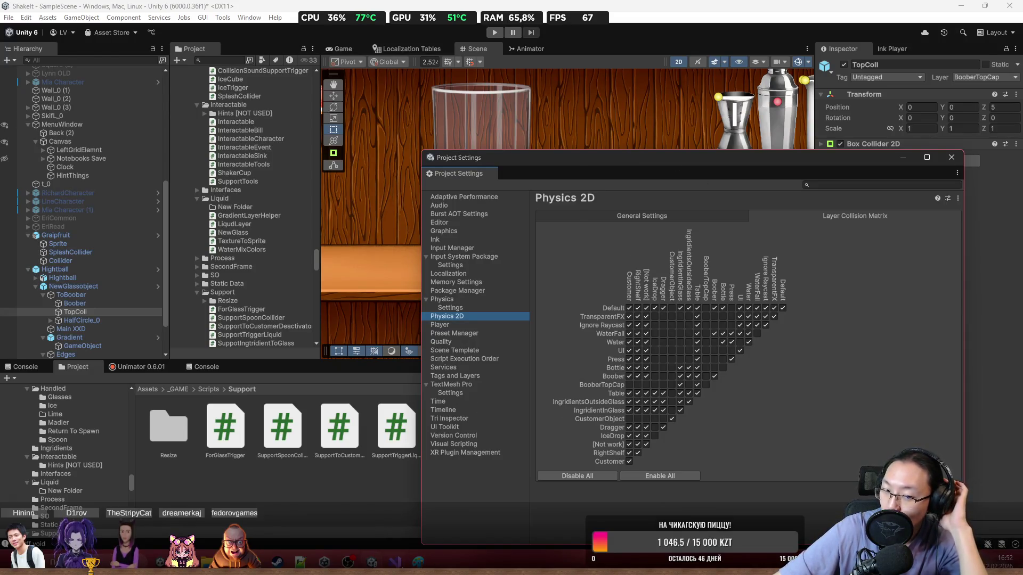
In Visual Studio, drag the splitter right to widen the SupportIngridientToGlass.cs pane.
key(alt+Tab)
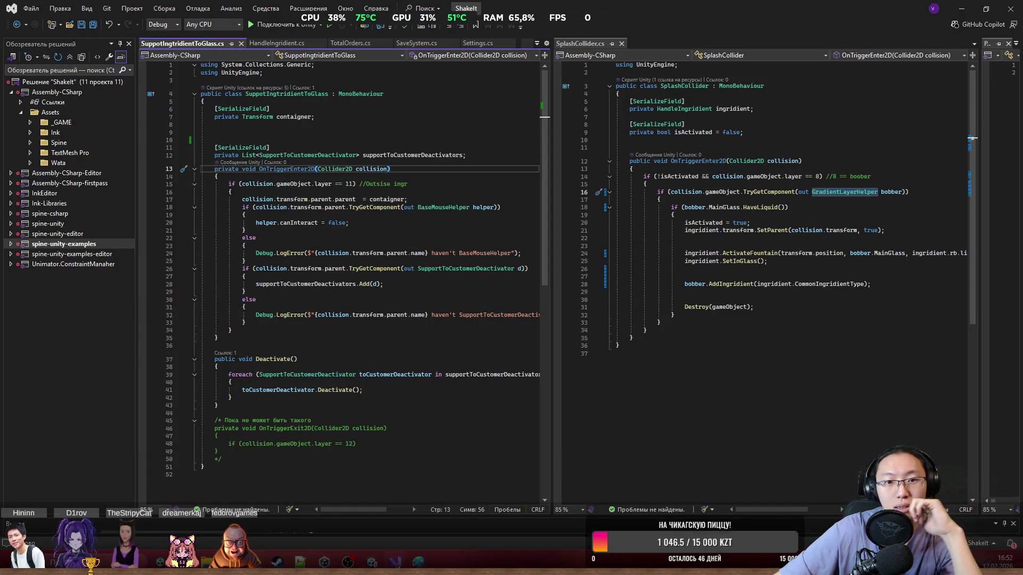
key(alt+Tab)
key(alt+Tab)
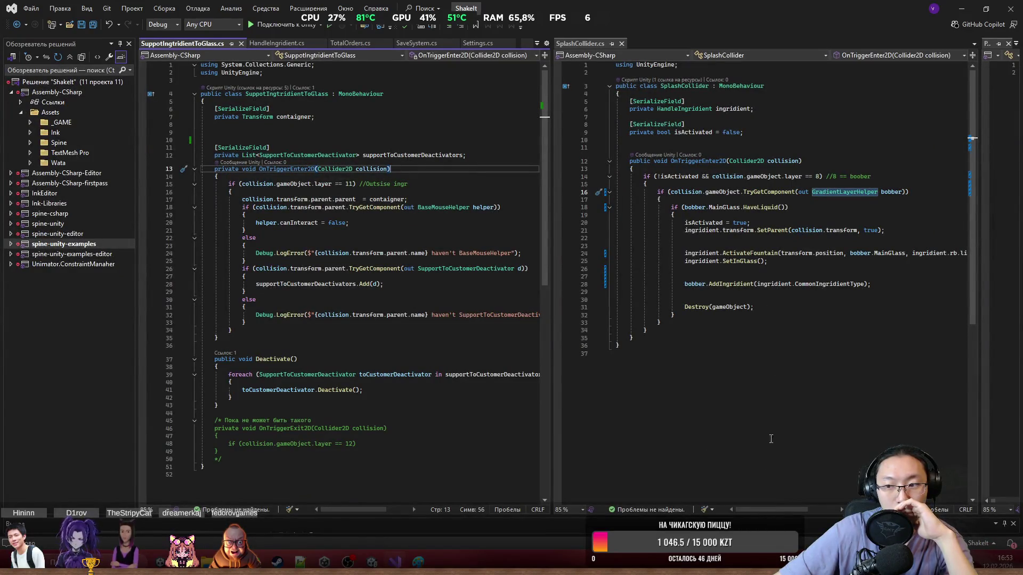
scroll(778, 505, right, 3)
scroll(778, 506, left, 5)
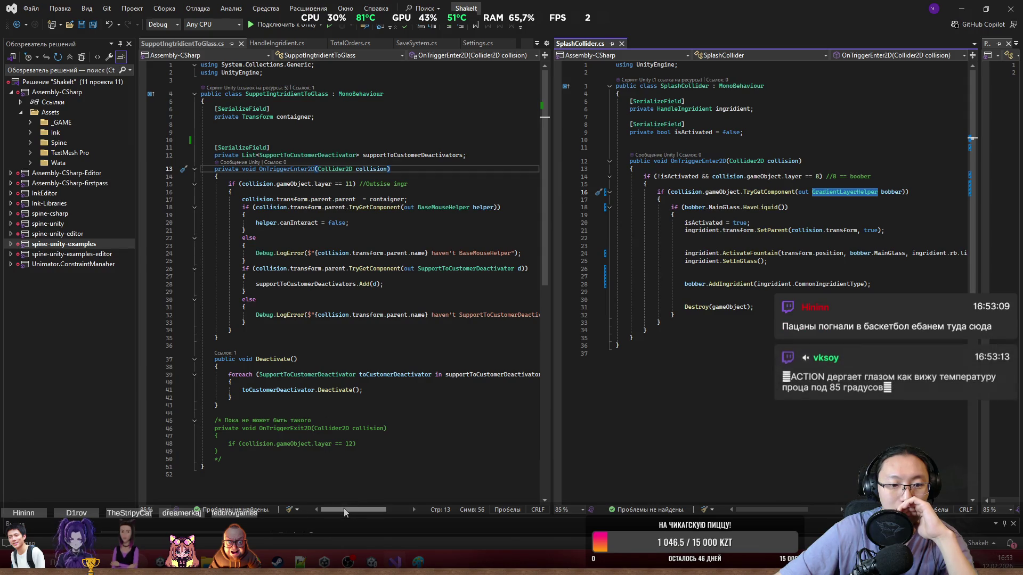
drag(353, 510, 354, 509)
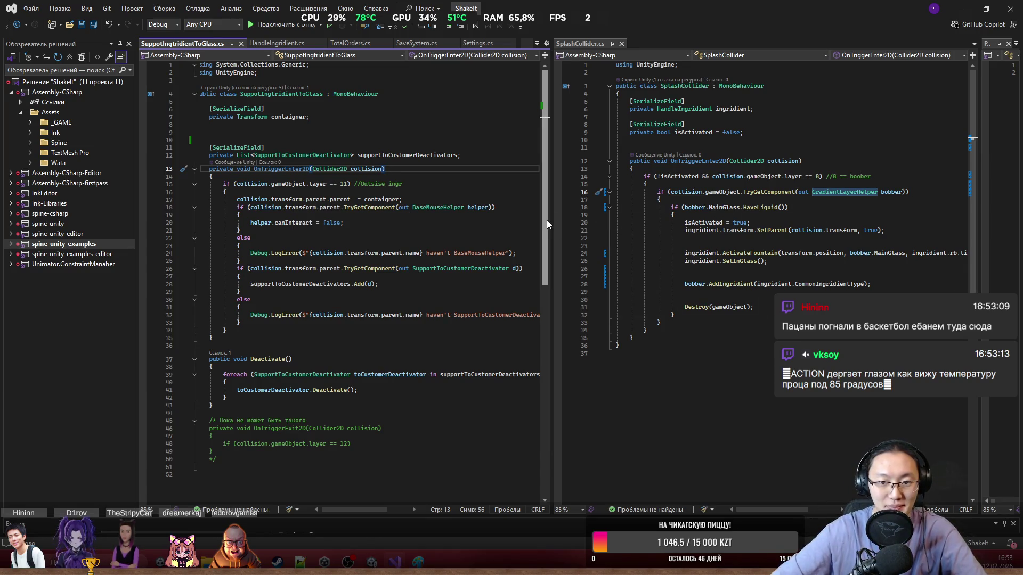
drag(551, 224, 643, 234)
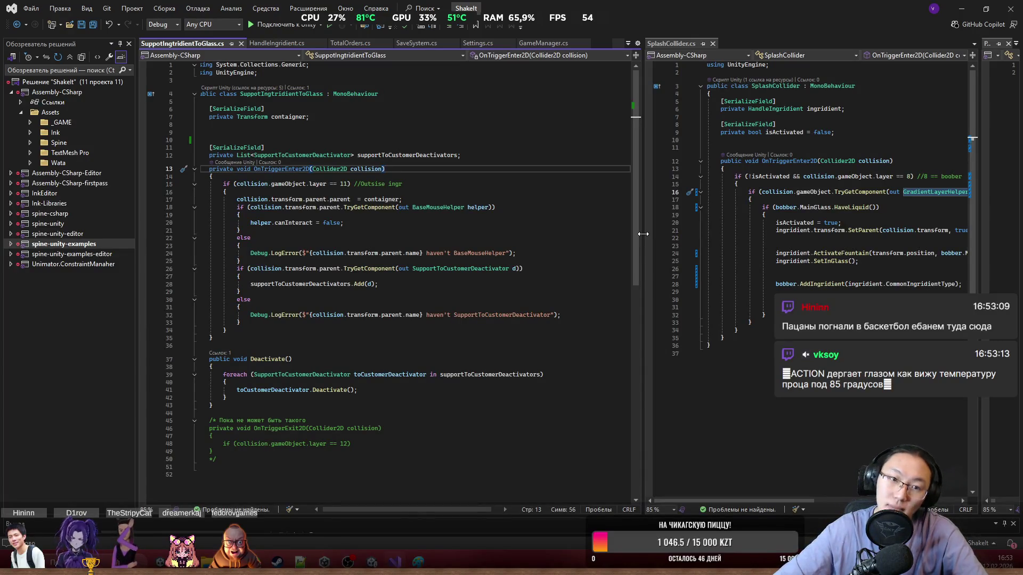
Widen the SplashCollider.cs pane to show full lines, then bring up a new Chrome tab.
drag(643, 234, 621, 234)
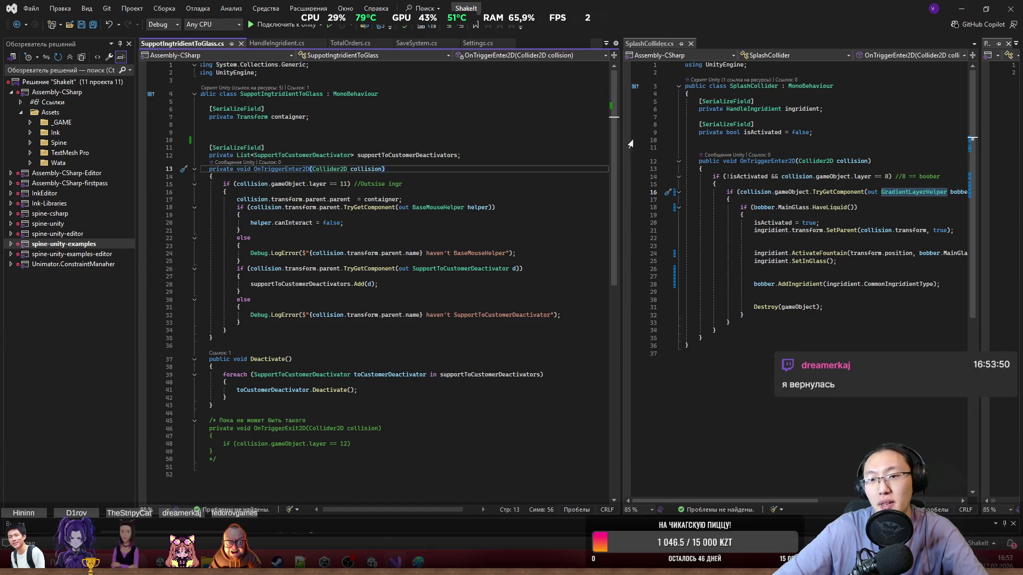
drag(620, 141, 483, 144)
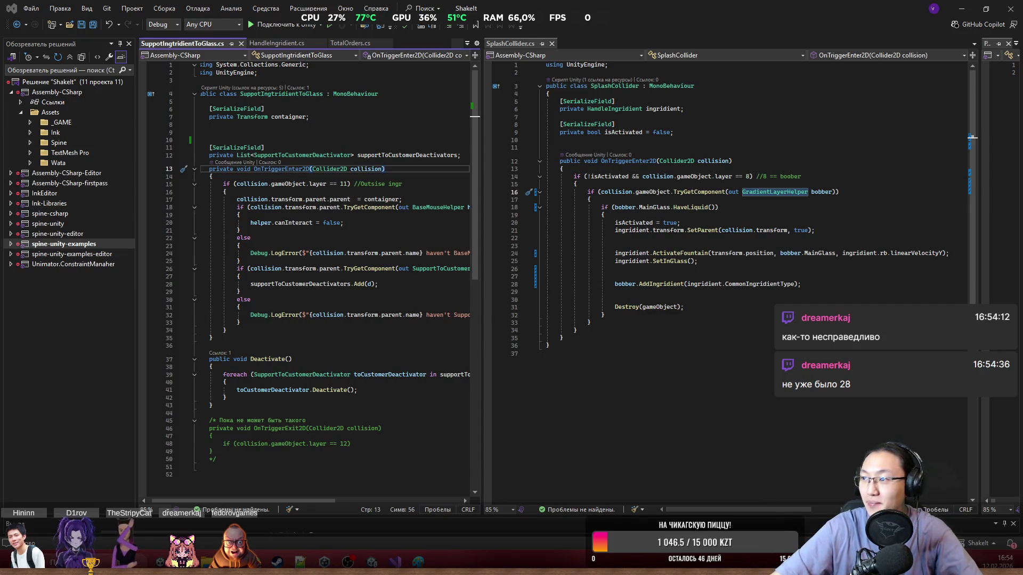
key(super+1)
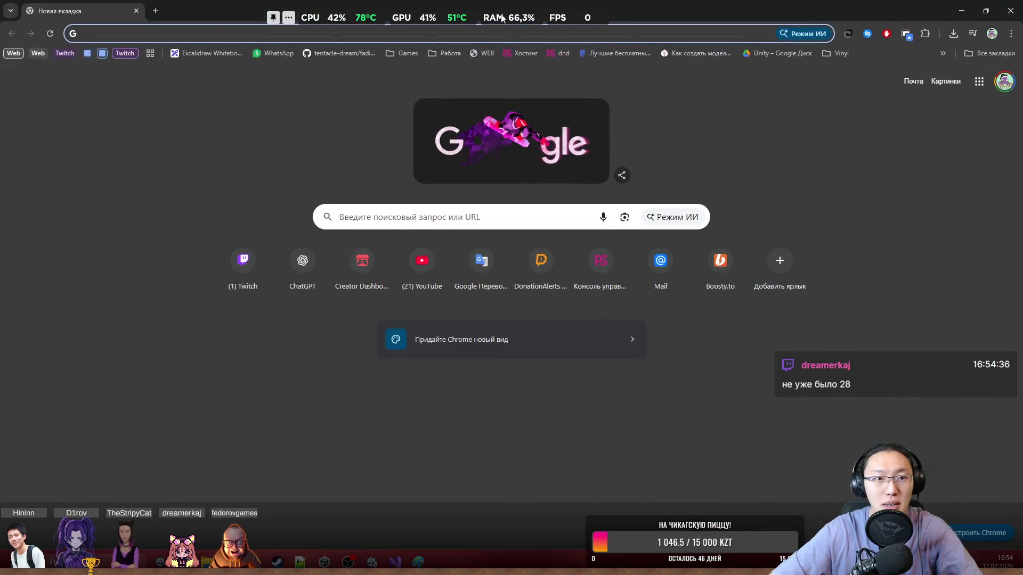
From the PS.kz console, go to exceedium.kz's Plesk Databases page and launch phpMyAdmin for exceediu_snd.
click(514, 49)
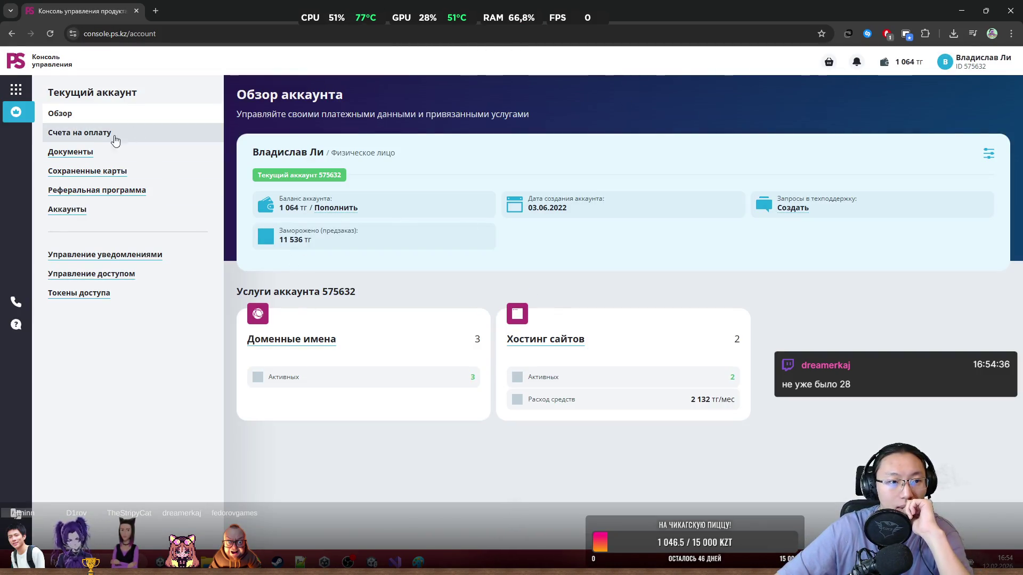
click(576, 343)
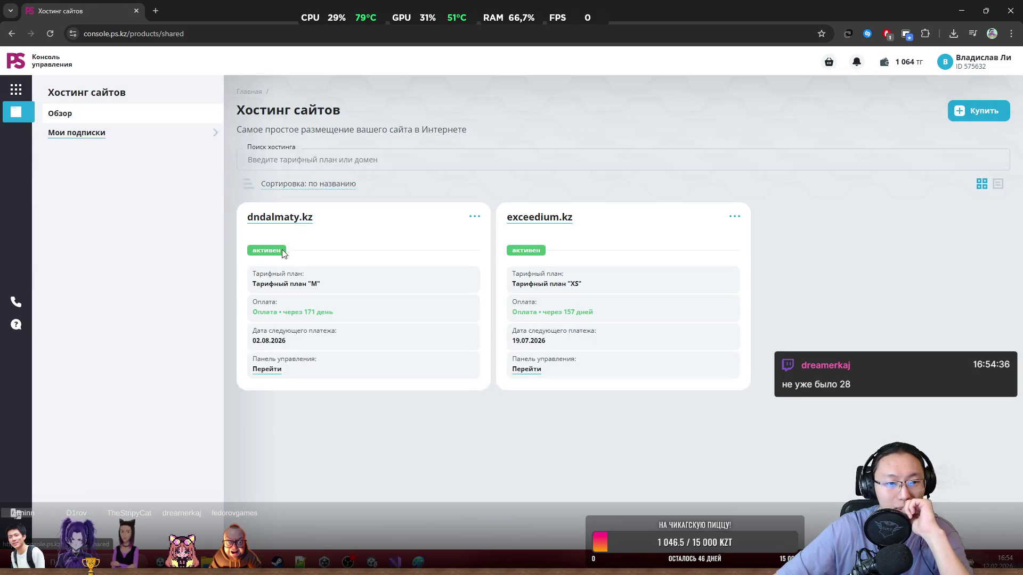
click(565, 222)
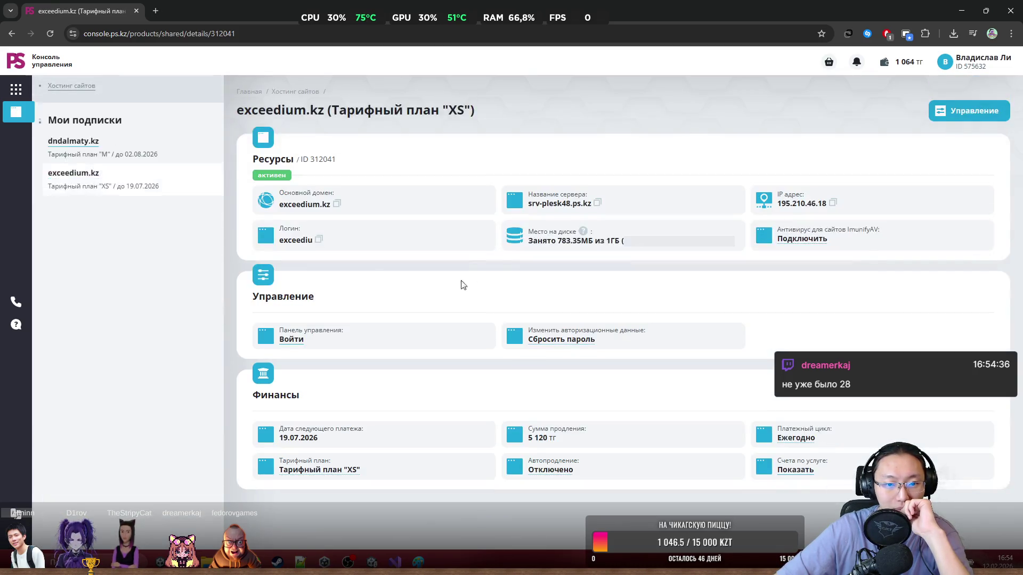
click(281, 341)
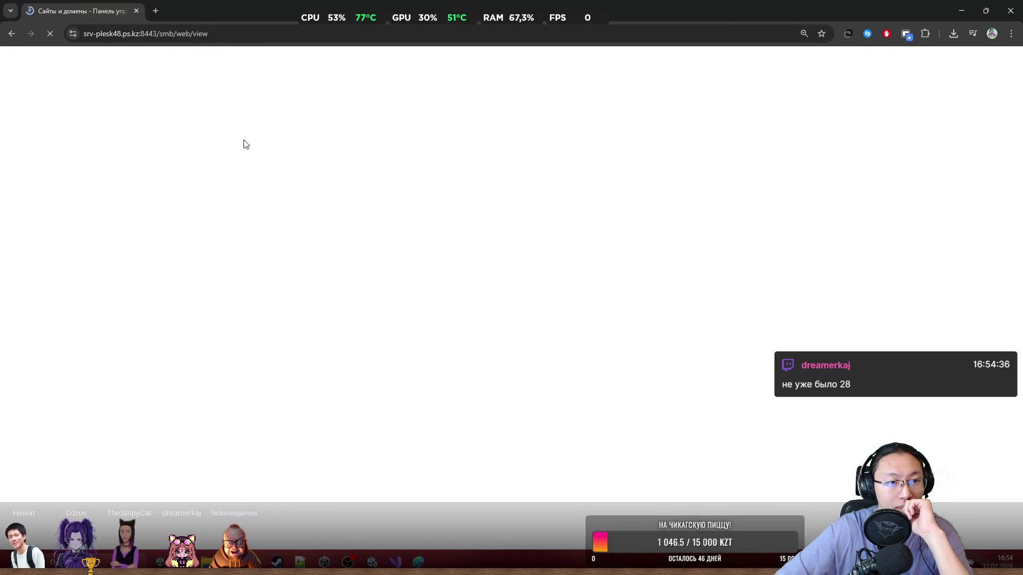
click(558, 261)
click(211, 266)
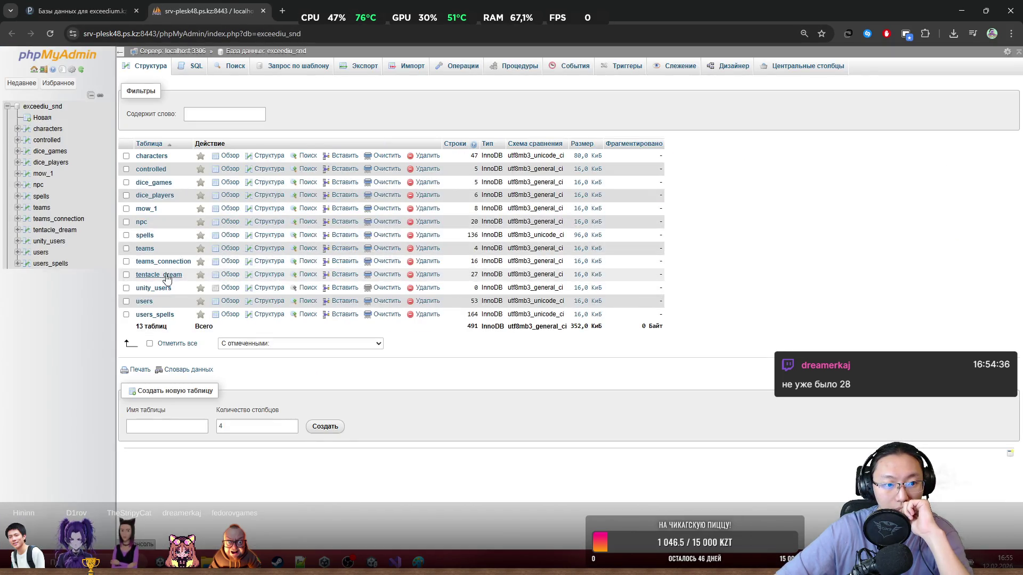
Browse the tentacle_dream table rows and start editing row 23's updated_date.
click(226, 275)
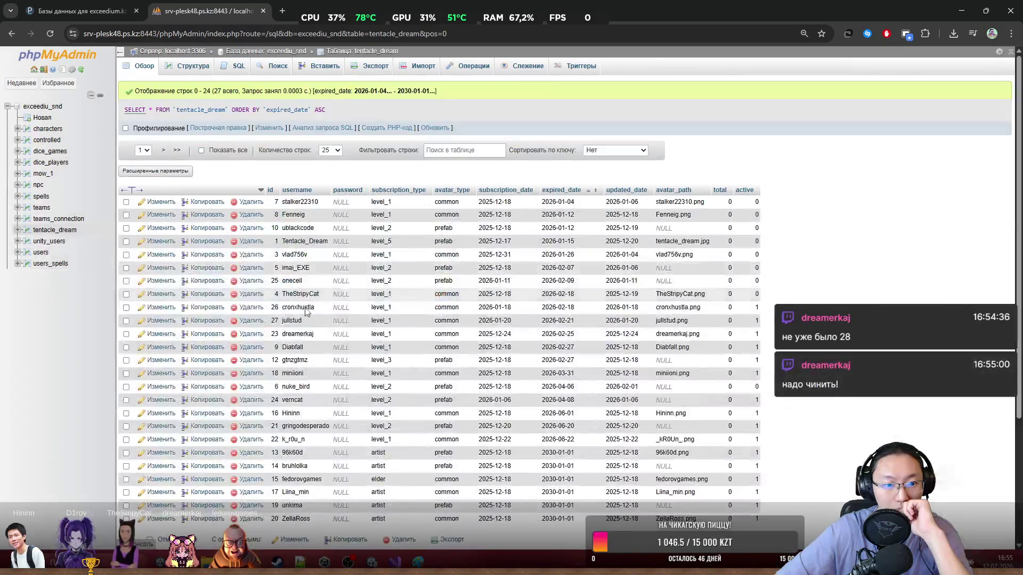
scroll(313, 271, down, 3)
scroll(313, 271, up, 2)
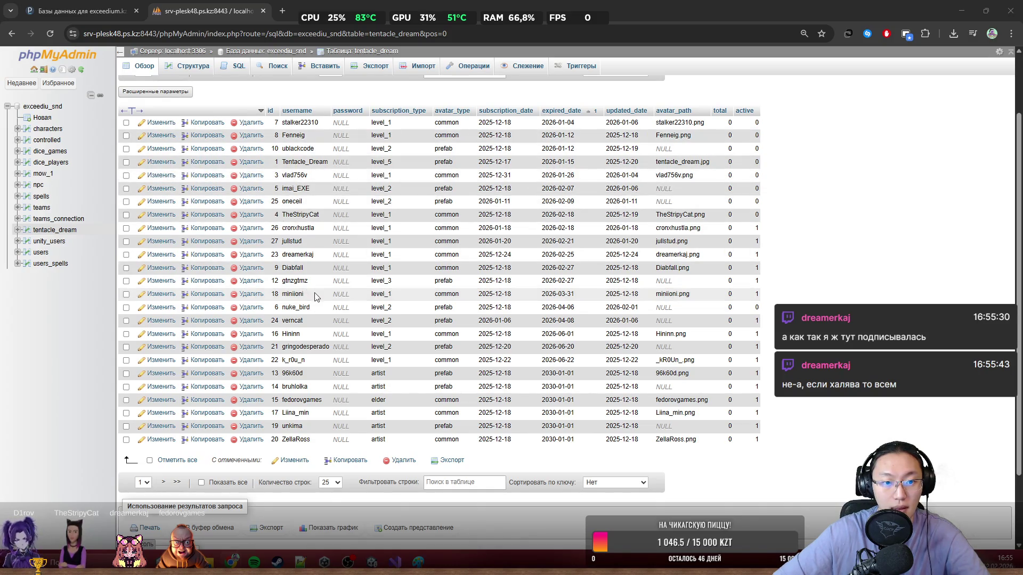
double_click(620, 255)
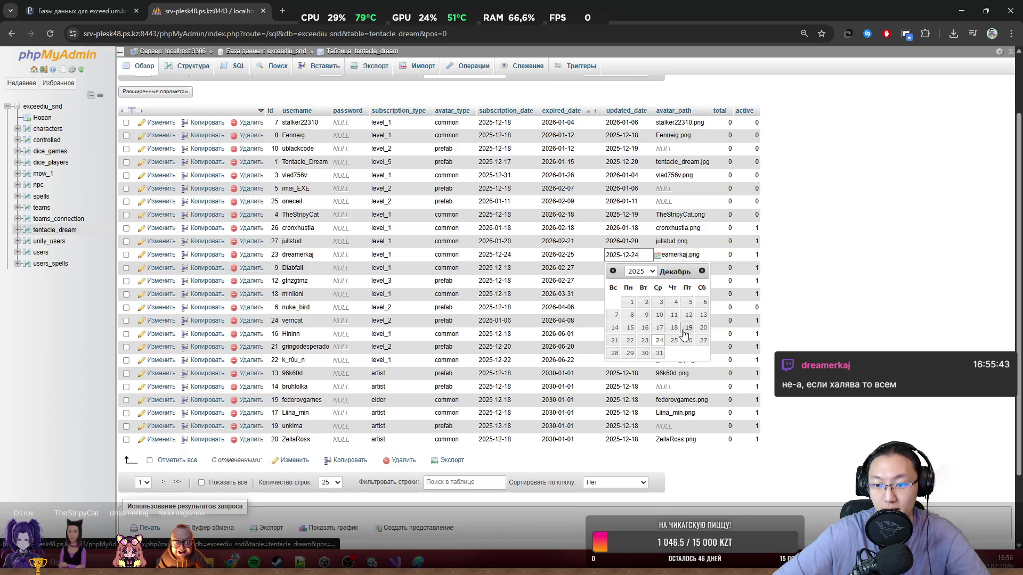
Change row 23's expired_date from 2026-02-25 to 2026-01-28 using the date picker.
click(567, 262)
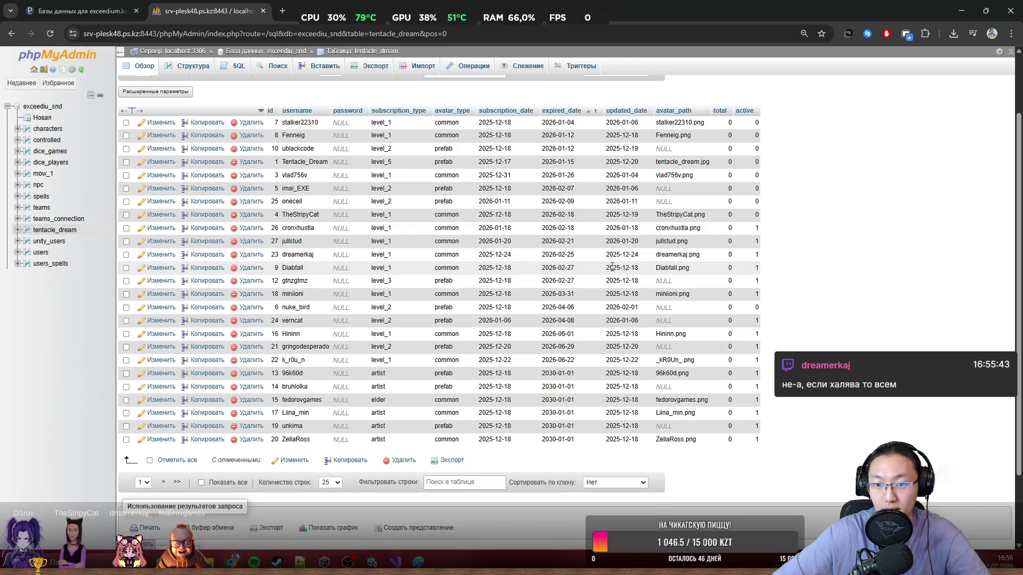
double_click(567, 260)
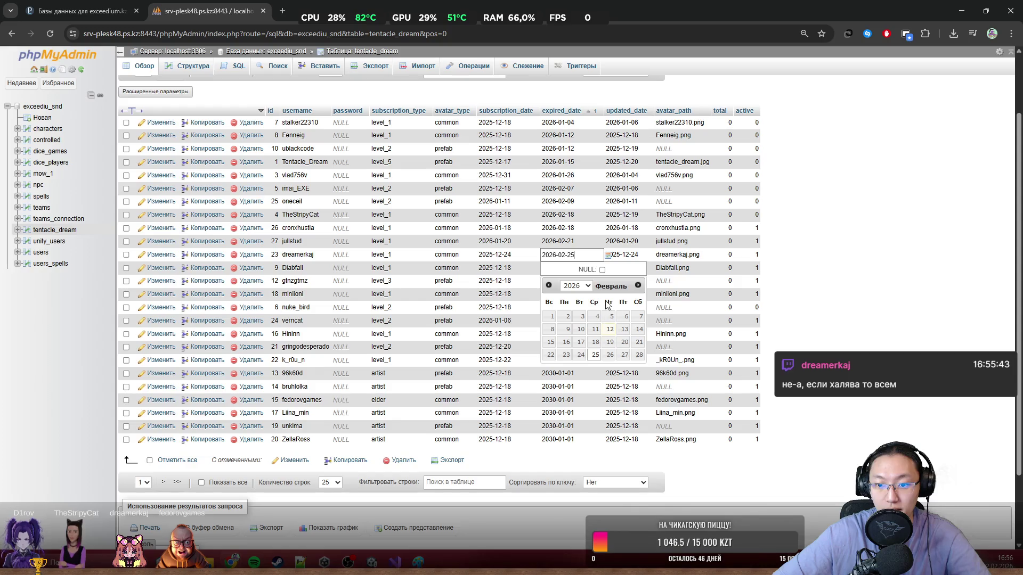
click(549, 285)
click(595, 367)
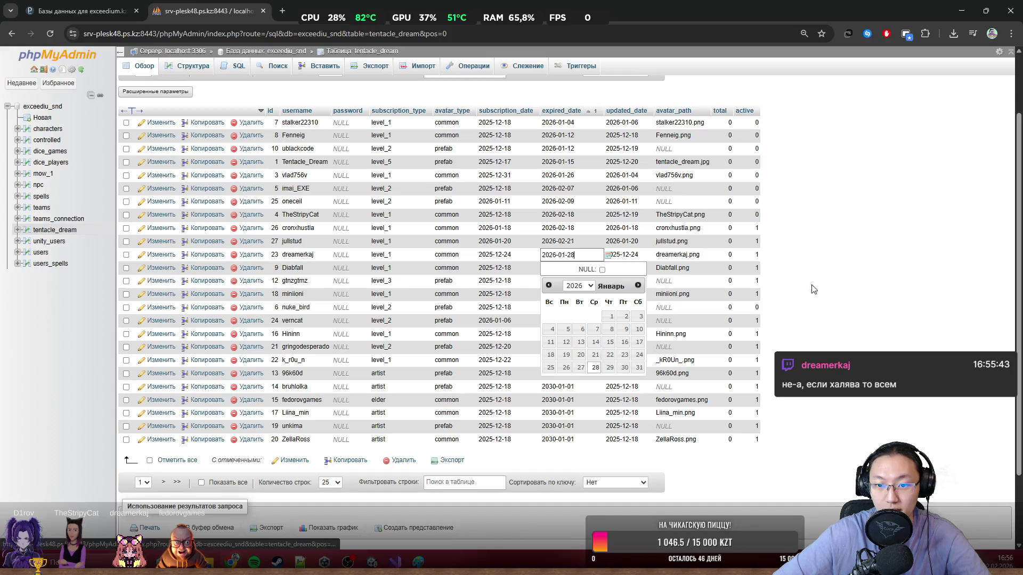
click(814, 289)
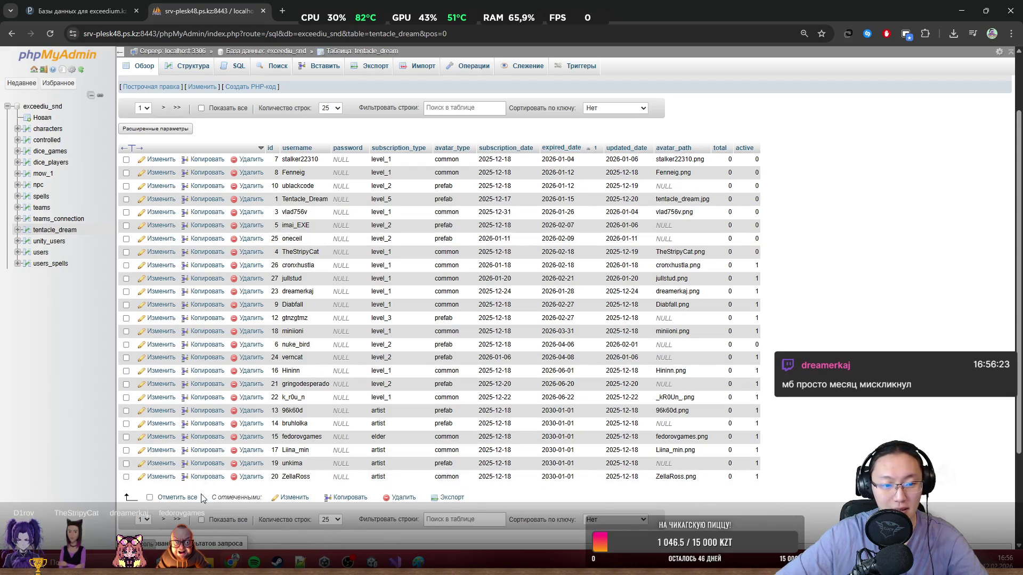
Set Количество строк to 250 so all 27 subscribers appear on one page.
right_click(160, 496)
key(Escape)
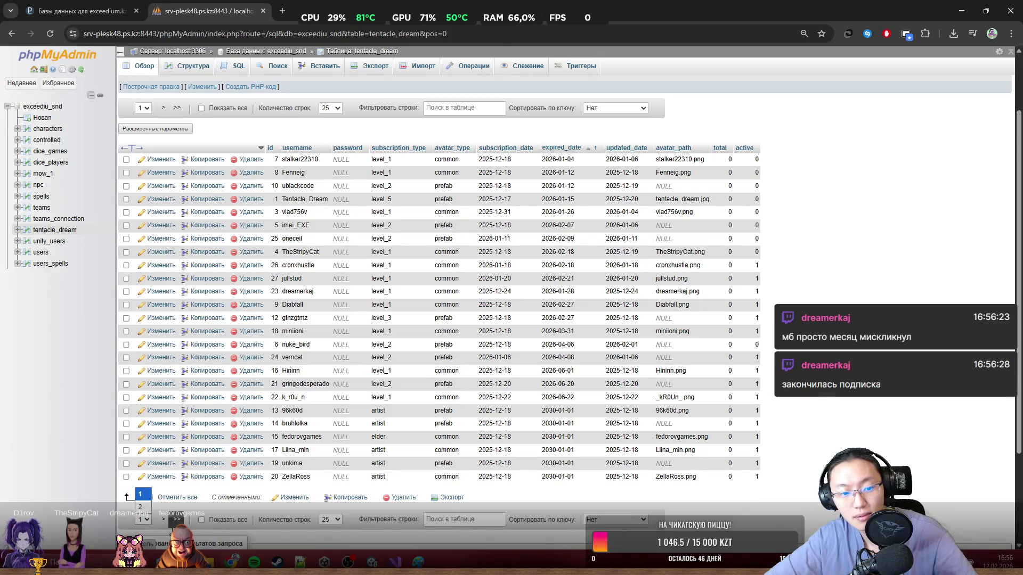
click(337, 520)
click(327, 494)
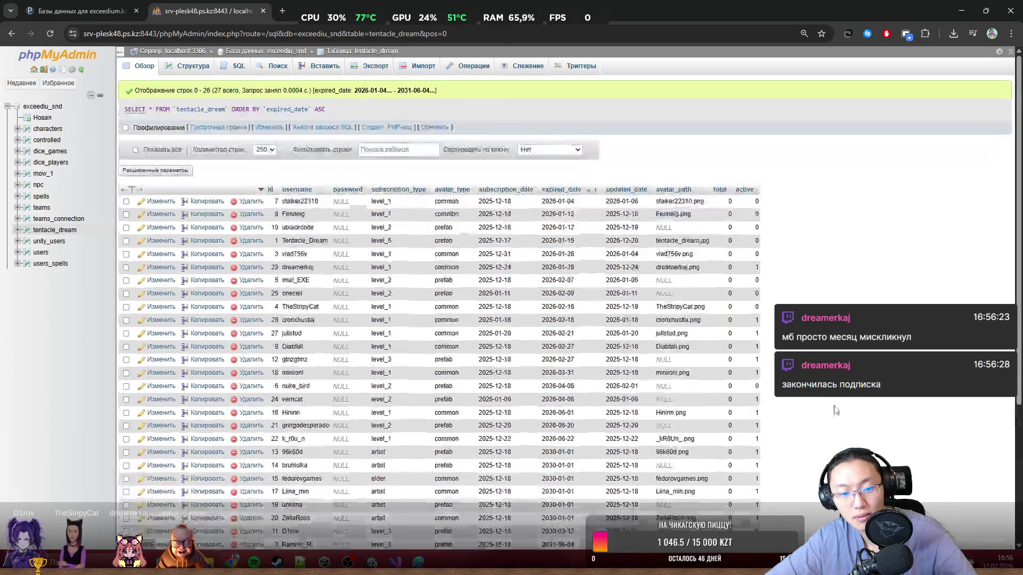
scroll(536, 334, down, 3)
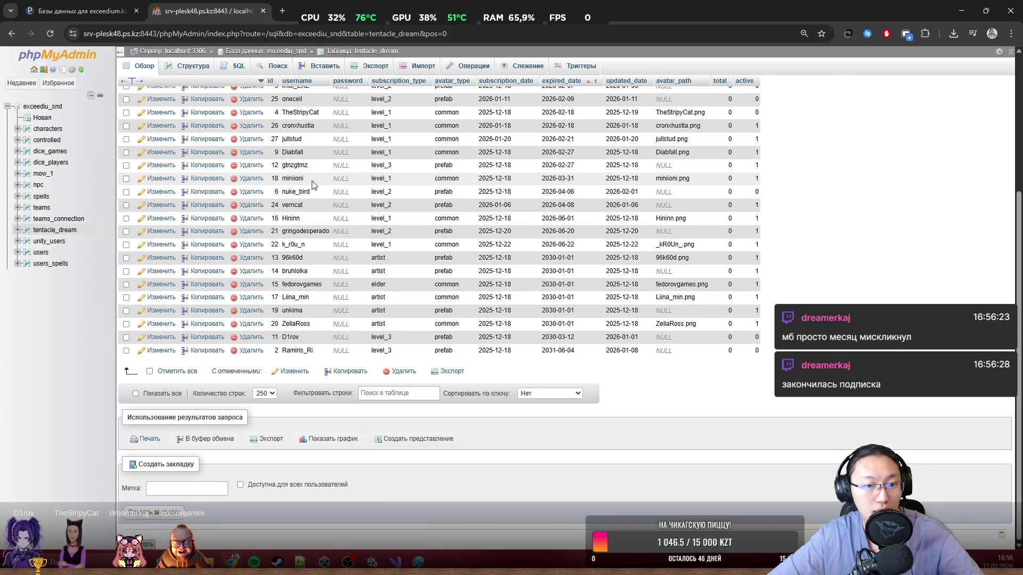
Search the page for the subscriber's username and set row 23's updated_date to day 25.
key(ctrl+f)
text(drea)
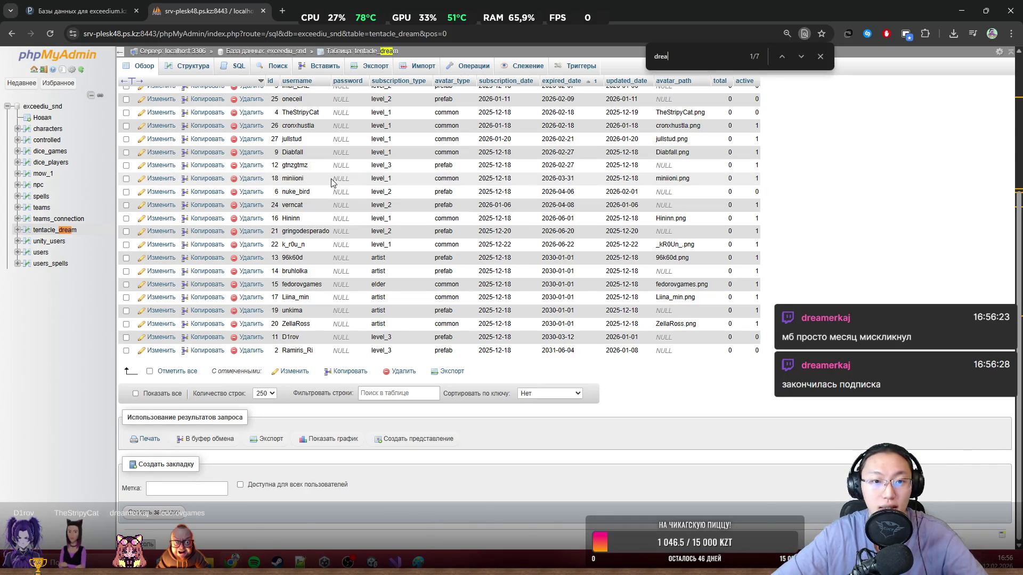
click(803, 56)
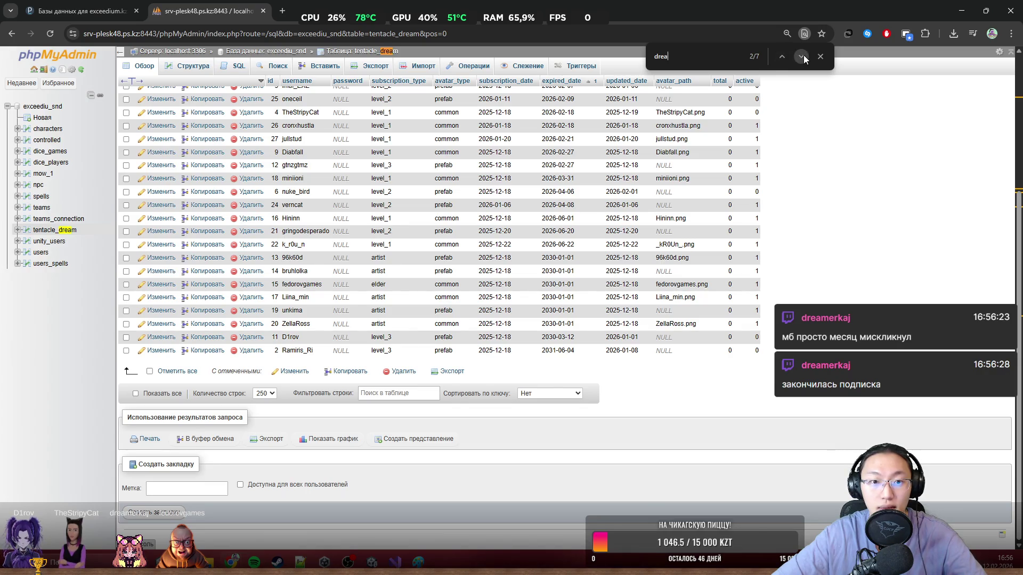
click(802, 56)
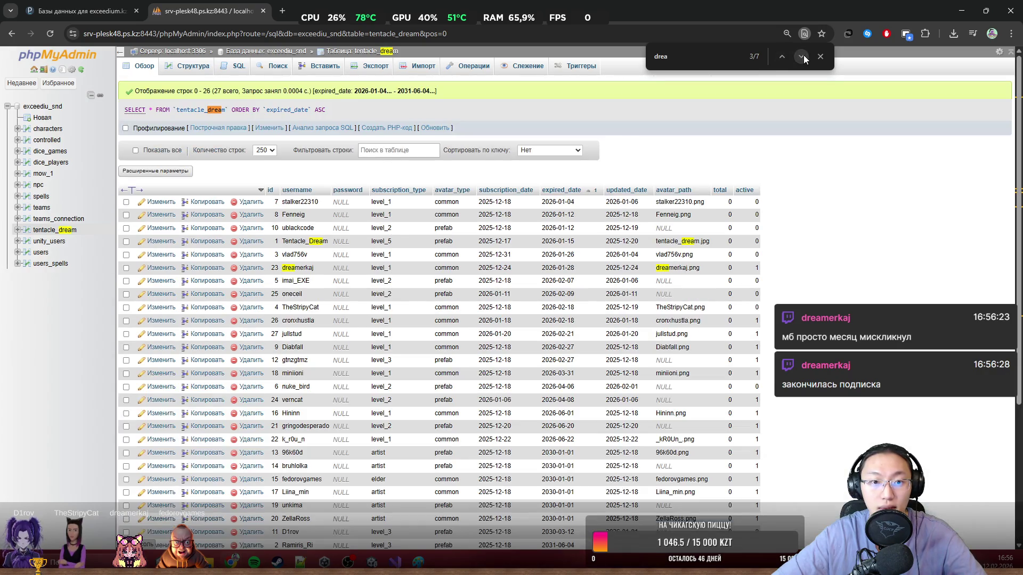
double_click(624, 268)
click(673, 354)
click(811, 250)
key(super+Down)
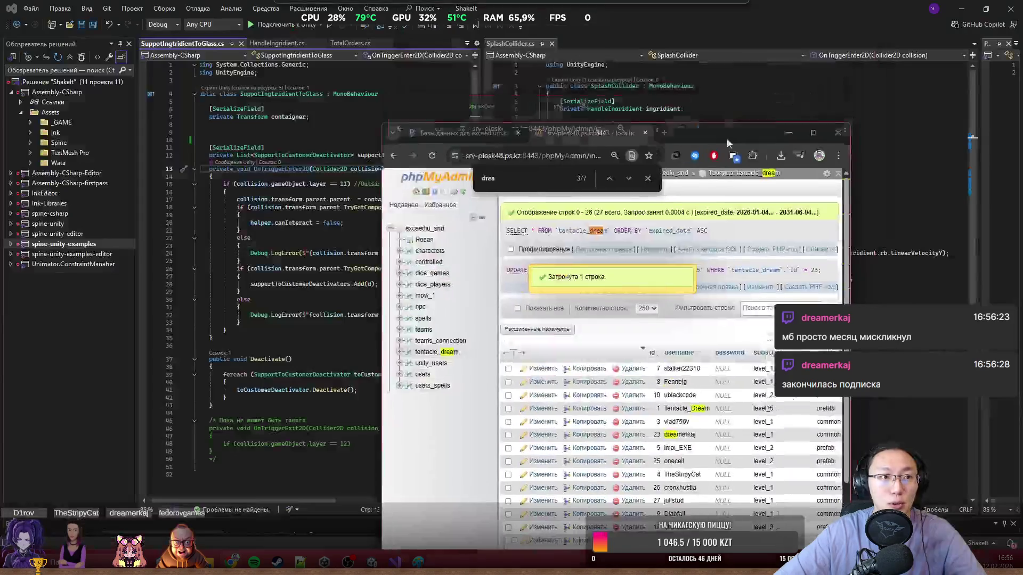
Back in Visual Studio, give SplashCollider.cs slightly more width in the split view.
key(super+Down)
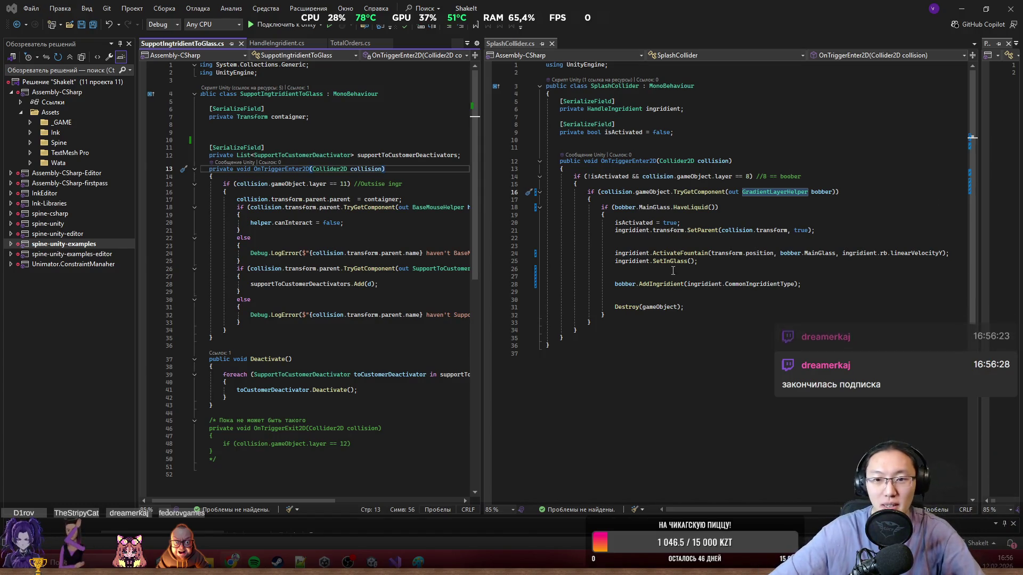
click(639, 269)
mouse_move(480, 208)
mouse_down()
mouse_move(725, 250)
mouse_move(452, 250)
mouse_up()
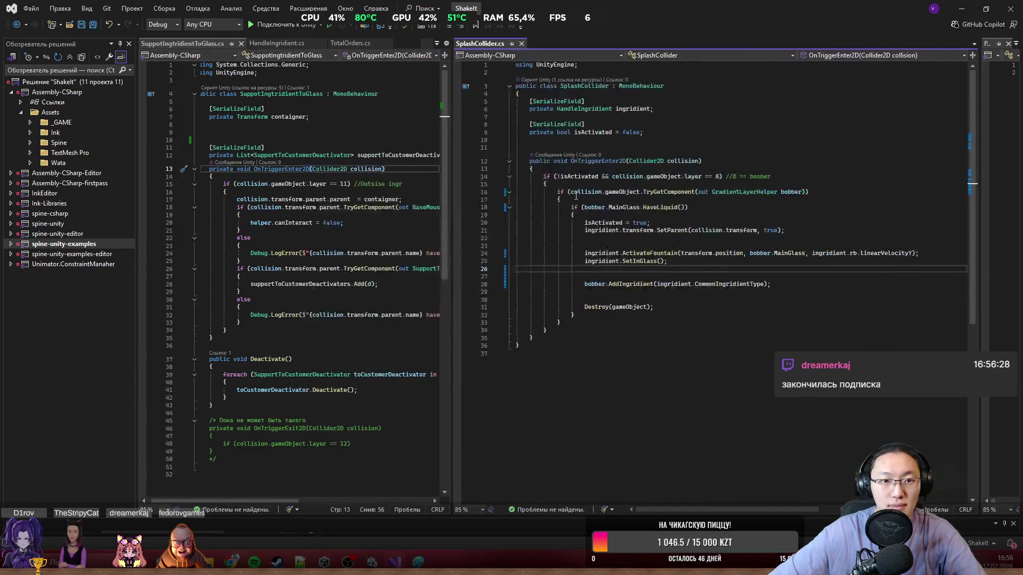
click(959, 8)
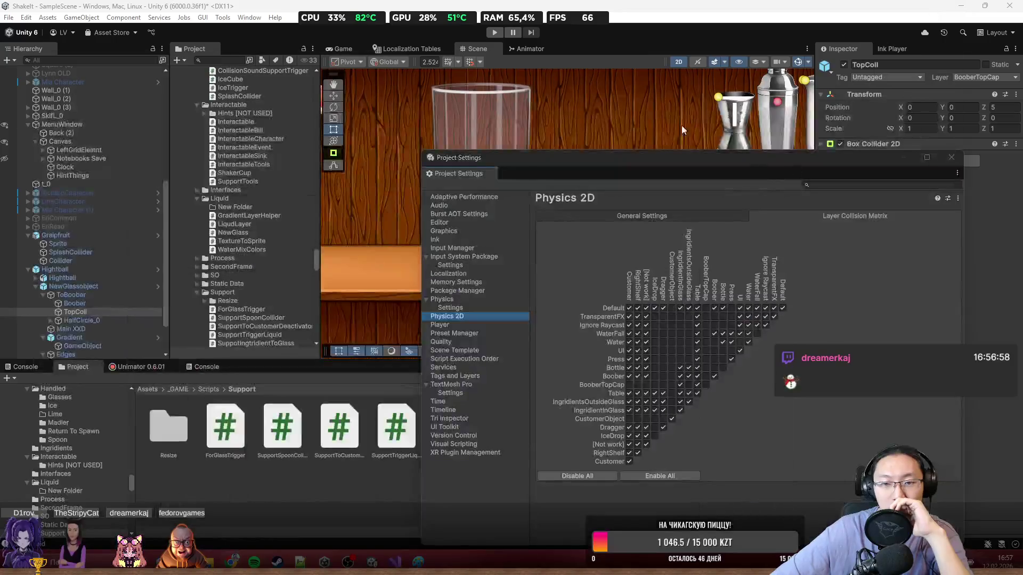
Drag the Physics 2D Project Settings window down to uncover the glass in the scene.
mouse_move(746, 160)
mouse_down()
mouse_move(478, 256)
mouse_move(749, 414)
mouse_move(794, 420)
mouse_move(790, 411)
mouse_up()
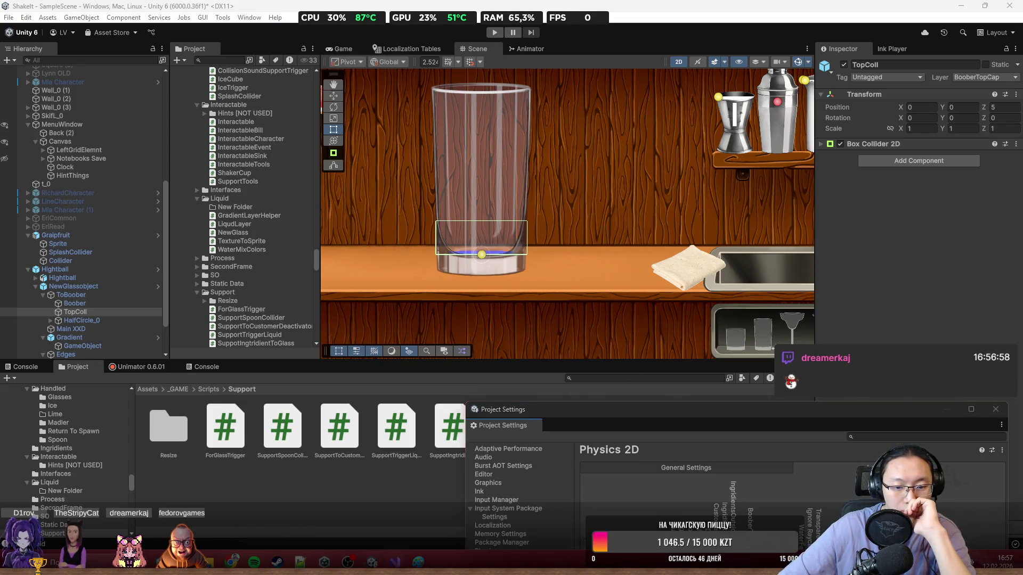
key(alt+Tab)
key(alt+Tab)
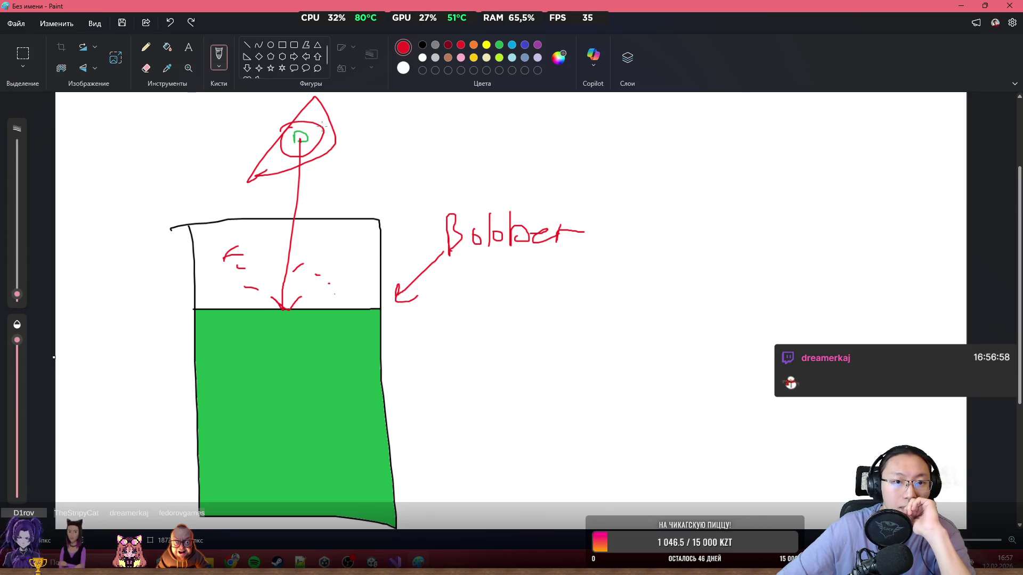
Draw a short red stroke at the green mark, undo the stray beaker loop, and minimize Paint and the code editor.
scroll(322, 123, up, 2)
scroll(330, 149, down, 5)
scroll(354, 175, up, 4)
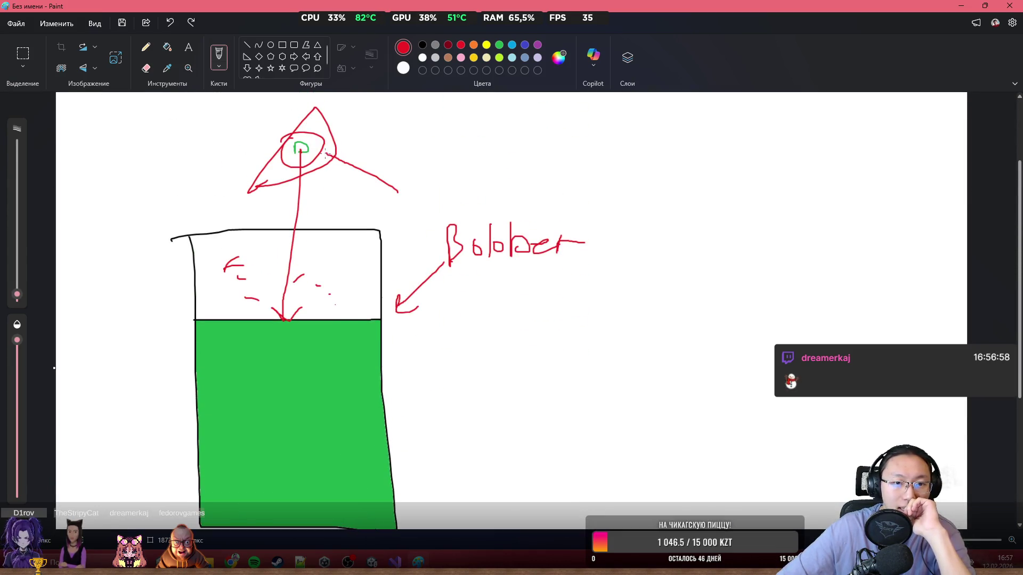
drag(302, 151, 314, 143)
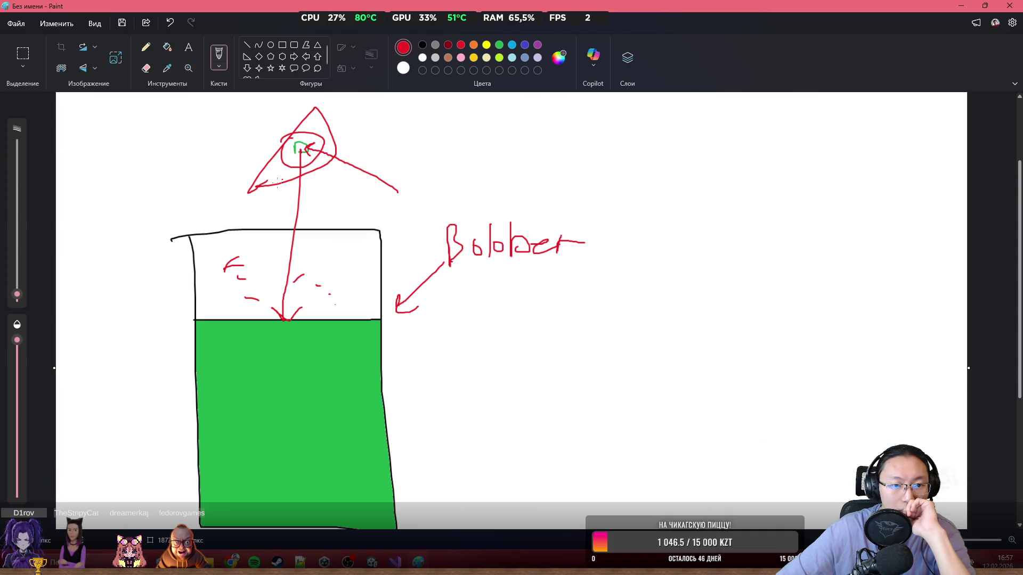
mouse_move(171, 258)
mouse_down()
mouse_move(447, 197)
mouse_move(445, 506)
mouse_move(80, 237)
mouse_up()
key(ctrl+z)
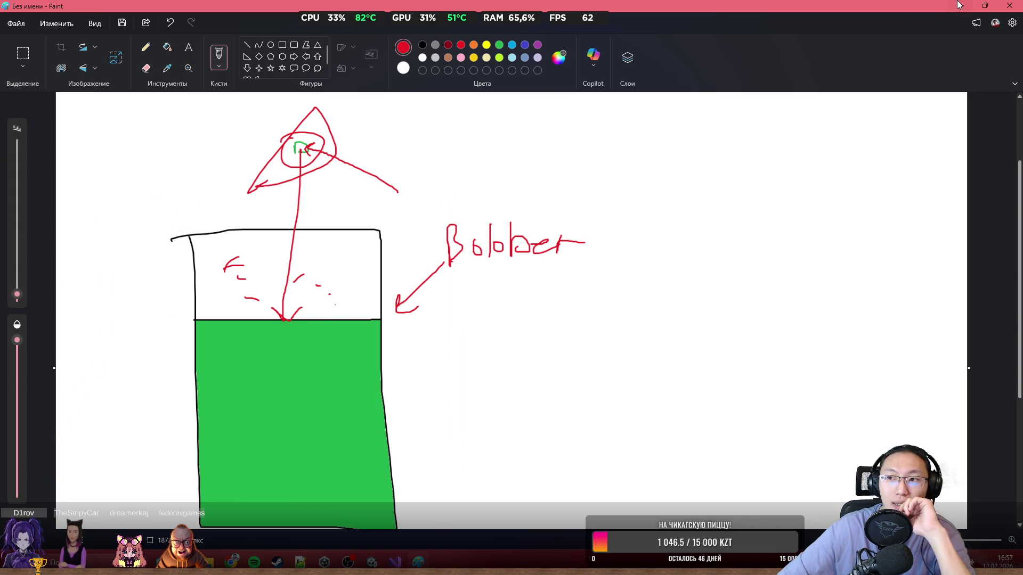
click(961, 6)
click(961, 6)
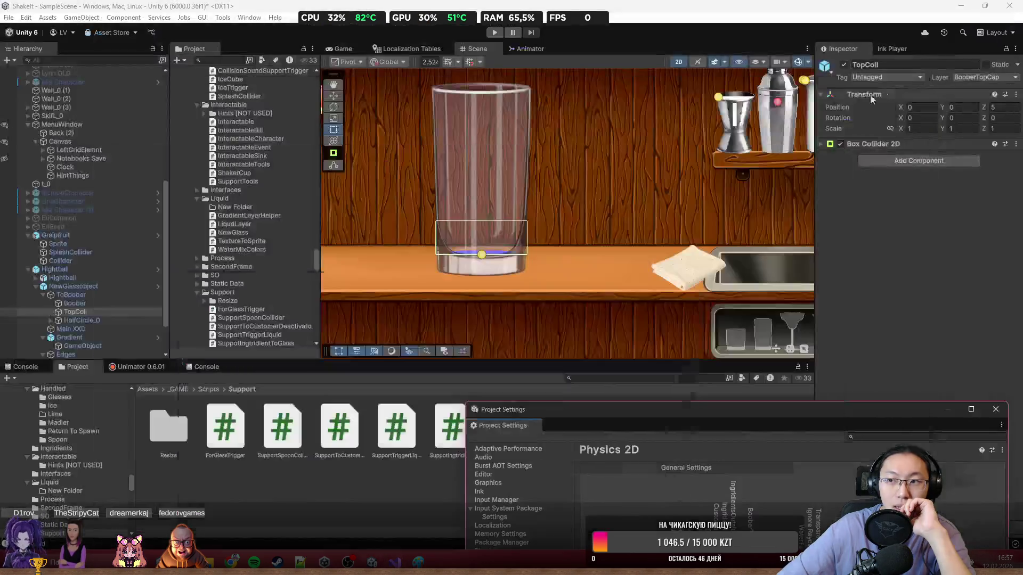
Reposition the Project Settings window to show the full Physics 2D Layer Collision Matrix.
scroll(437, 188, up, 2)
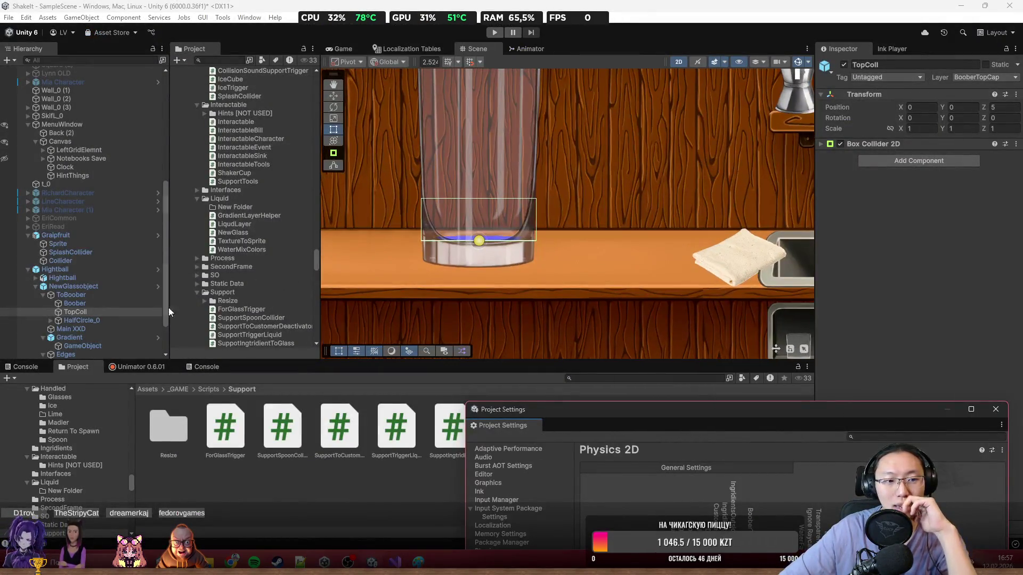
mouse_move(755, 418)
mouse_down()
mouse_move(640, 69)
mouse_move(643, 107)
mouse_up()
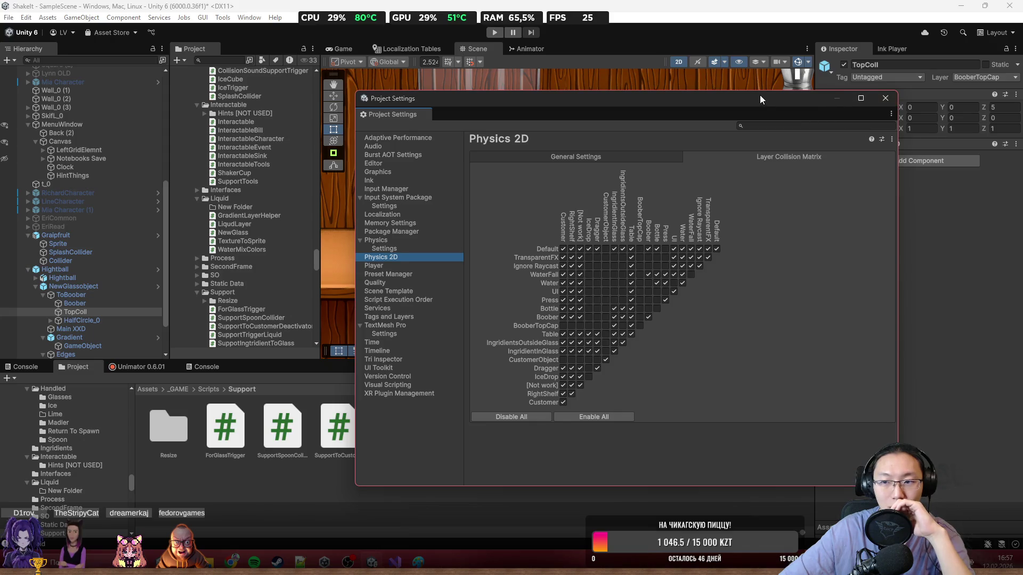
drag(759, 98, 764, 138)
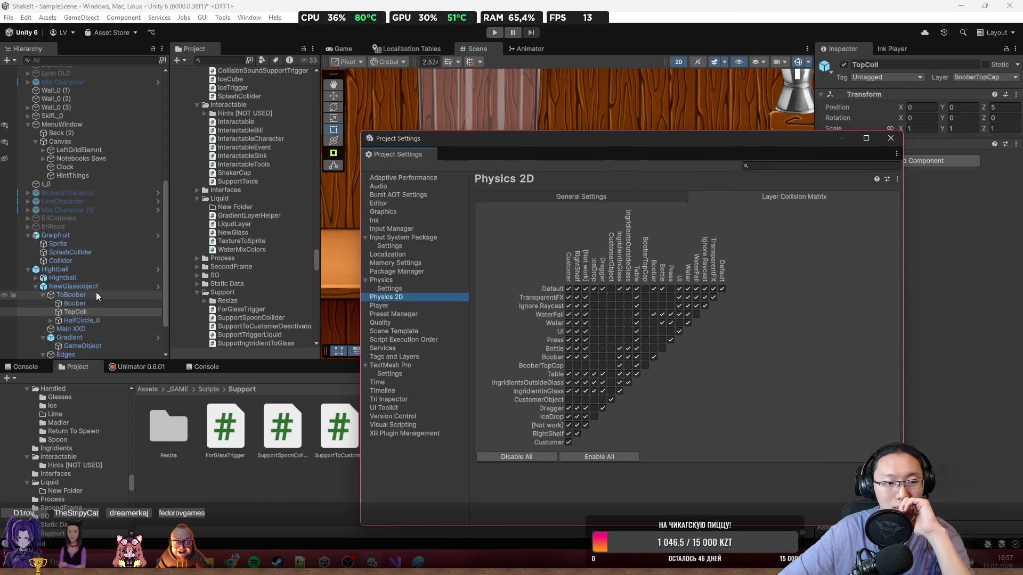
scroll(104, 330, down, 3)
drag(506, 104, 544, 246)
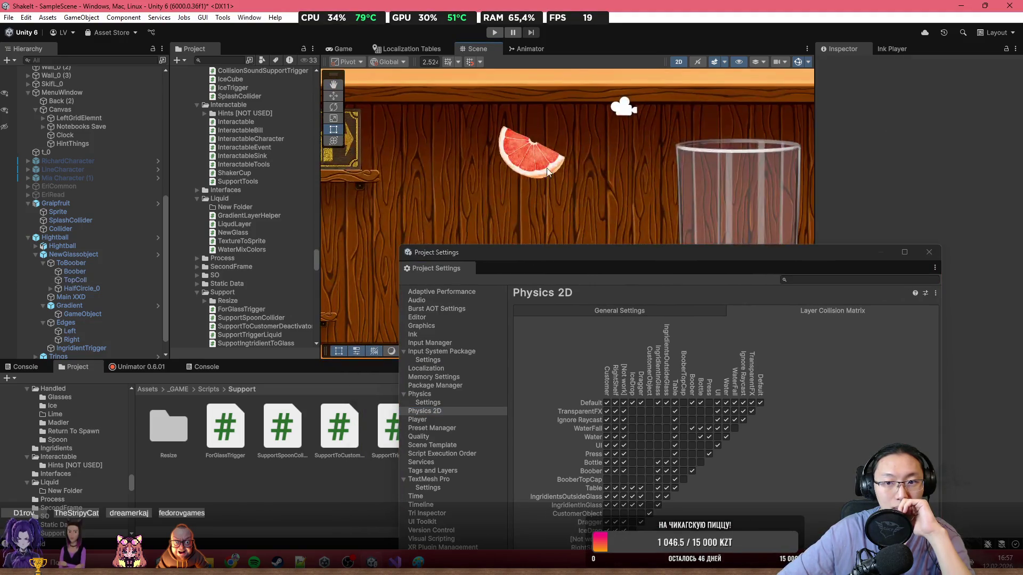
Select the grapefruit's Collider object, then widen the SuppotIngtridientToGlass pane in Visual Studio.
click(544, 162)
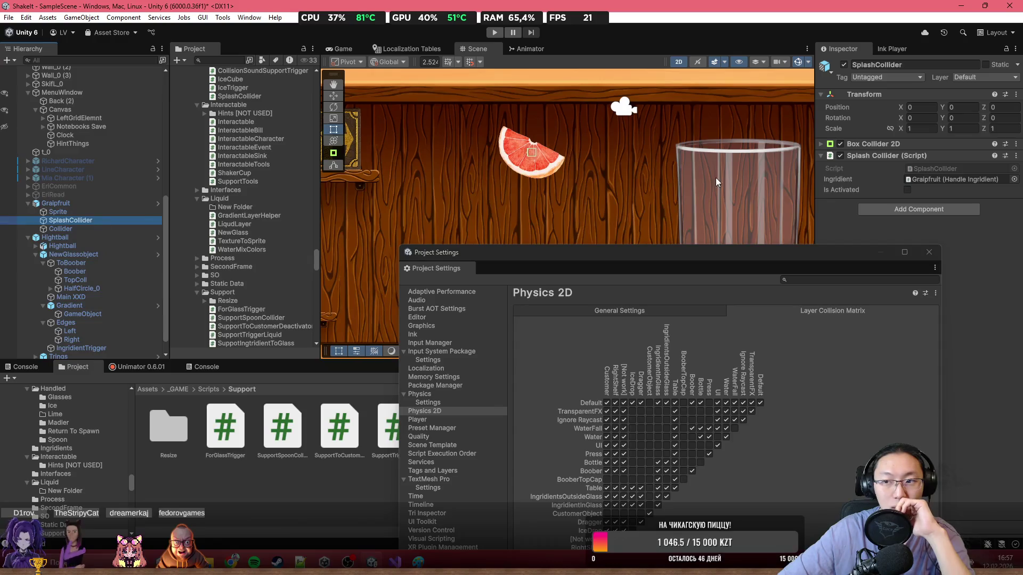
click(99, 231)
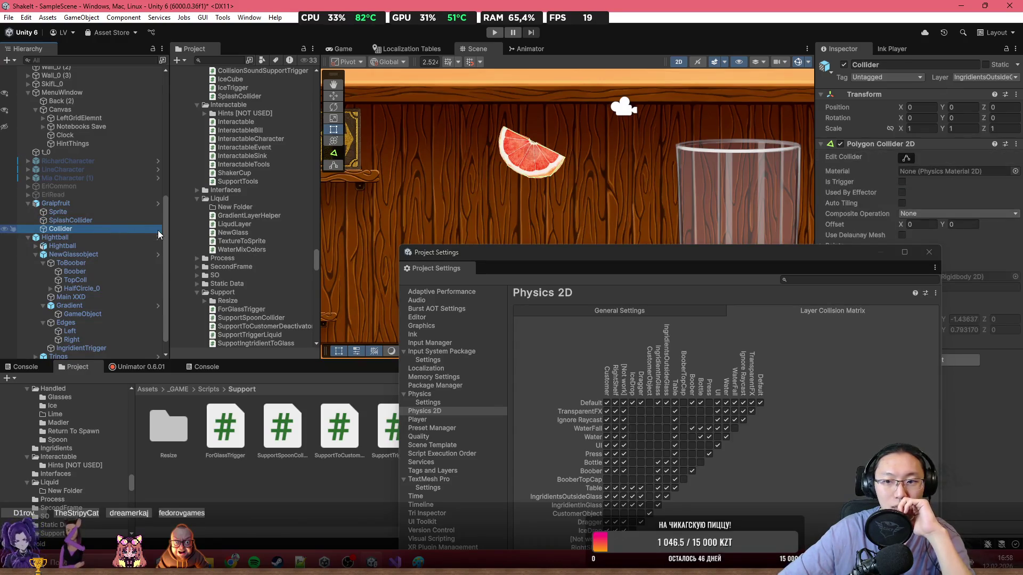
mouse_move(692, 249)
mouse_down()
mouse_move(645, 246)
mouse_move(340, 47)
mouse_move(761, 269)
mouse_move(749, 236)
mouse_up()
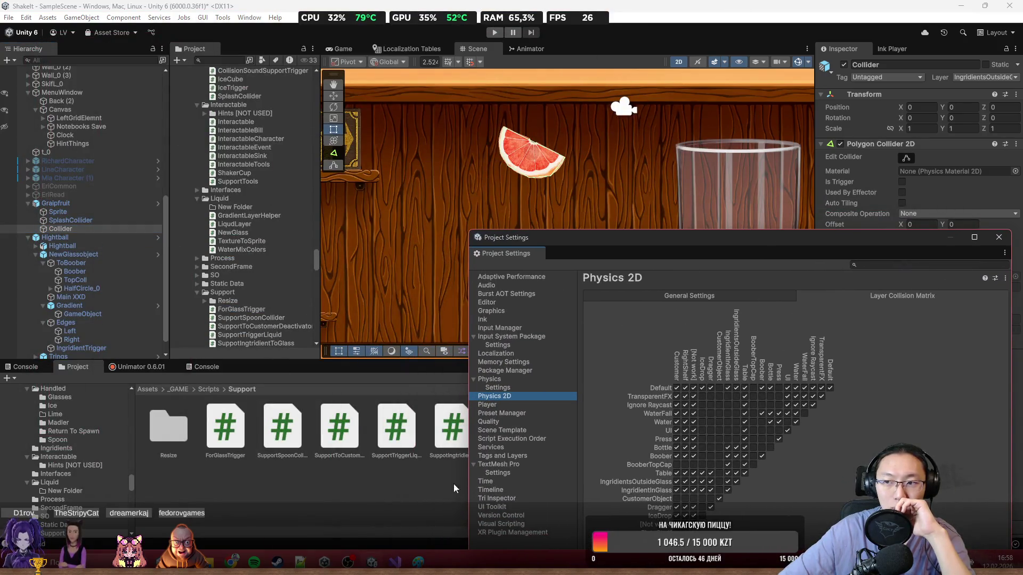
key(alt+Tab)
mouse_move(450, 315)
mouse_down()
mouse_move(666, 307)
mouse_move(608, 302)
mouse_up()
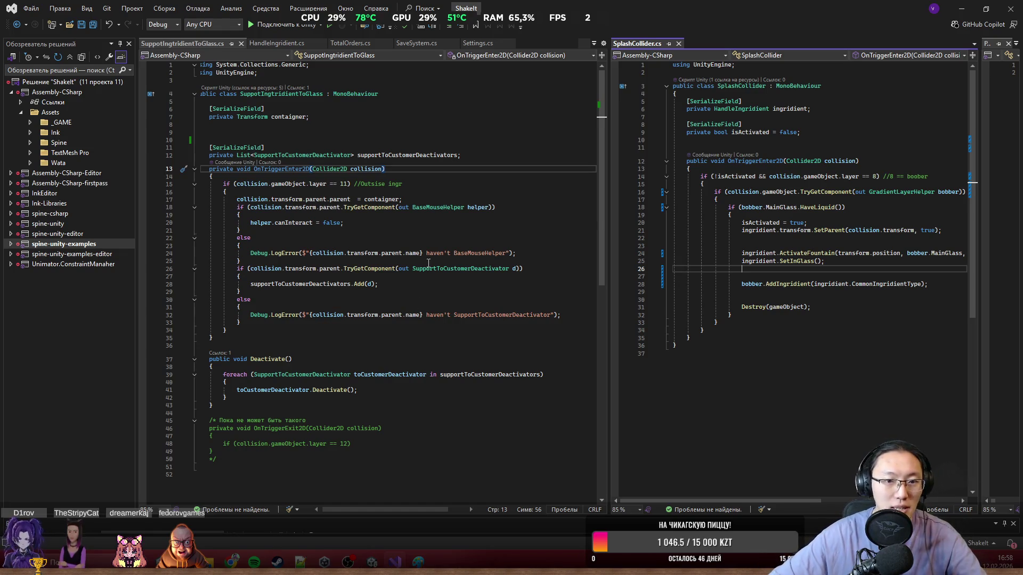
Insert a blank line after OnTriggerEnter2D's opening brace on line 14.
click(320, 238)
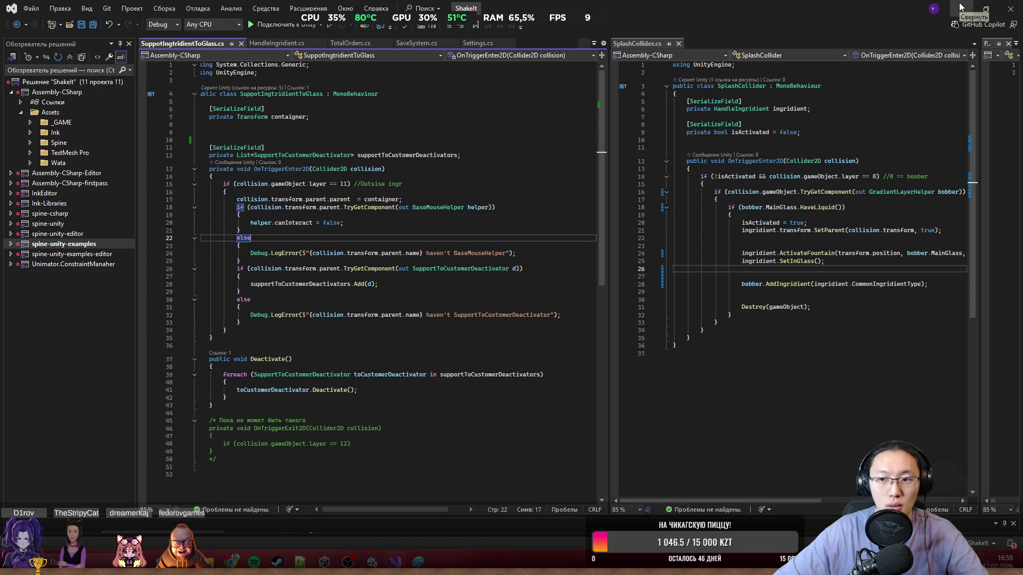
drag(239, 186, 293, 359)
click(224, 338)
click(245, 176)
key(Return)
text(/)
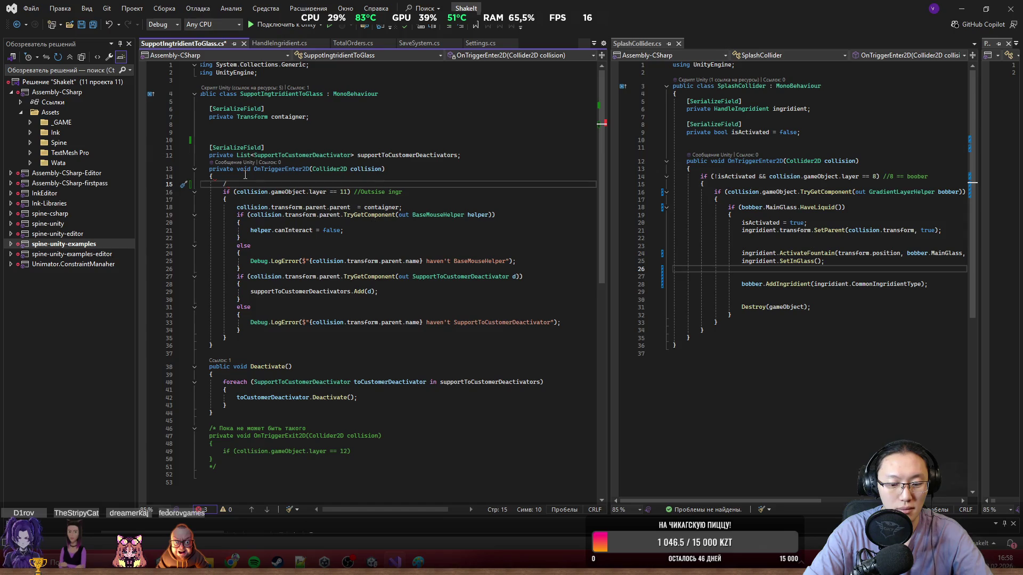
key(BackSpace)
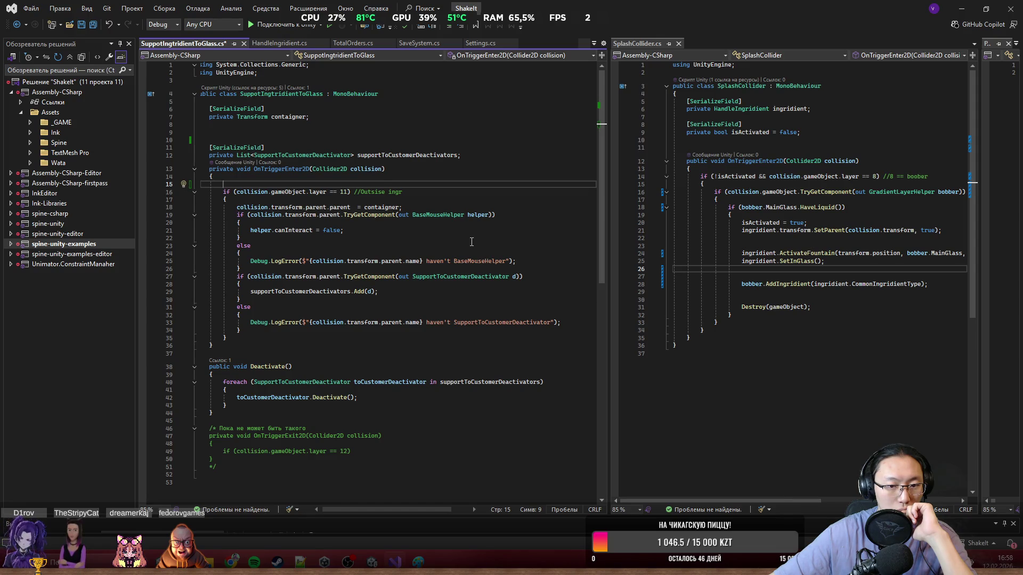
Select the layer 11 if block (lines 16–35) and shrink Visual Studio to expose Unity.
mouse_move(601, 5)
mouse_down()
mouse_move(546, 355)
mouse_move(567, 4)
mouse_up()
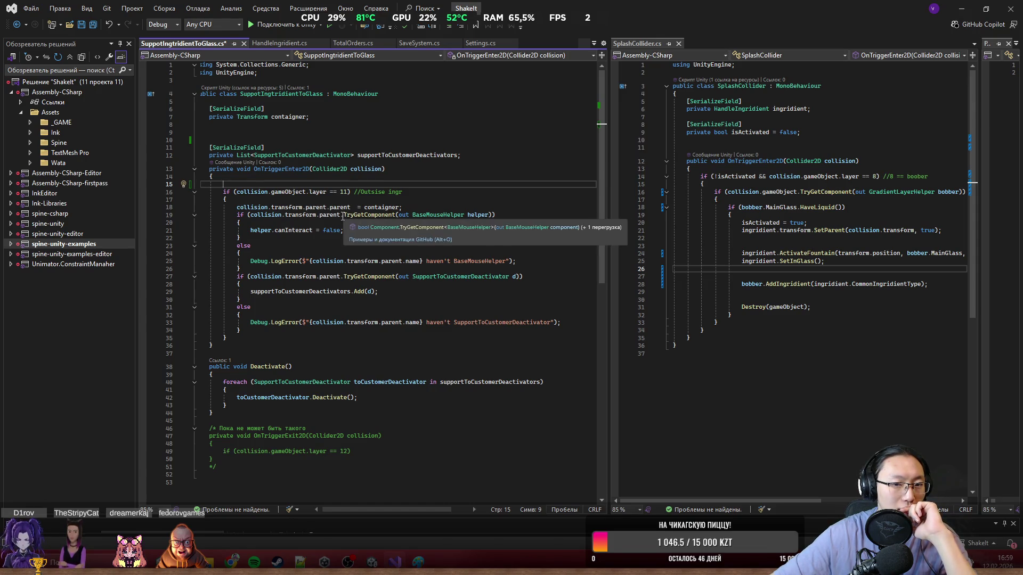
mouse_move(247, 190)
mouse_down()
mouse_move(319, 298)
mouse_move(293, 368)
mouse_move(379, 340)
mouse_move(260, 192)
mouse_move(223, 192)
mouse_up()
click(379, 341)
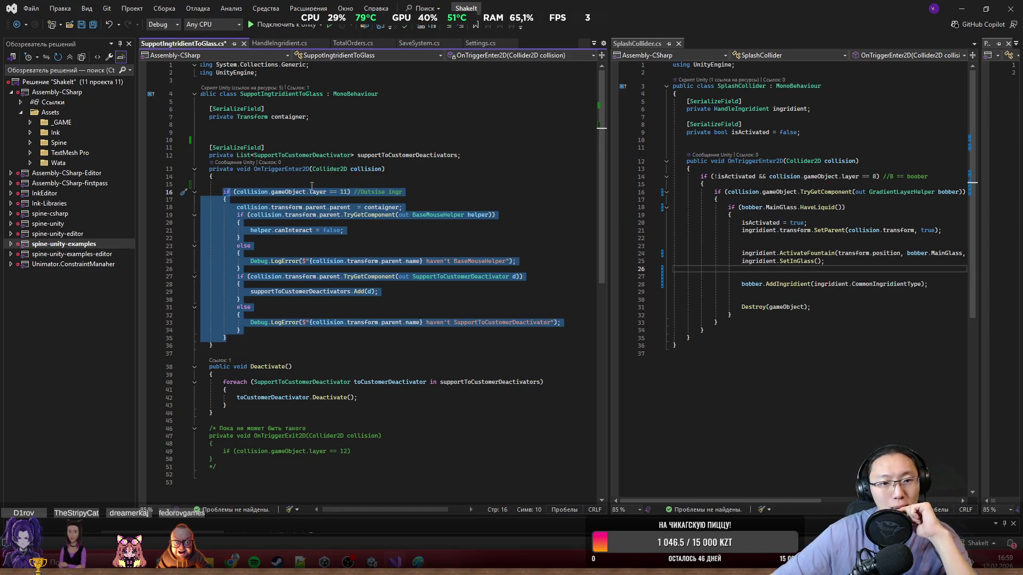
mouse_move(269, 175)
mouse_down()
mouse_move(323, 172)
mouse_move(298, 238)
mouse_move(360, 319)
mouse_up()
drag(226, 338, 229, 190)
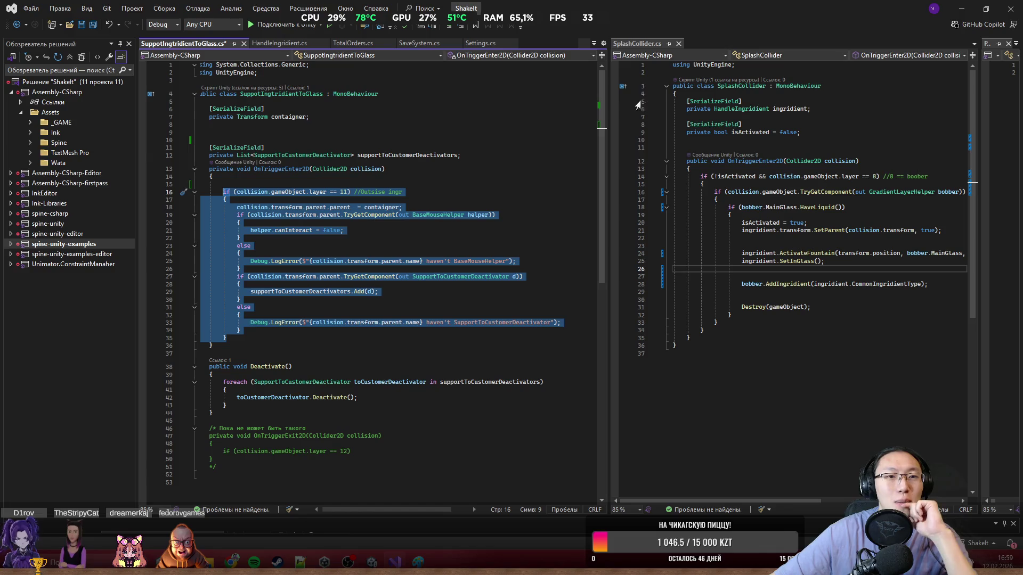
mouse_move(640, 8)
mouse_down()
mouse_move(643, 214)
mouse_move(629, 229)
mouse_move(627, 449)
mouse_up()
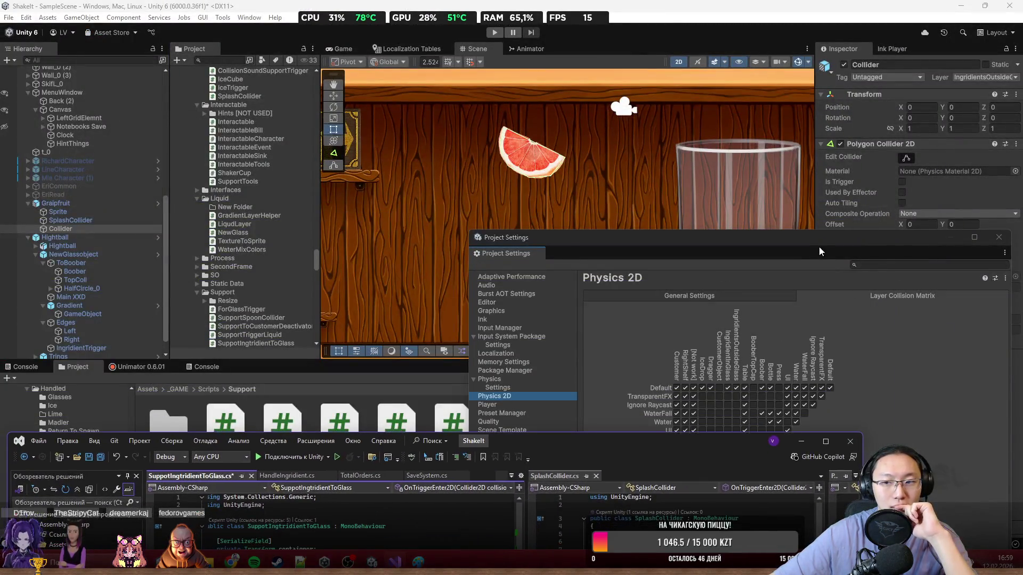
Close Project Settings, check the grapefruit's SplashCollider and Sprite, and frame the highball glass.
click(873, 242)
click(999, 237)
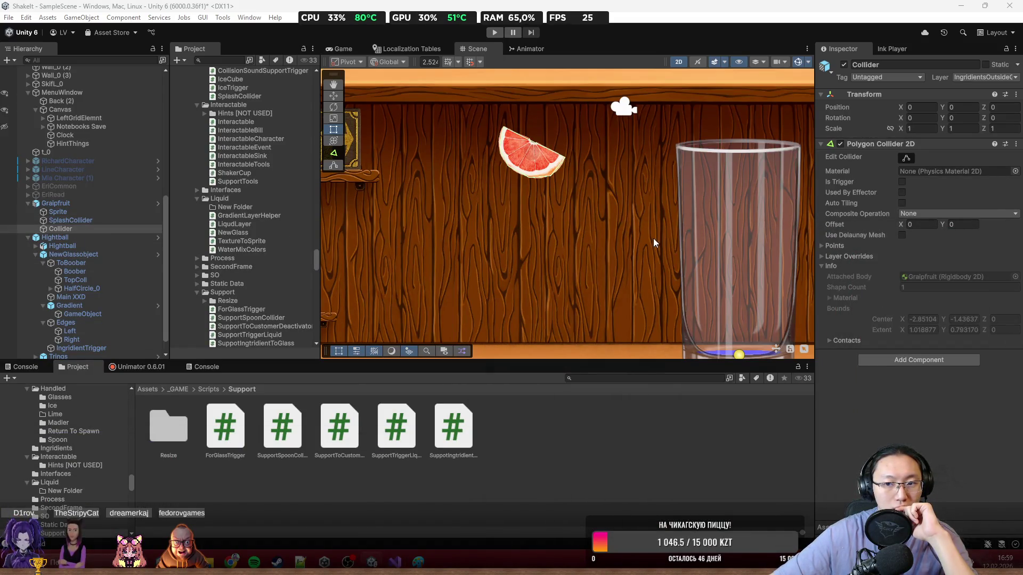
click(91, 228)
click(105, 219)
click(112, 213)
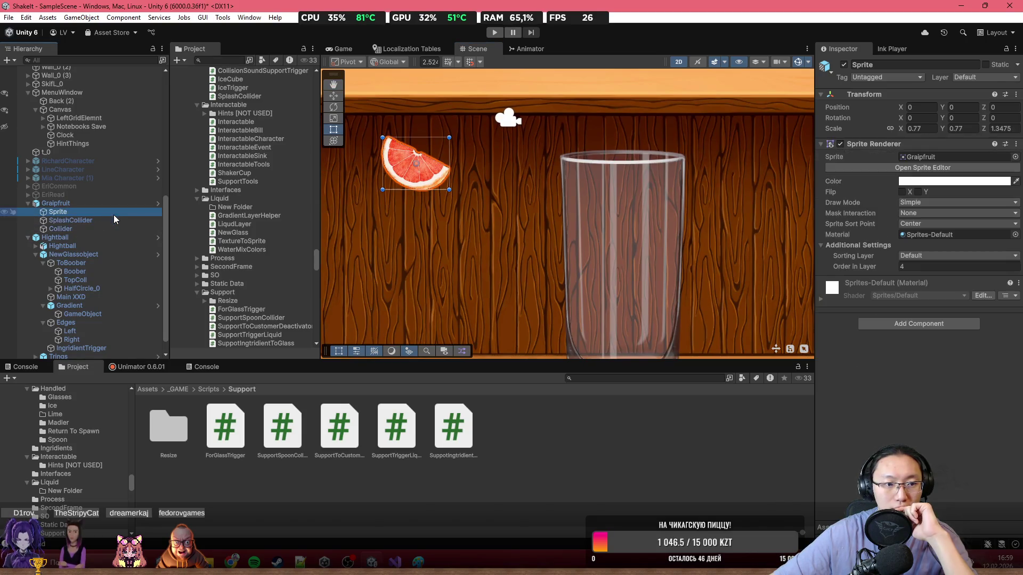
click(620, 241)
key(f)
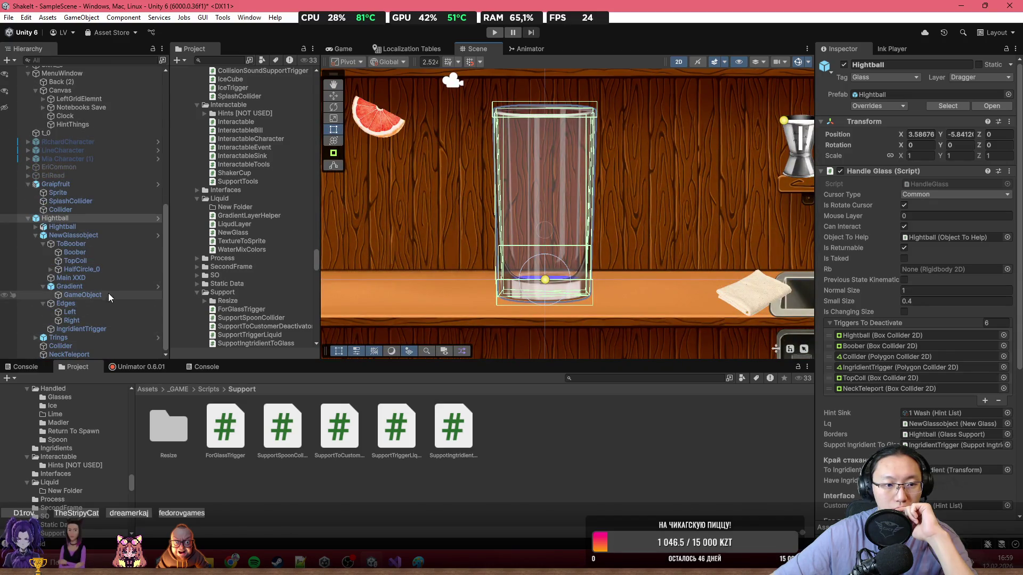
Inspect the glass's Boober, TopColl (Box Collider 2D), Gradient, Main XXD and NewGlassobject children.
click(123, 256)
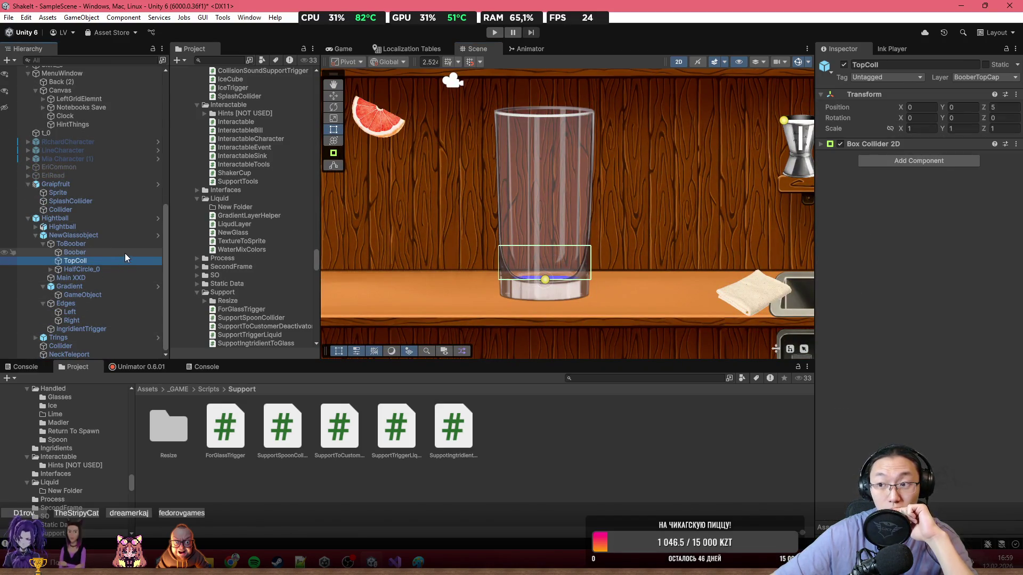
click(121, 261)
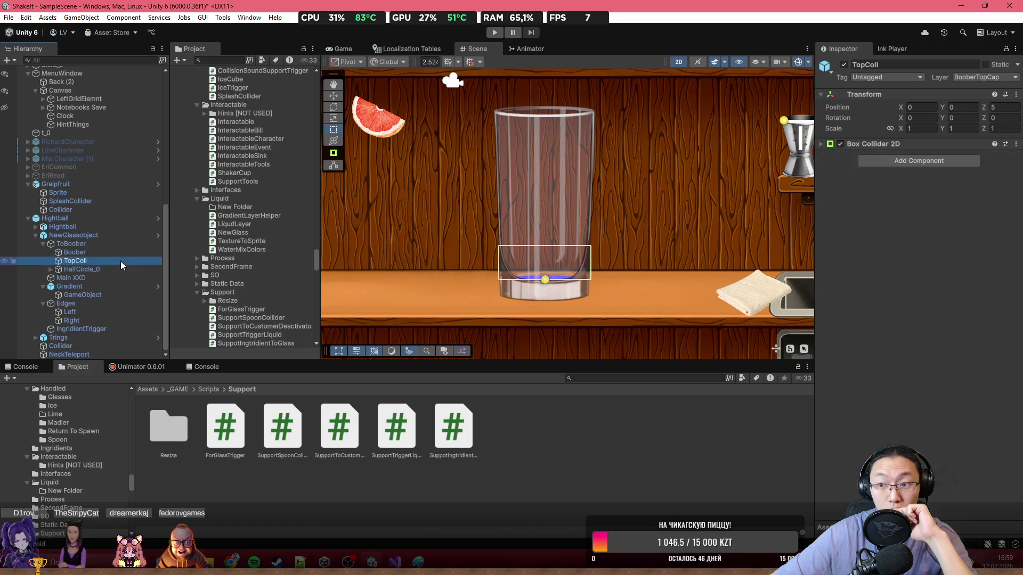
click(820, 144)
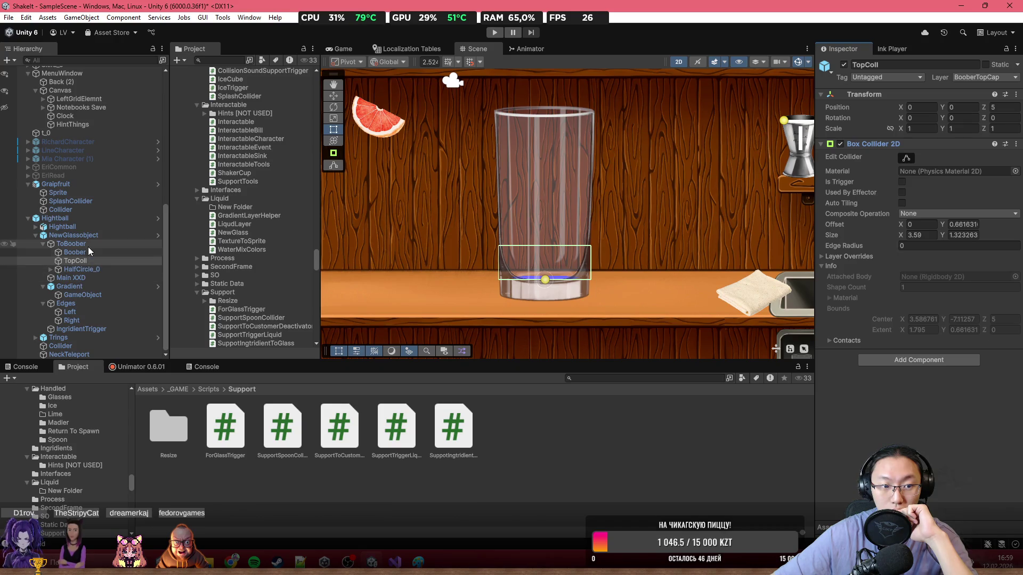
click(90, 286)
click(95, 275)
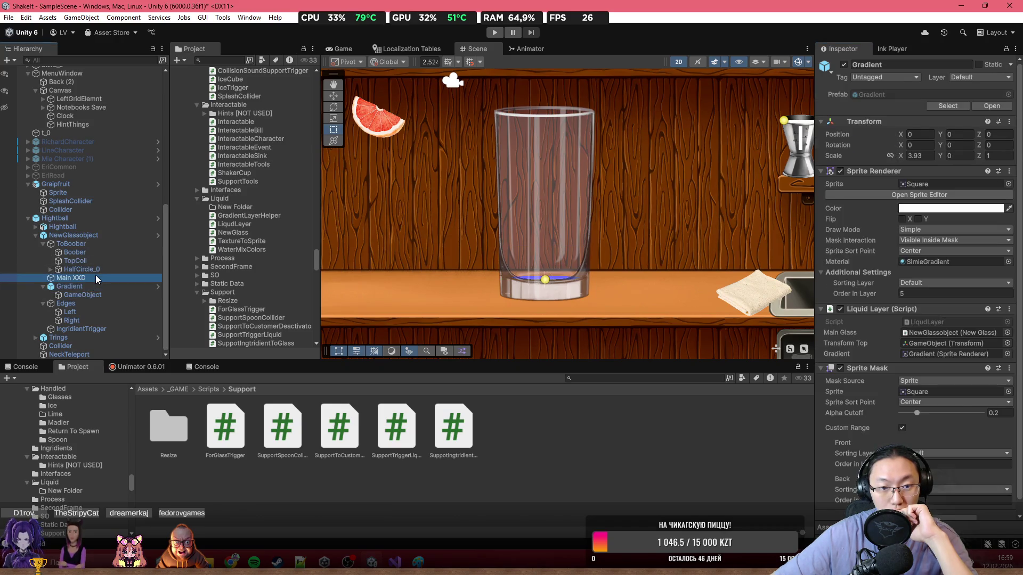
click(95, 235)
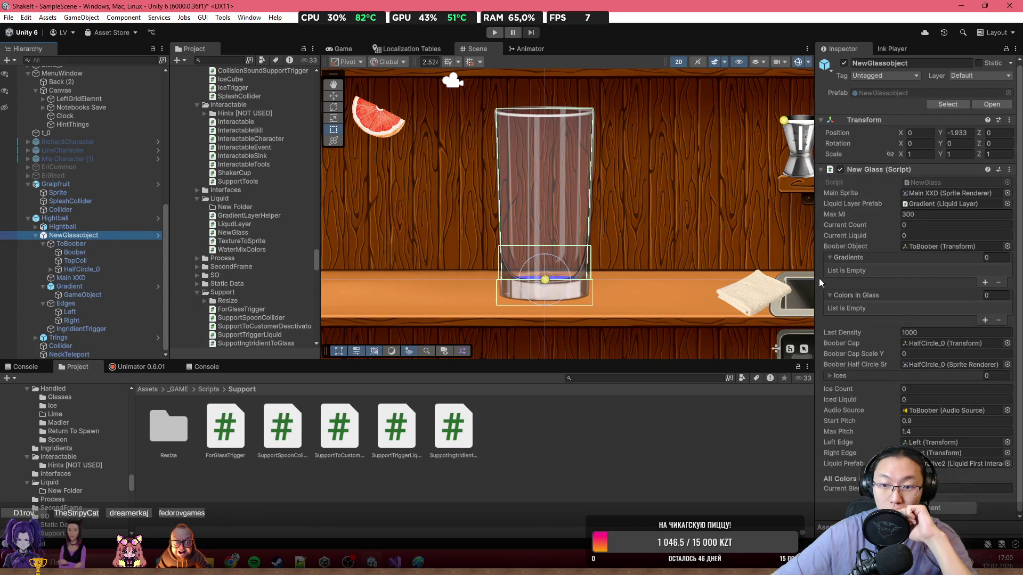
Review the Hightball glass's Handle Glass and collider components, then select IngridientTrigger.
scroll(777, 269, up, 2)
click(68, 220)
scroll(563, 230, down, 2)
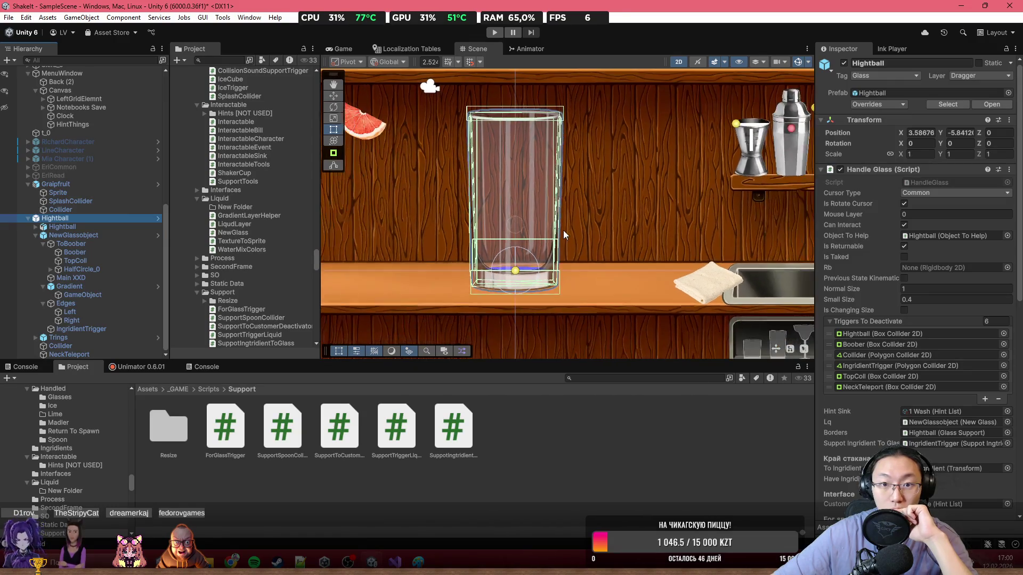
scroll(554, 216, up, 2)
scroll(841, 284, down, 5)
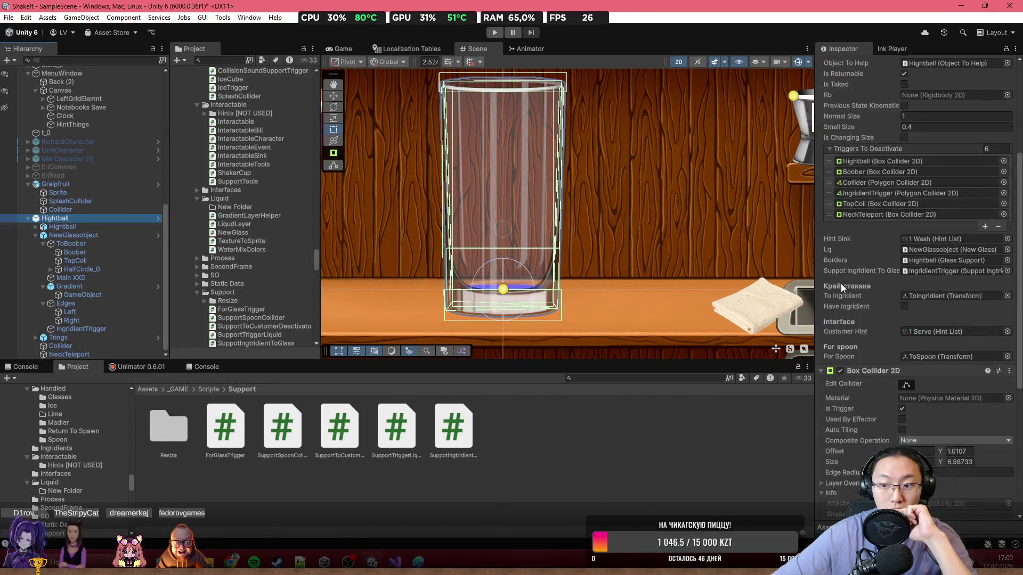
scroll(844, 284, up, 2)
scroll(845, 284, up, 3)
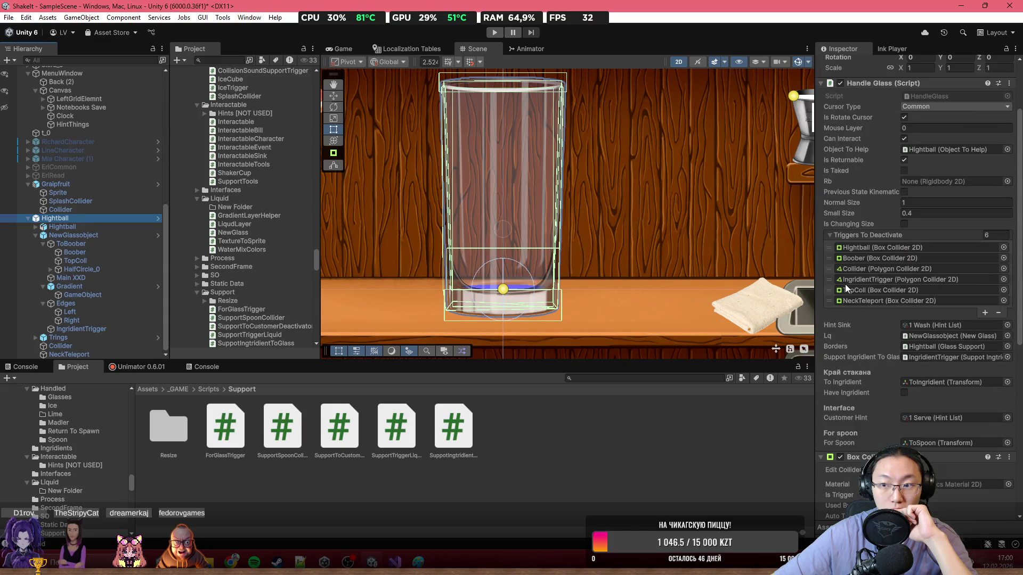
scroll(859, 277, down, 5)
scroll(859, 277, down, 5)
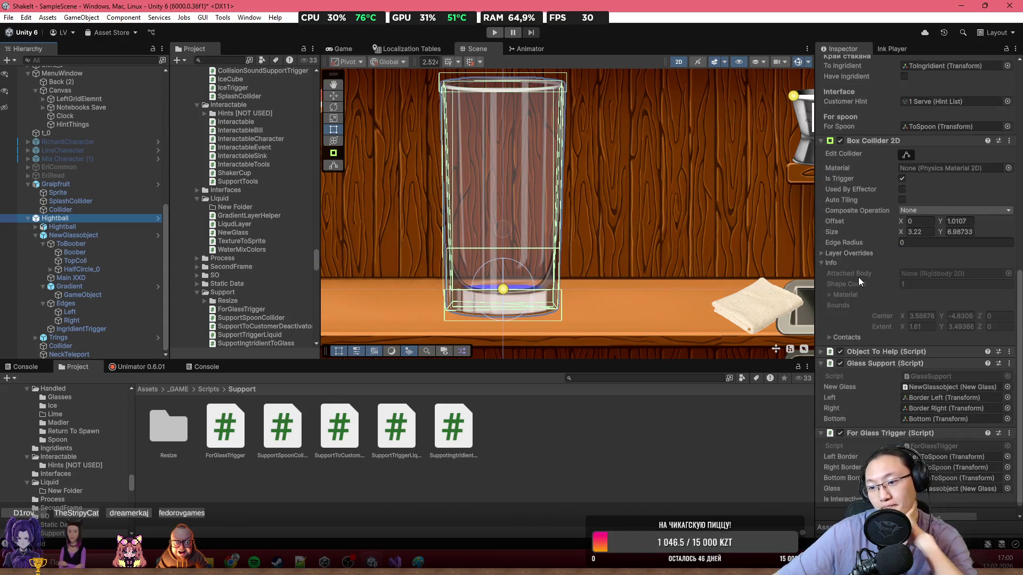
click(554, 89)
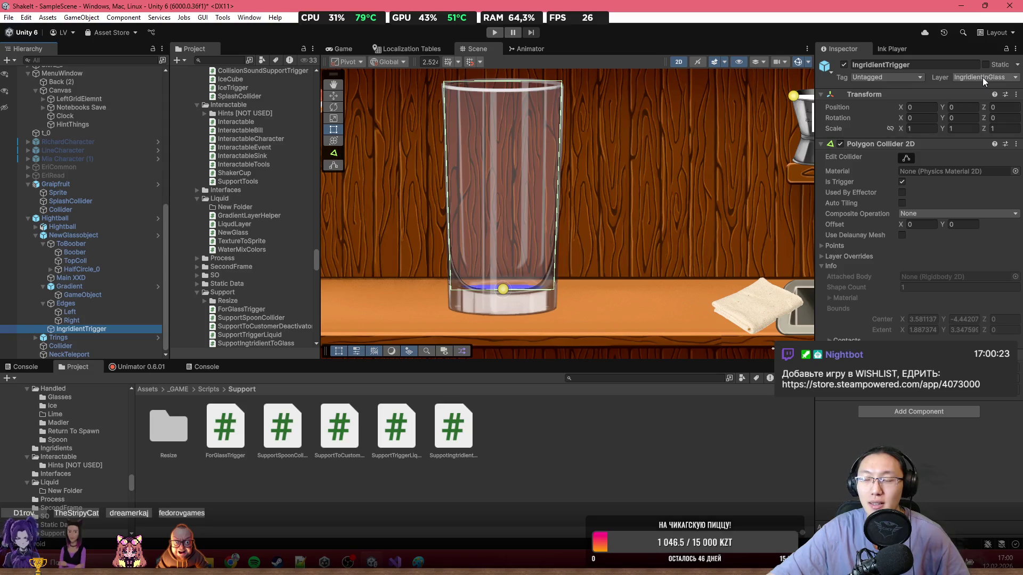
click(962, 77)
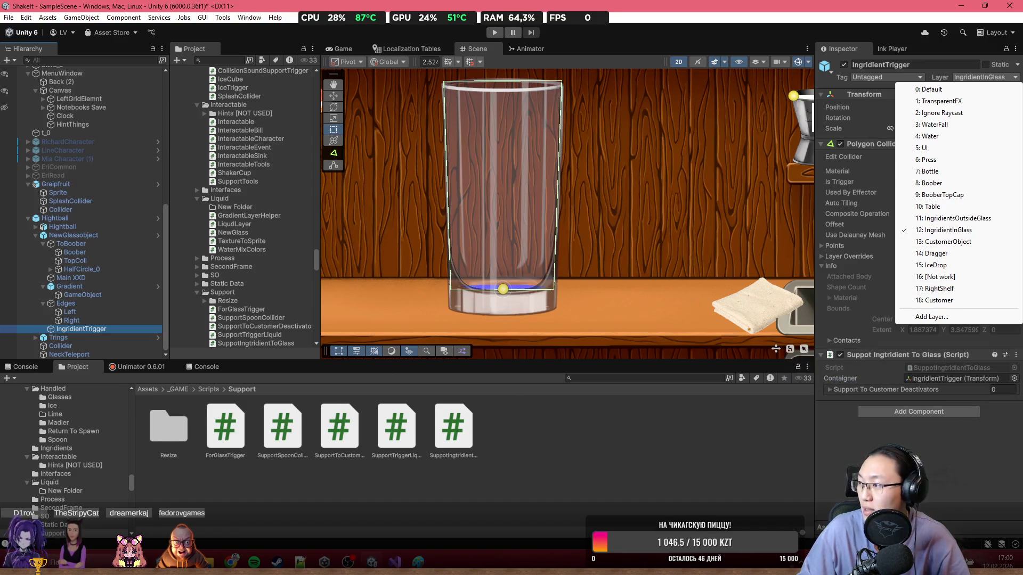
key(Escape)
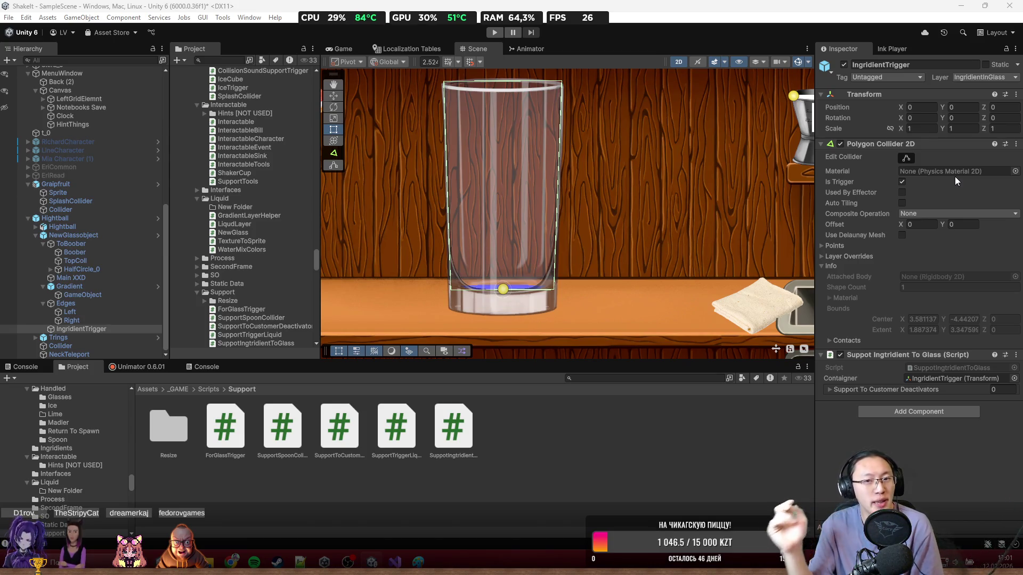
scroll(519, 251, down, 2)
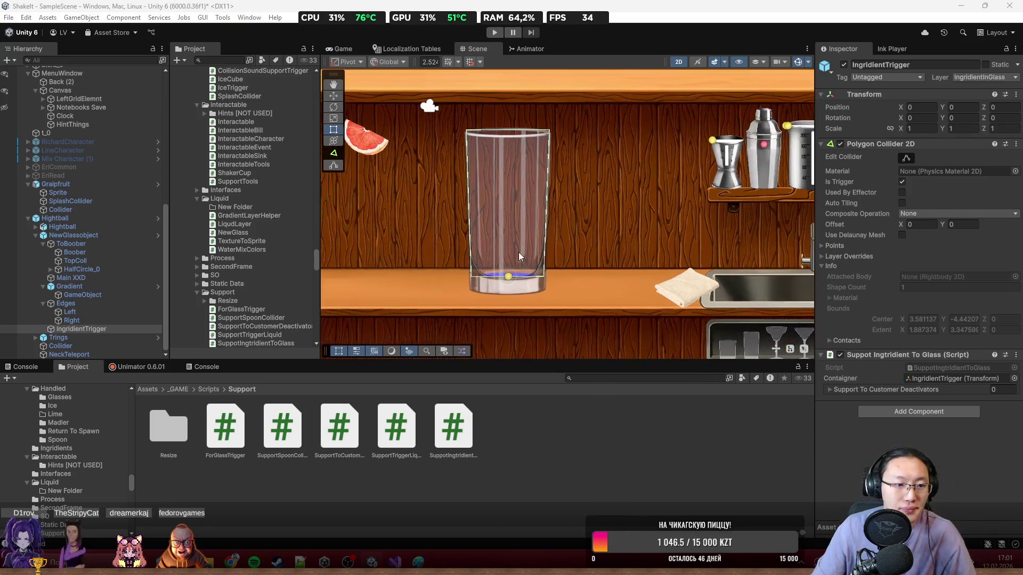
scroll(519, 251, down, 2)
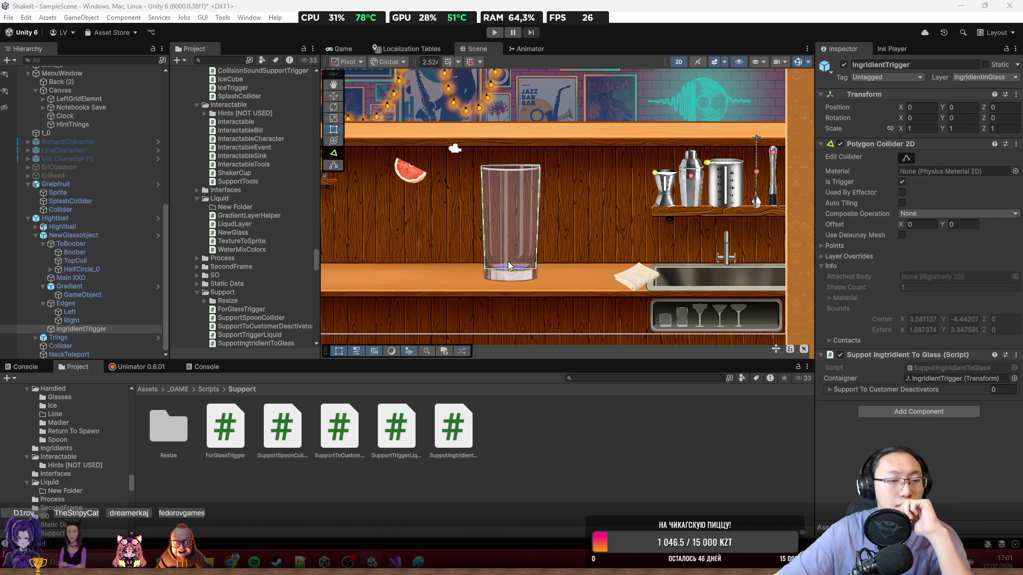
scroll(500, 186, up, 3)
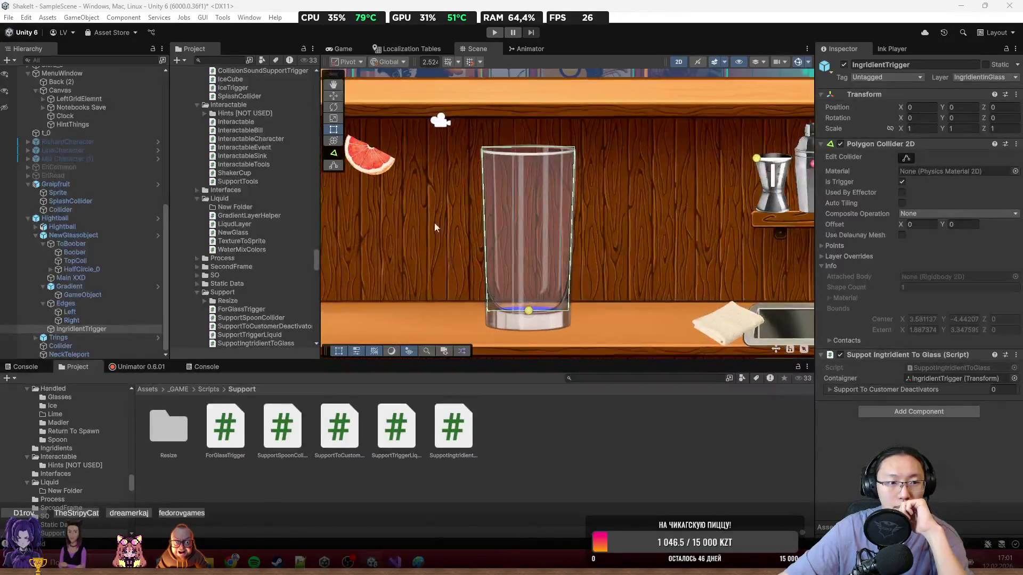
drag(476, 205, 537, 180)
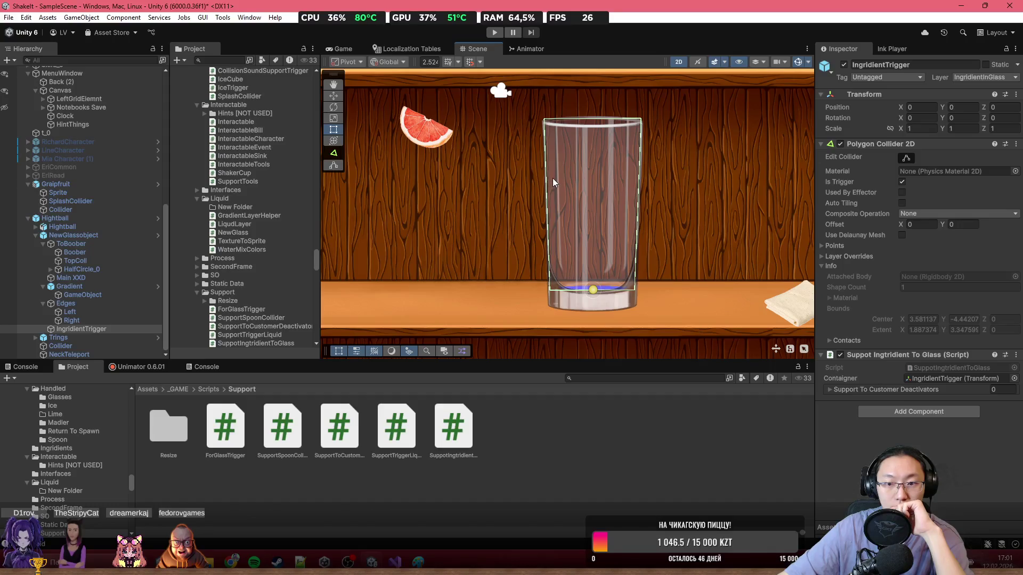
From _GAME > Prefabs > BottlesMainNew, drag ToGrenadine beside the glass, choosing Don't Replace.
click(180, 389)
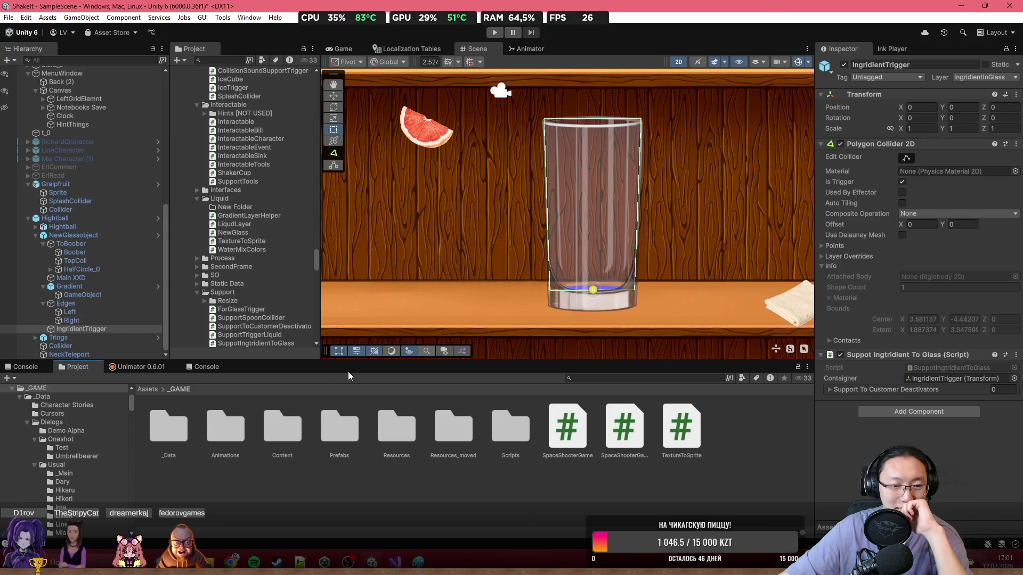
double_click(356, 430)
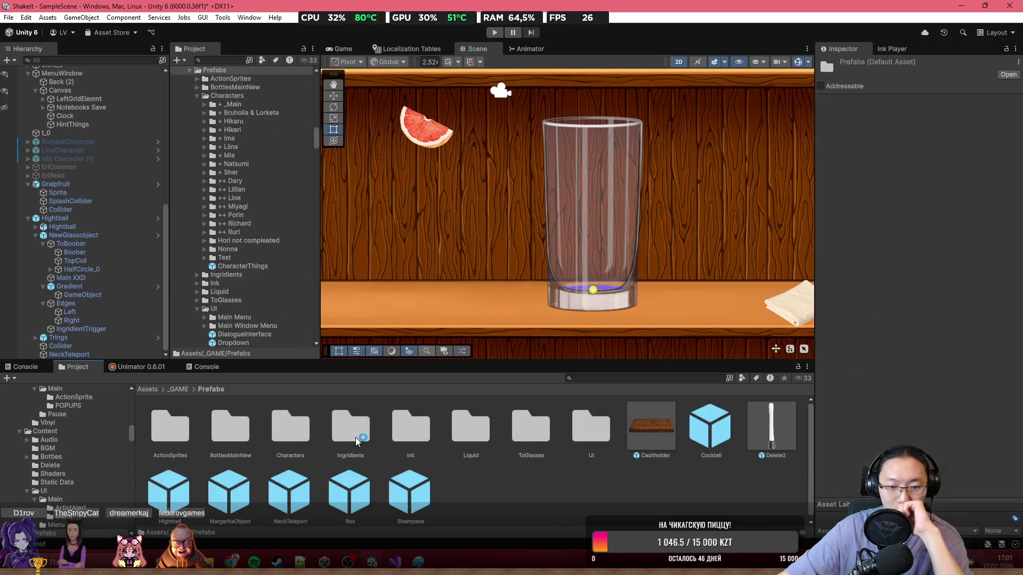
double_click(229, 438)
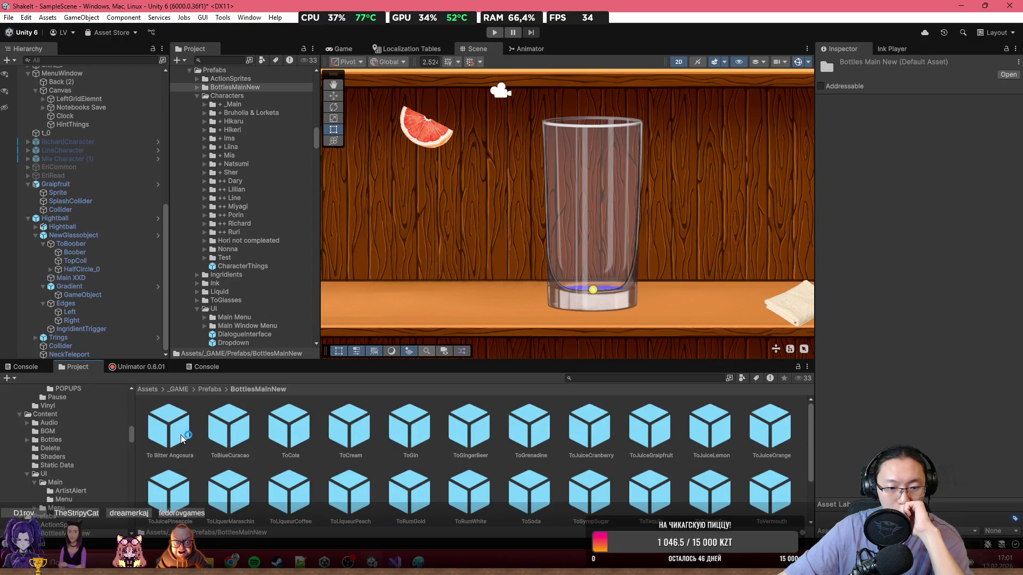
mouse_move(179, 434)
mouse_down()
mouse_move(729, 248)
mouse_move(471, 493)
mouse_up()
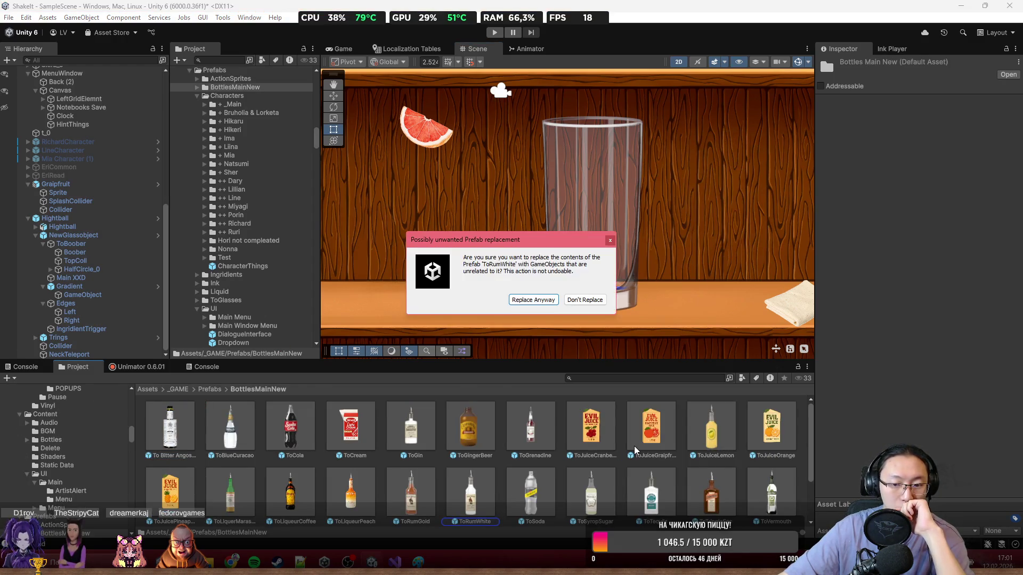
click(584, 299)
drag(531, 426, 732, 245)
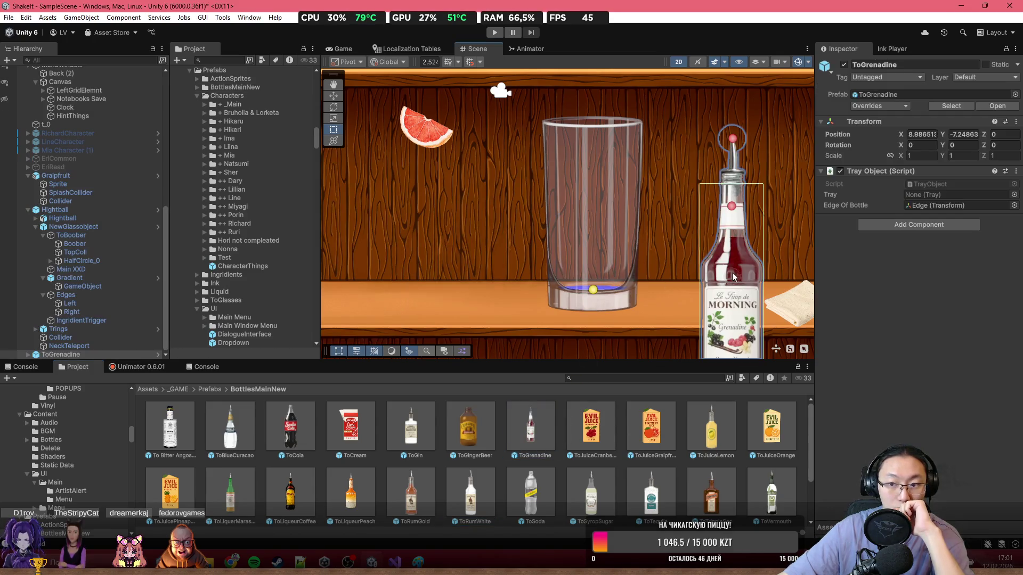
Expand ToGrenadine > Grenadine > ToSpawner and inspect the Spawner's water spawner settings.
click(28, 354)
click(35, 346)
scroll(63, 353, down, 1)
click(84, 327)
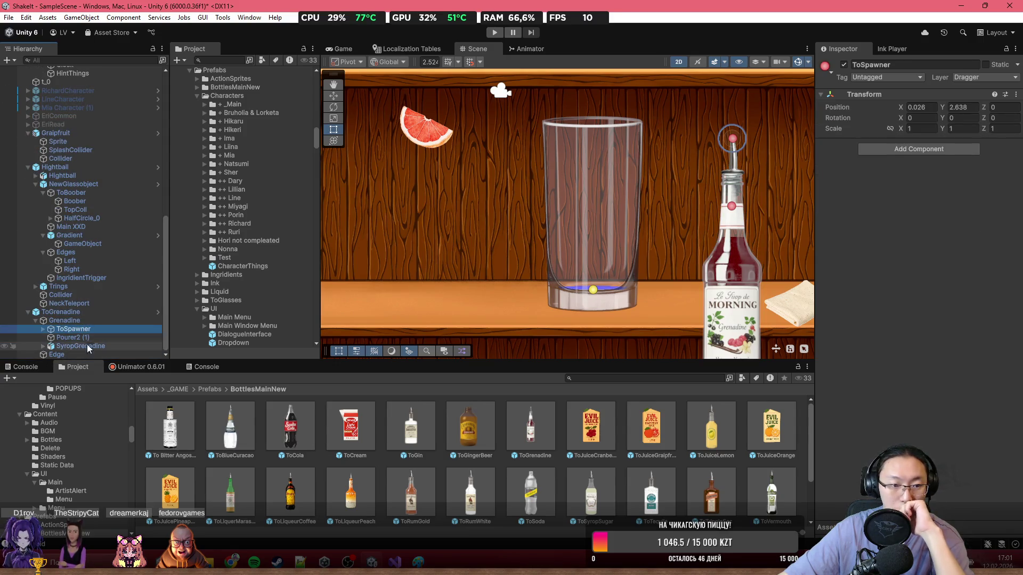
click(79, 345)
click(69, 337)
click(70, 330)
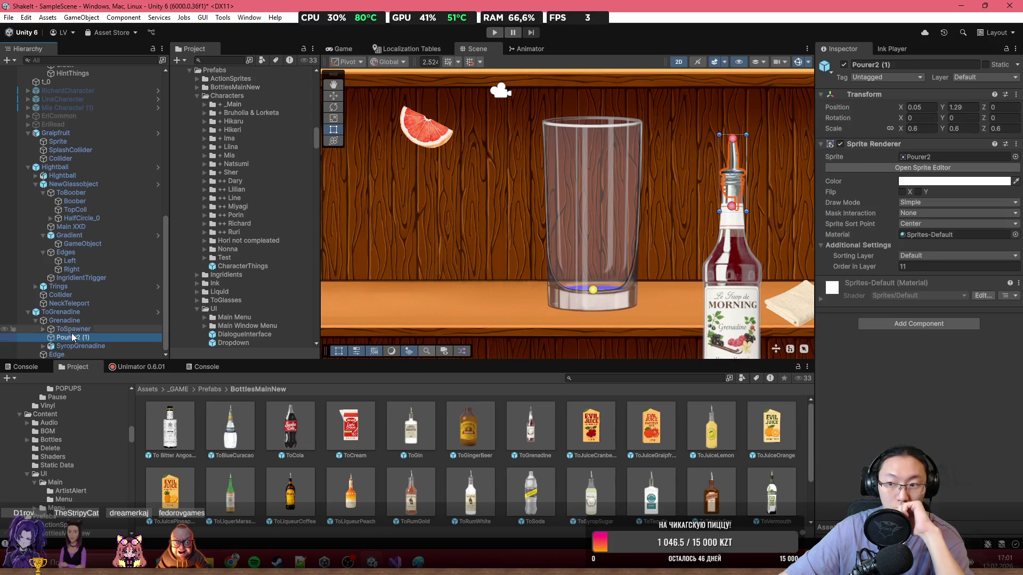
click(43, 330)
click(71, 338)
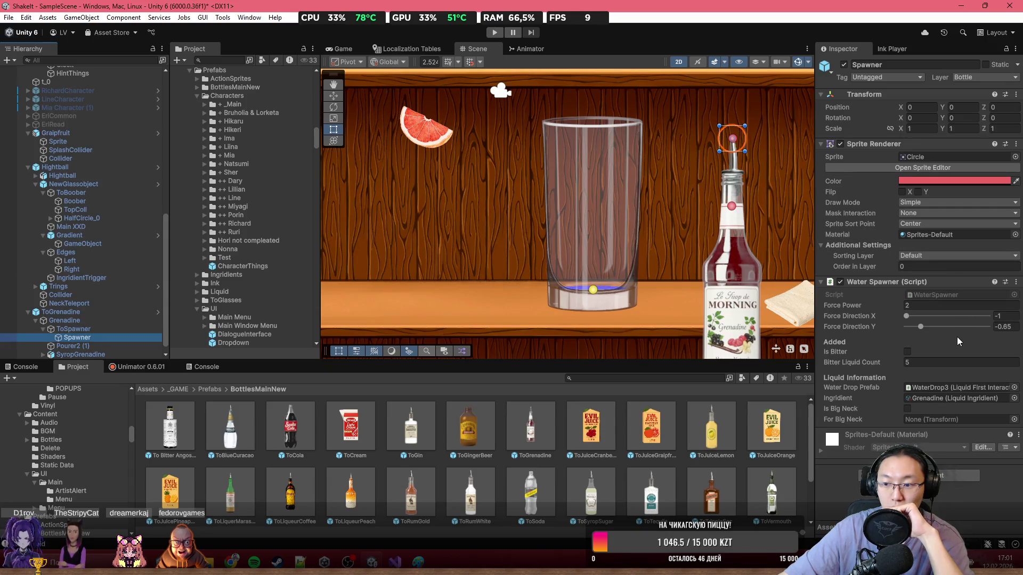
Ping the WaterDrop3 prefab, check its WaterFall layer via a test instance, delete it, reselect Hightball.
click(944, 388)
mouse_move(282, 426)
mouse_down()
mouse_move(370, 408)
mouse_move(516, 205)
mouse_move(497, 200)
mouse_up()
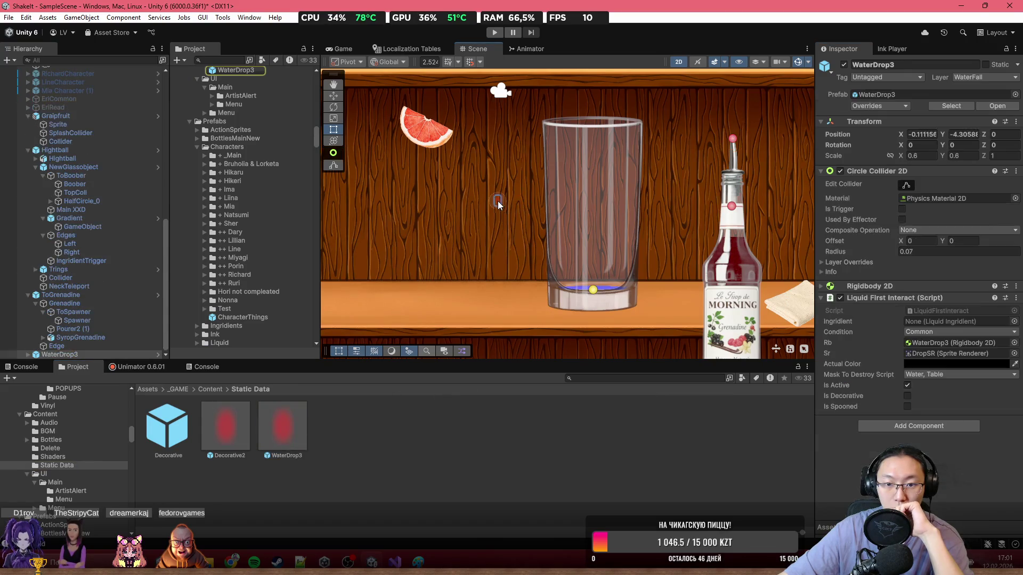
scroll(532, 197, up, 6)
scroll(477, 213, up, 3)
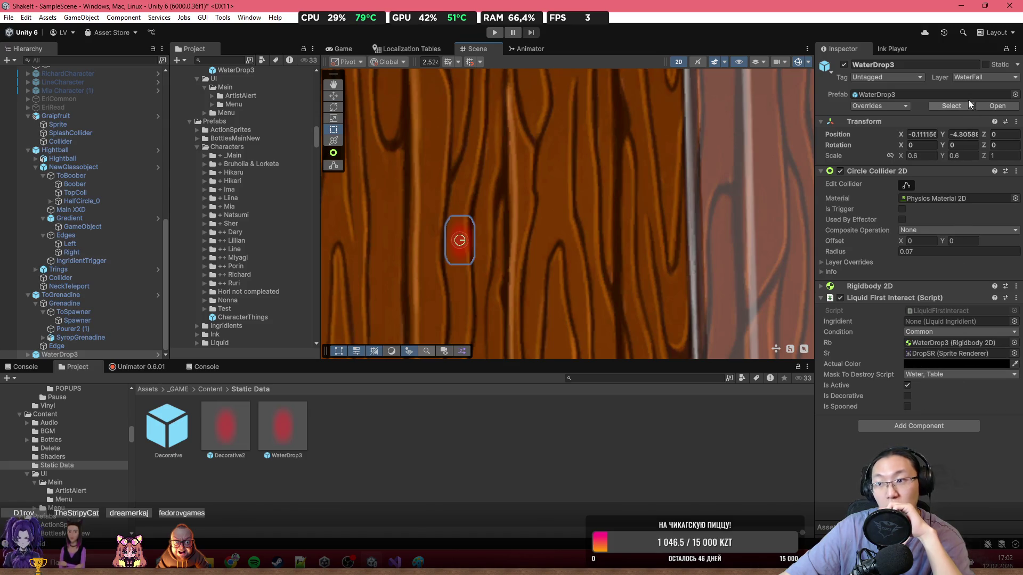
click(985, 77)
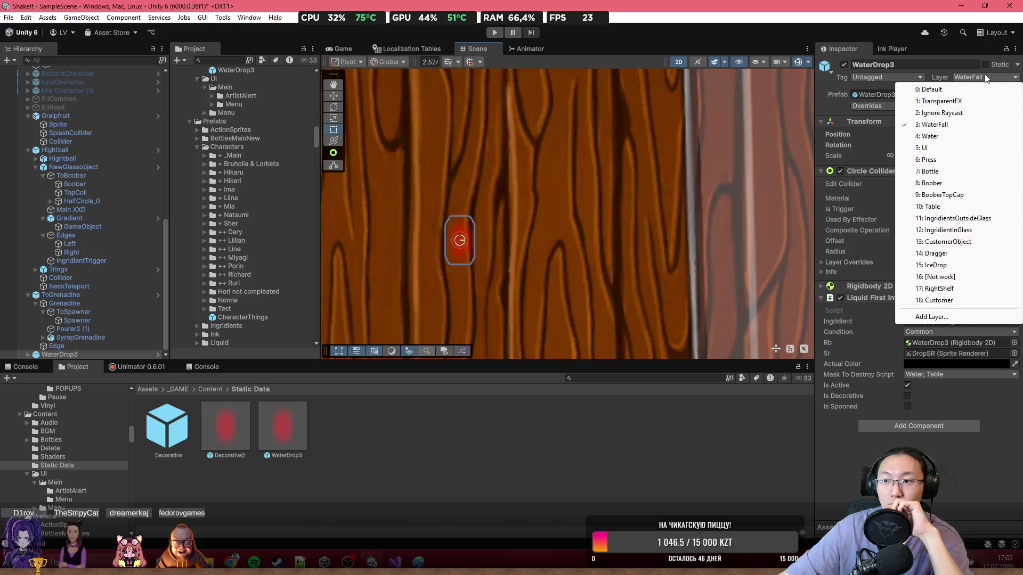
click(58, 357)
key(Delete)
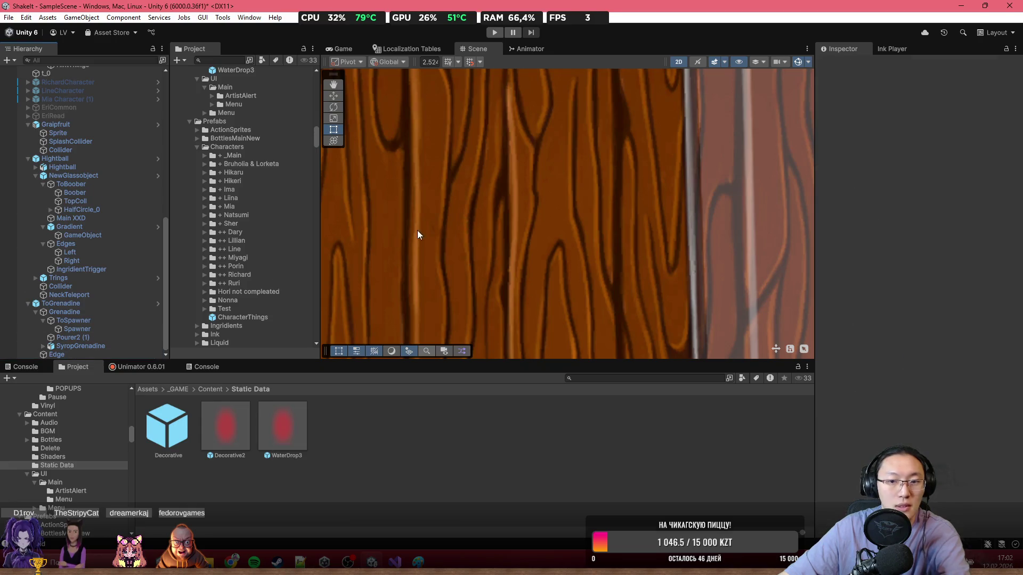
scroll(490, 222, down, 5)
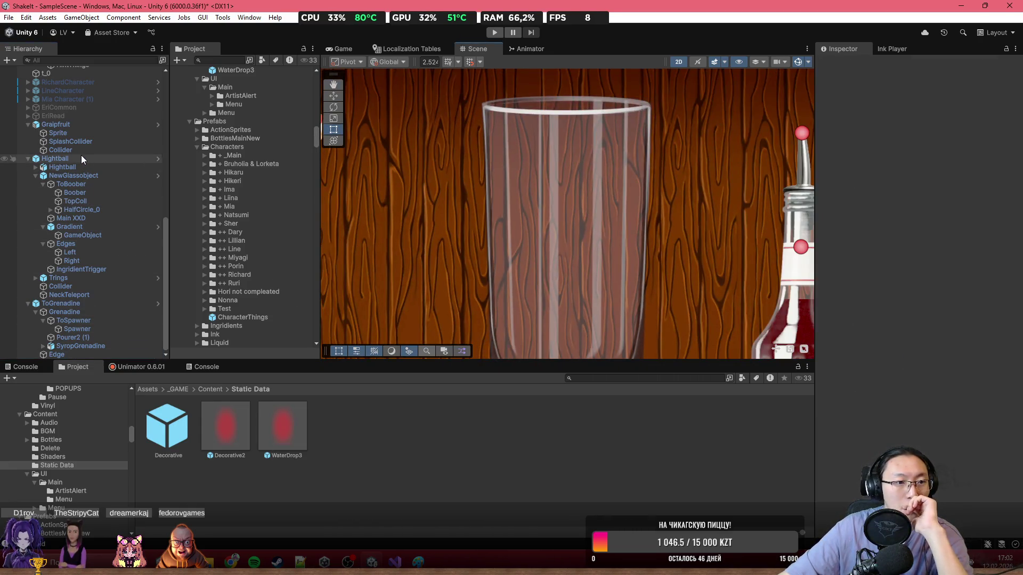
click(81, 157)
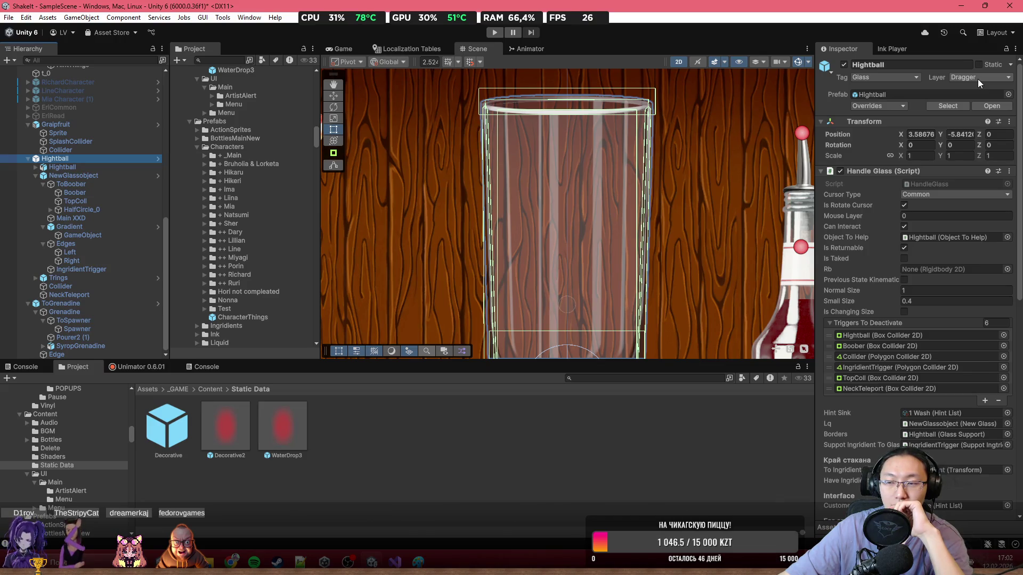
Inspect the Hightball glass's NeckTeleport and Collider child objects.
scroll(938, 353, down, 10)
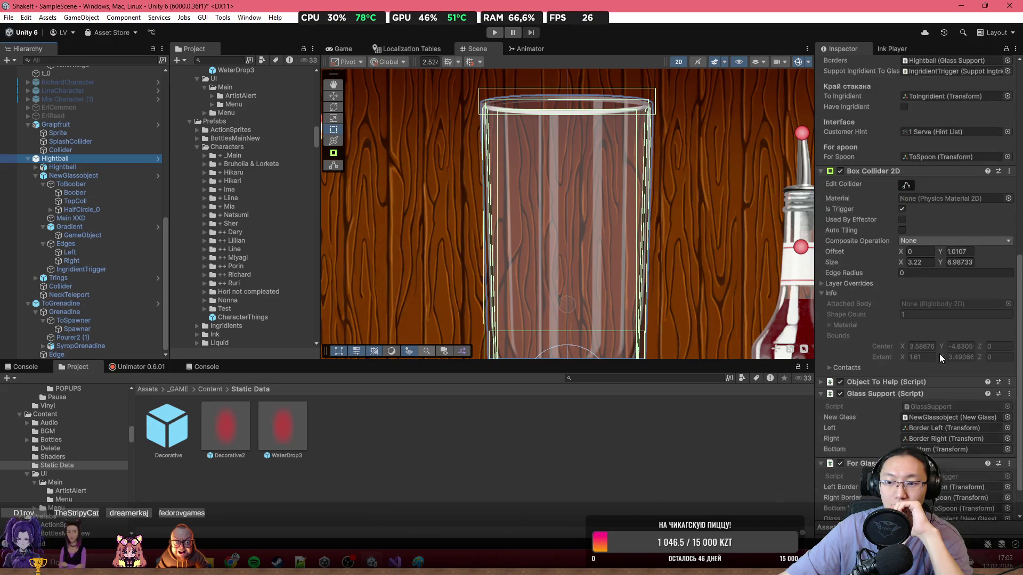
scroll(939, 354, up, 4)
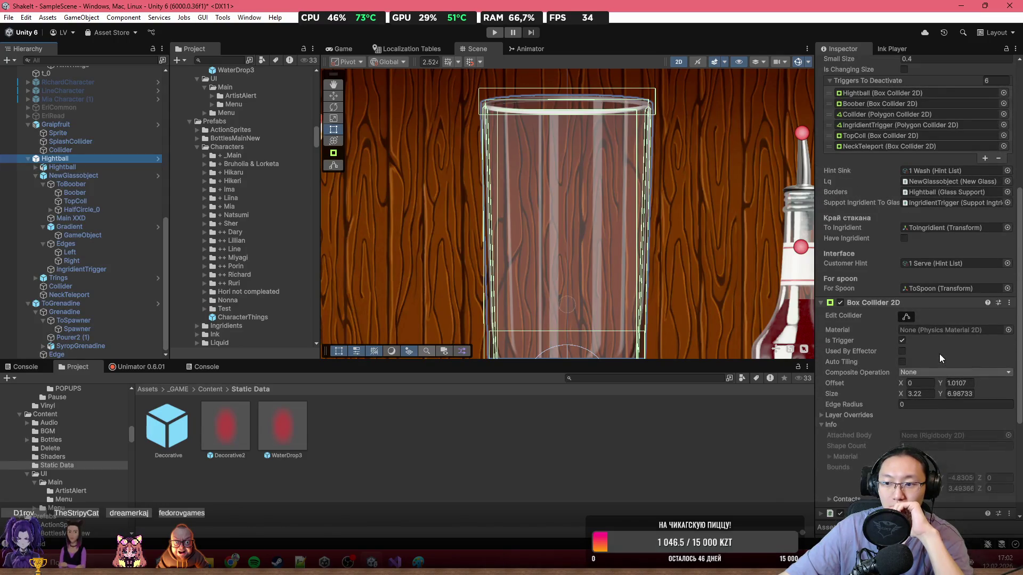
scroll(939, 354, up, 6)
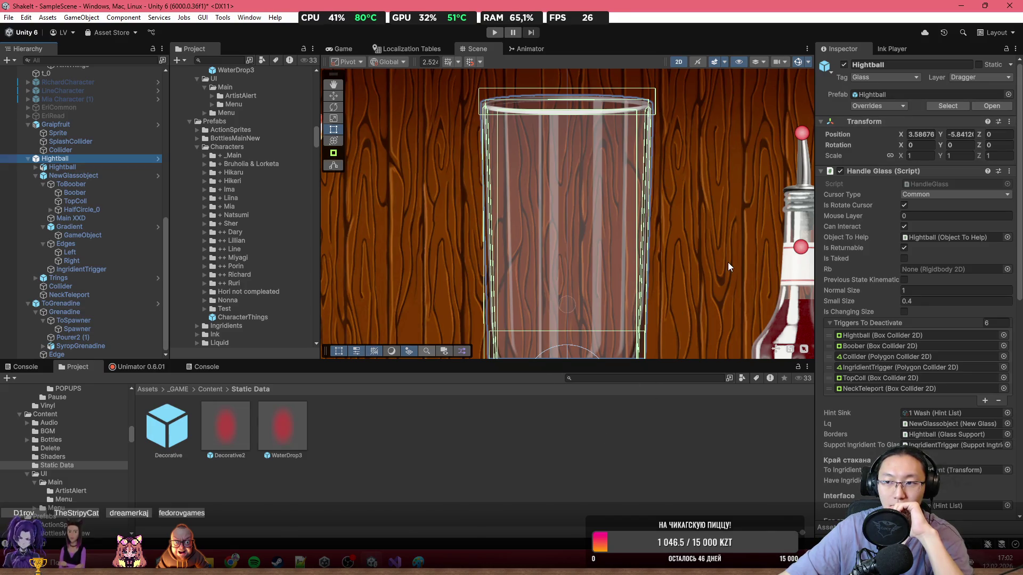
key(alt+Tab)
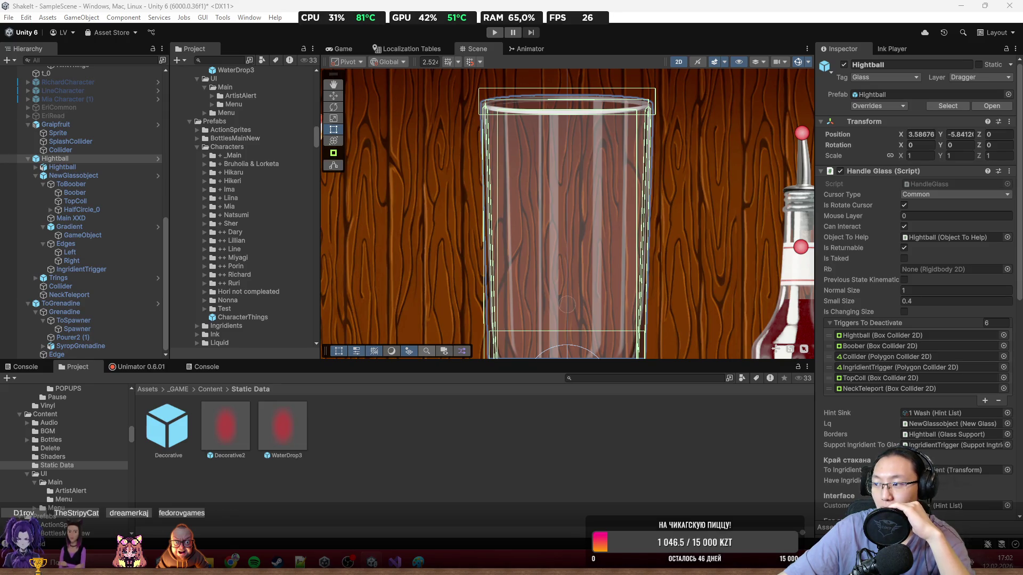
scroll(508, 185, down, 5)
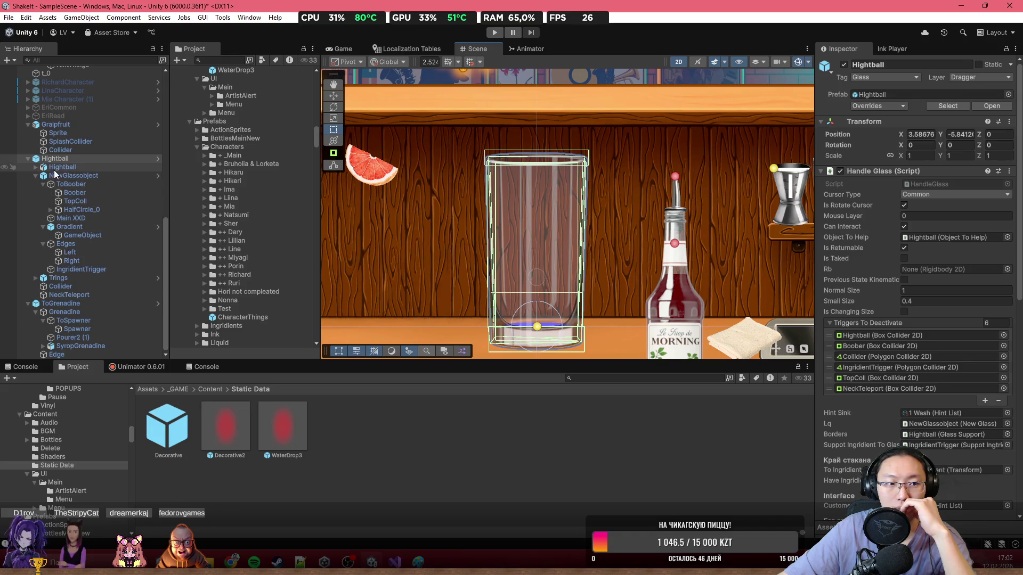
click(52, 294)
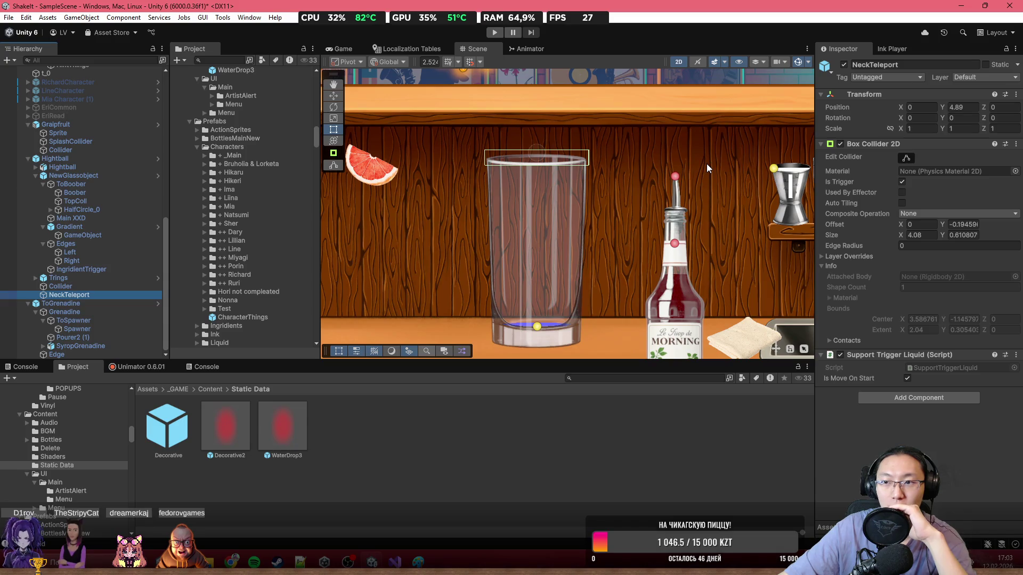
click(107, 288)
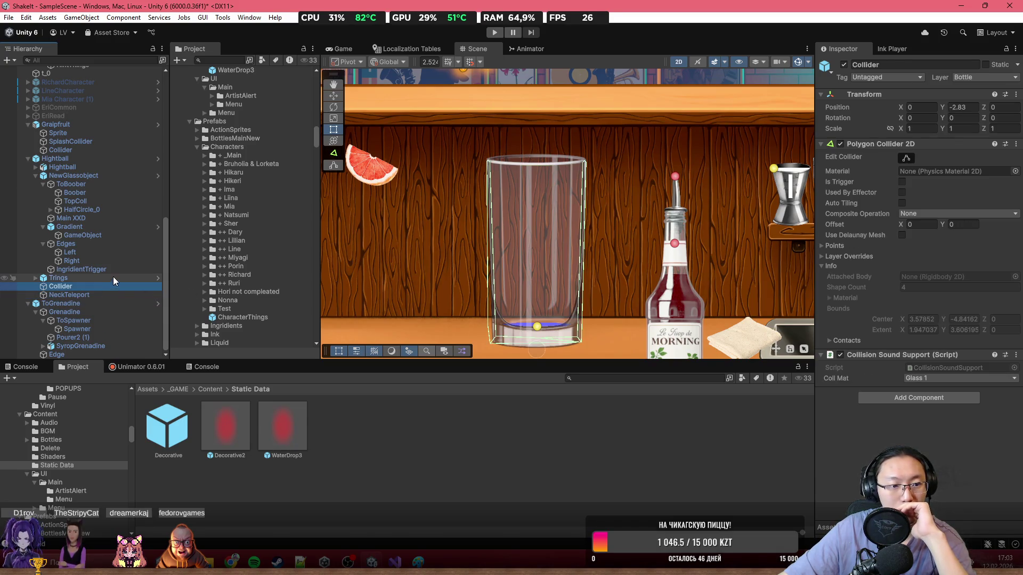
Deactivate IngridientTrigger and open its SuppotIngtridientToGlass script in Visual Studio.
click(119, 271)
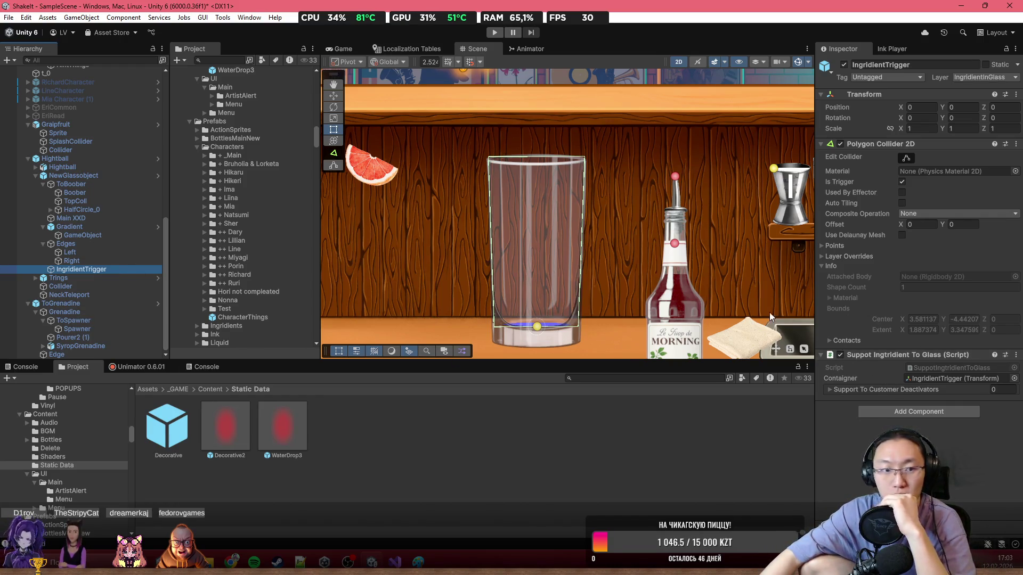
key(alt+shift+a)
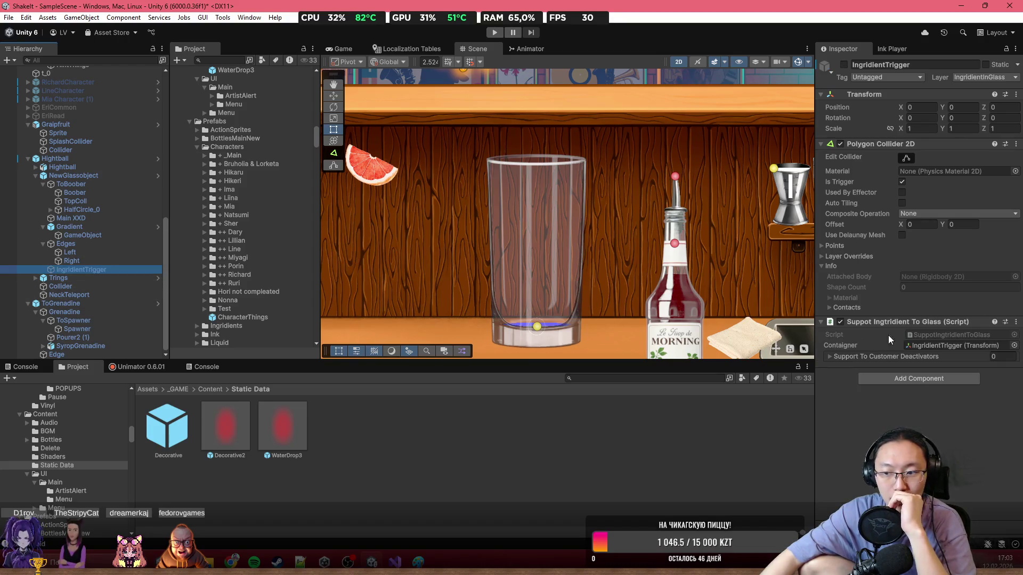
double_click(936, 335)
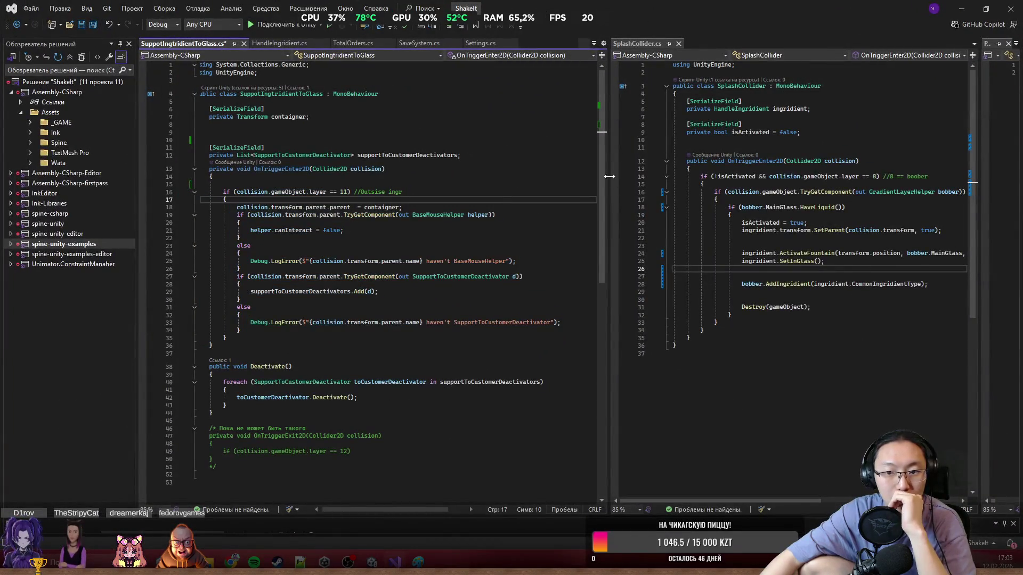
Widen the code pane, check the tested layer number, and review the SupportToCustomerDeactivator class definition.
drag(609, 177, 744, 177)
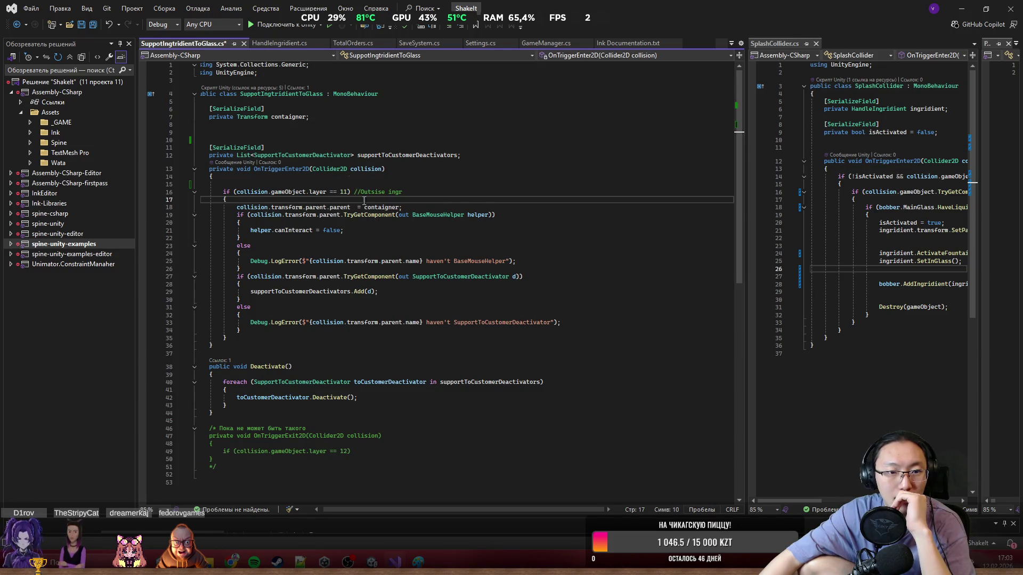
click(341, 192)
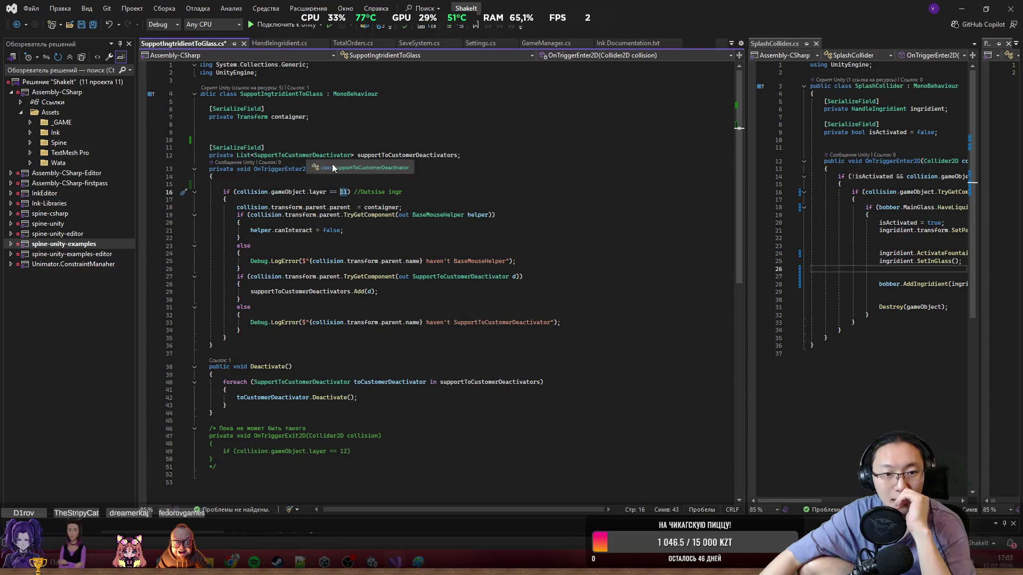
ctrl+click(463, 276)
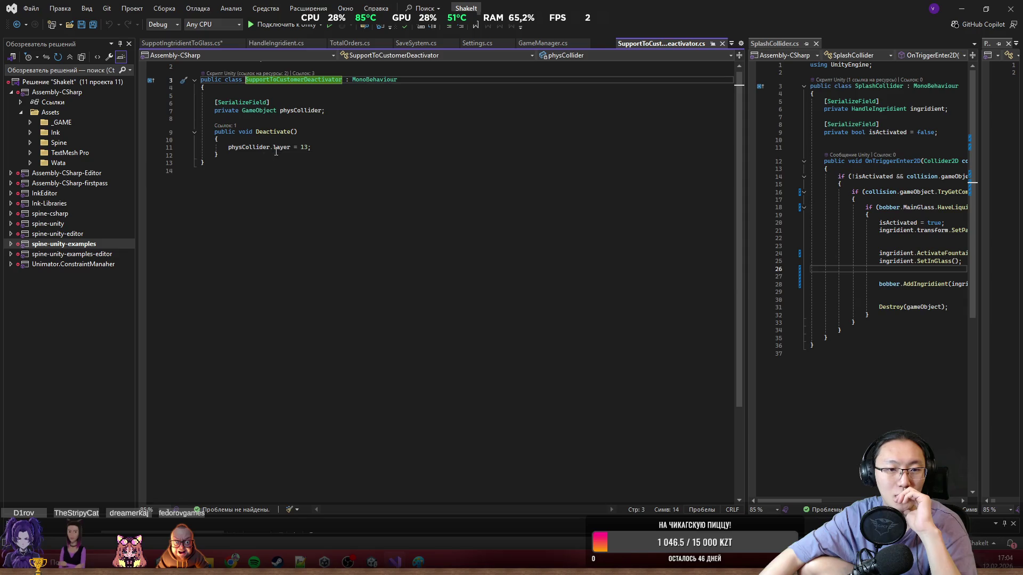
key(ctrl+F4)
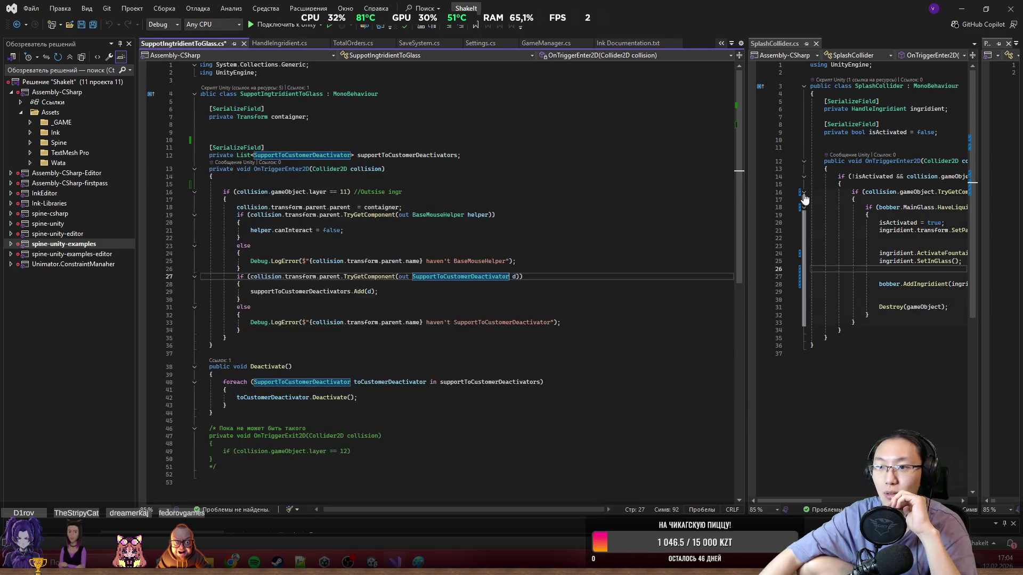
click(962, 9)
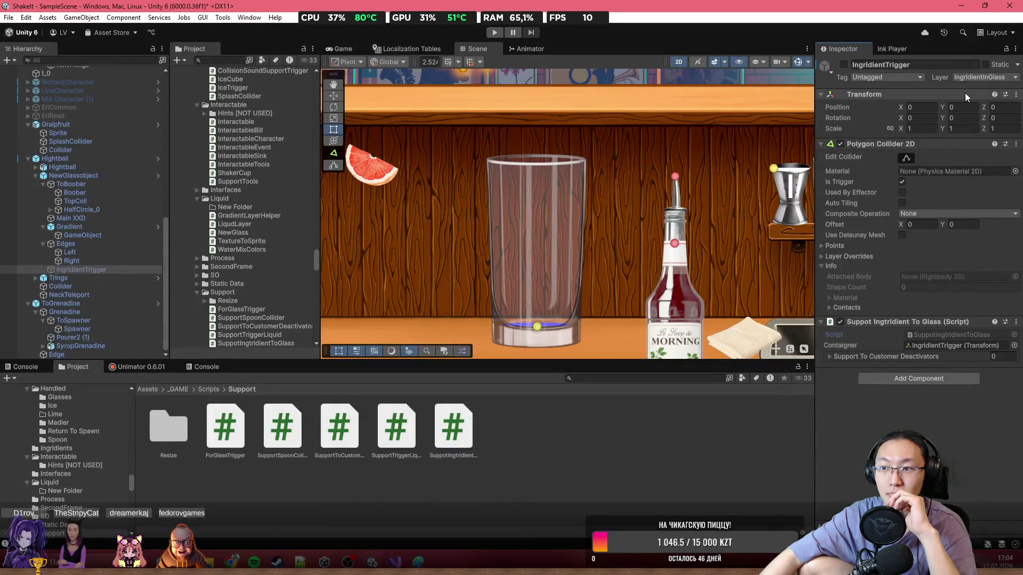
Confirm IngridientTrigger is on layer 12 IngridientInGlass, then select the deactivator-storing code block.
click(984, 78)
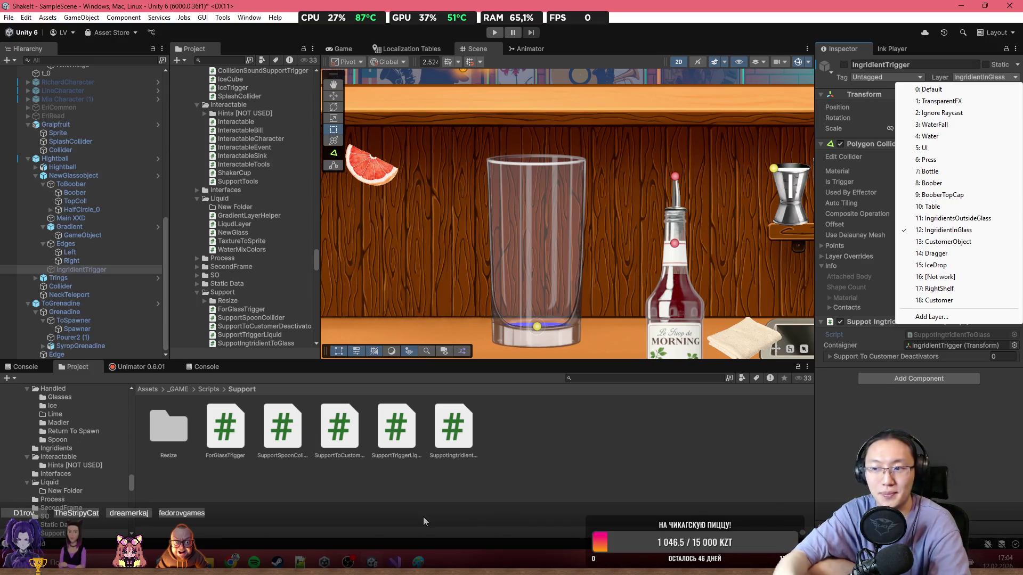
click(395, 561)
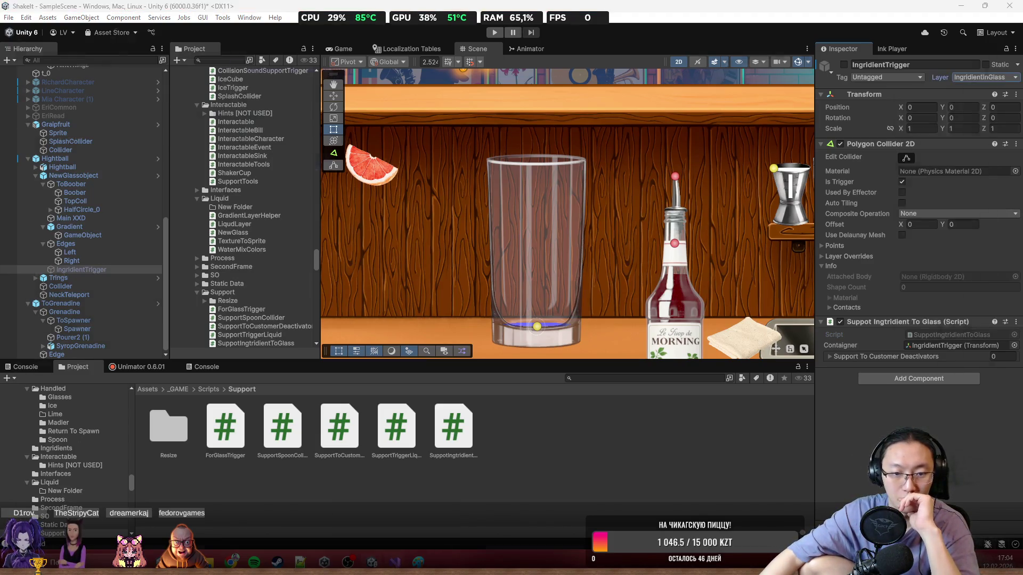
mouse_move(251, 291)
mouse_down()
mouse_move(365, 292)
mouse_move(410, 331)
mouse_up()
click(399, 353)
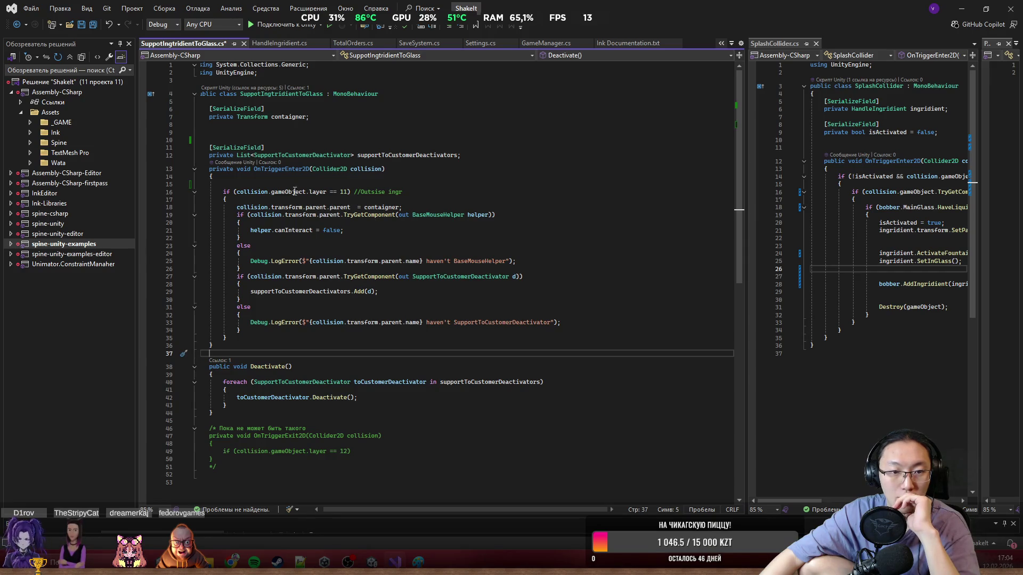
Drag-select through the SuppotIngtridientToGlass class body from top to bottom to review it.
drag(253, 152, 208, 466)
click(310, 444)
click(310, 460)
mouse_move(310, 460)
mouse_down()
mouse_move(213, 426)
mouse_move(286, 169)
mouse_move(272, 118)
mouse_move(242, 117)
mouse_move(320, 325)
mouse_move(205, 474)
mouse_up()
click(458, 200)
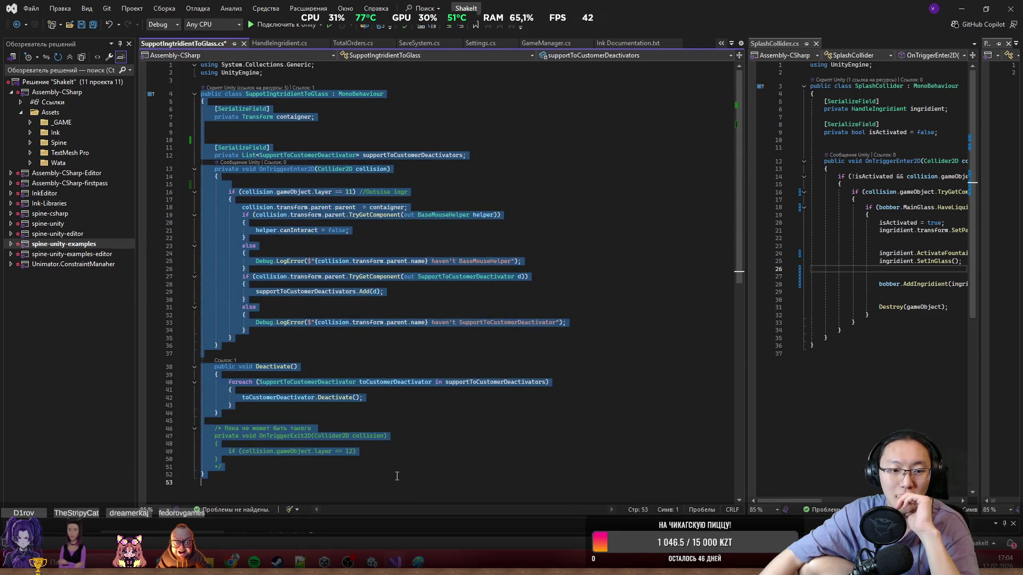
click(206, 475)
key(alt+Tab)
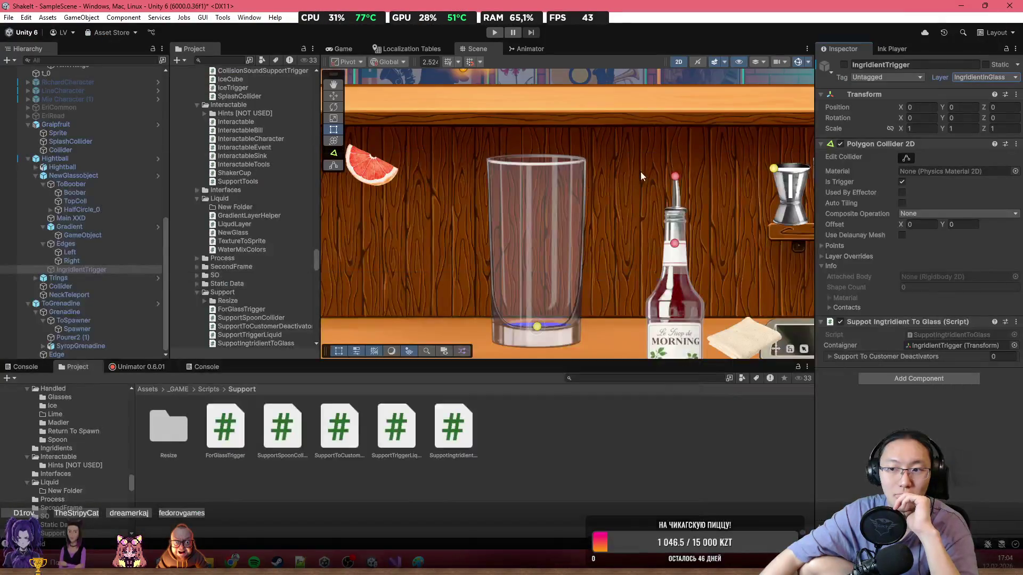
Select Hightball and scroll its Inspector to check Handle Glass, colliders and glass support scripts.
click(59, 158)
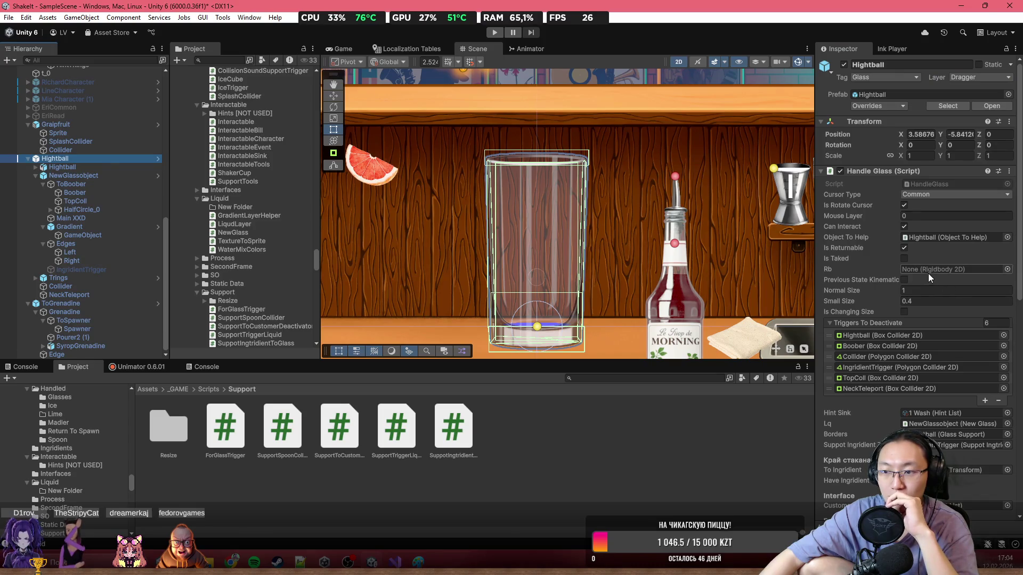
scroll(945, 184, down, 10)
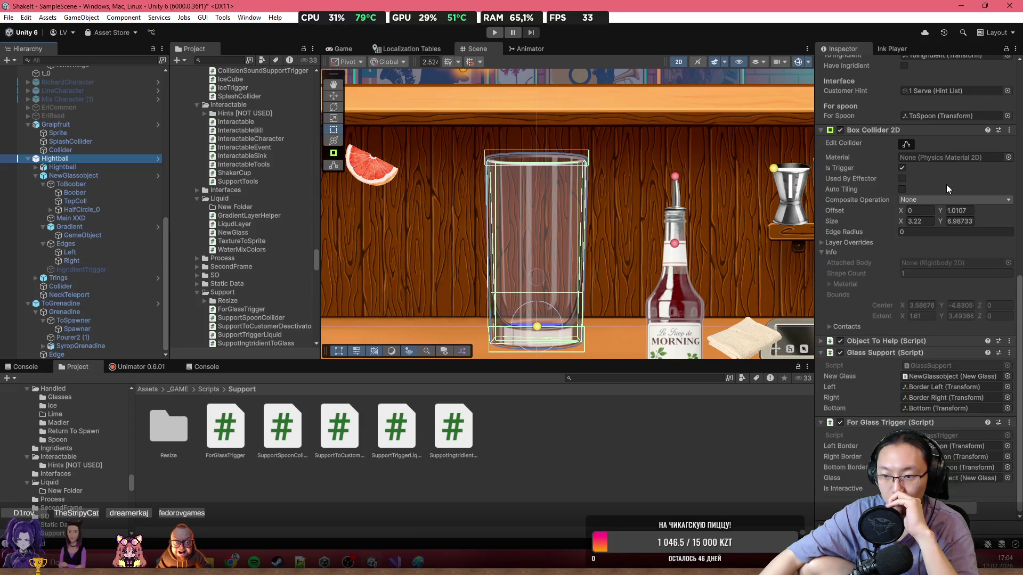
scroll(946, 185, up, 10)
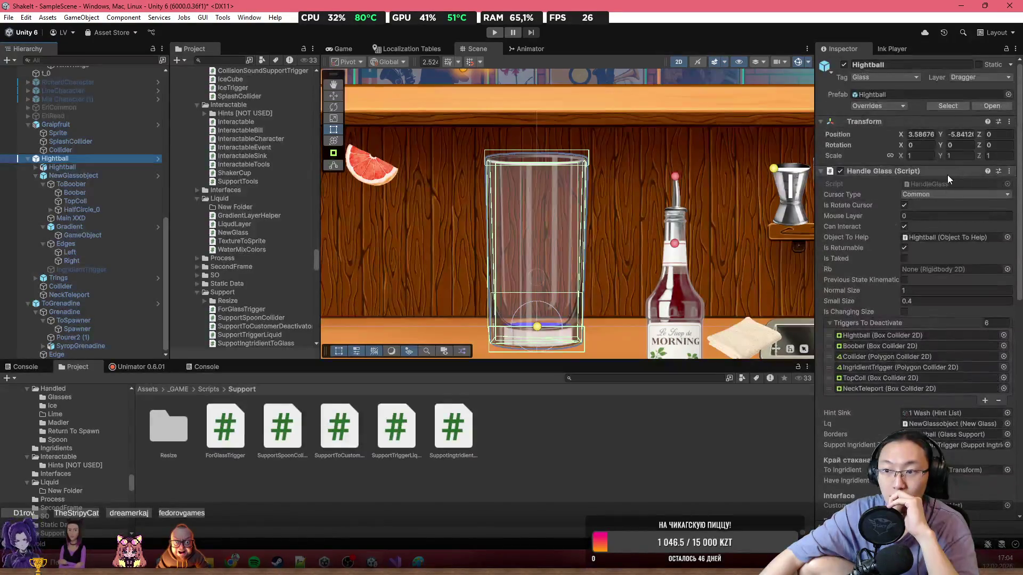
Open the Hightball's HandleGlass.cs in Visual Studio and scroll through its code.
double_click(947, 184)
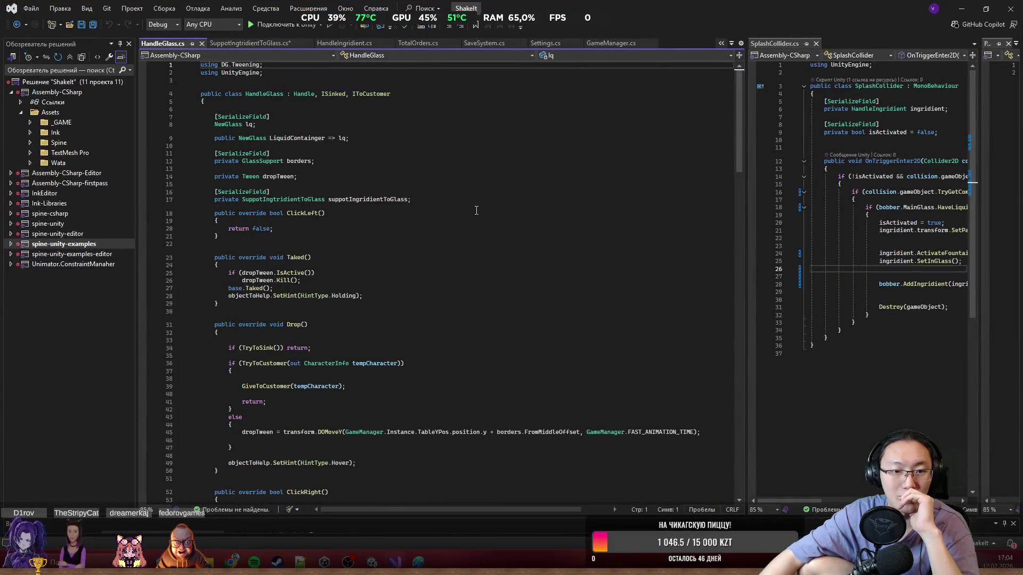
scroll(476, 210, down, 7)
scroll(477, 214, down, 13)
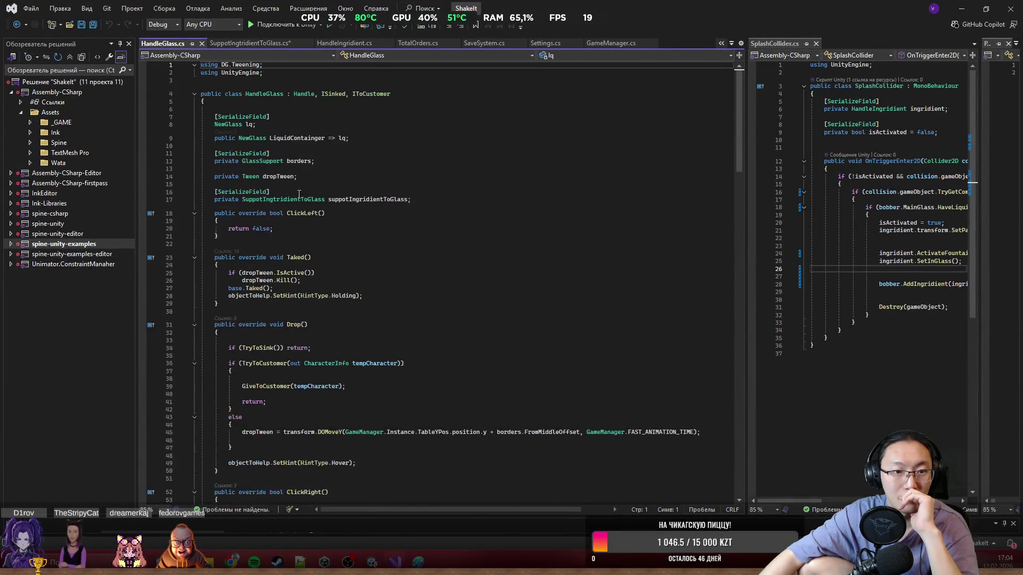
scroll(347, 208, down, 17)
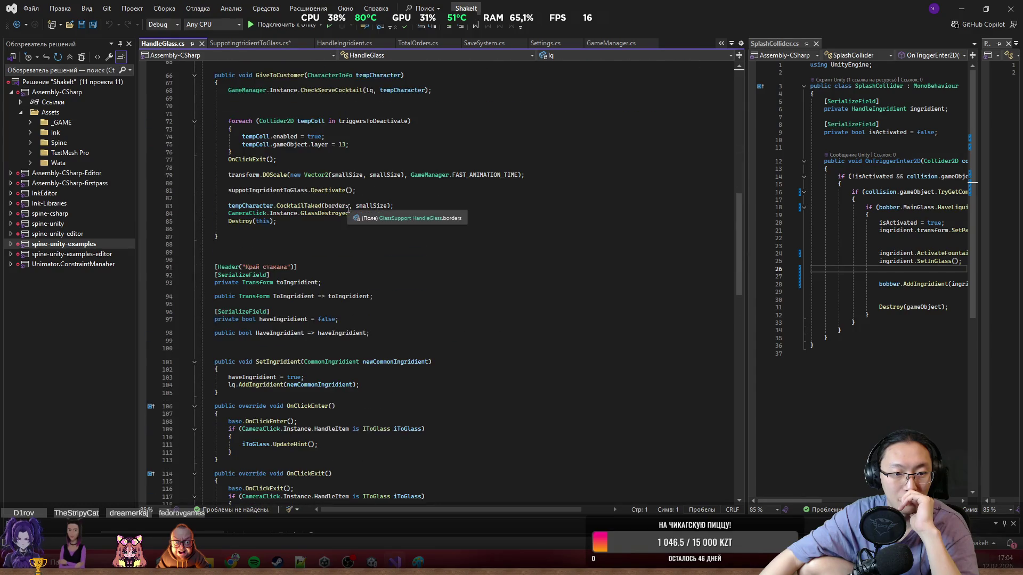
scroll(523, 254, up, 20)
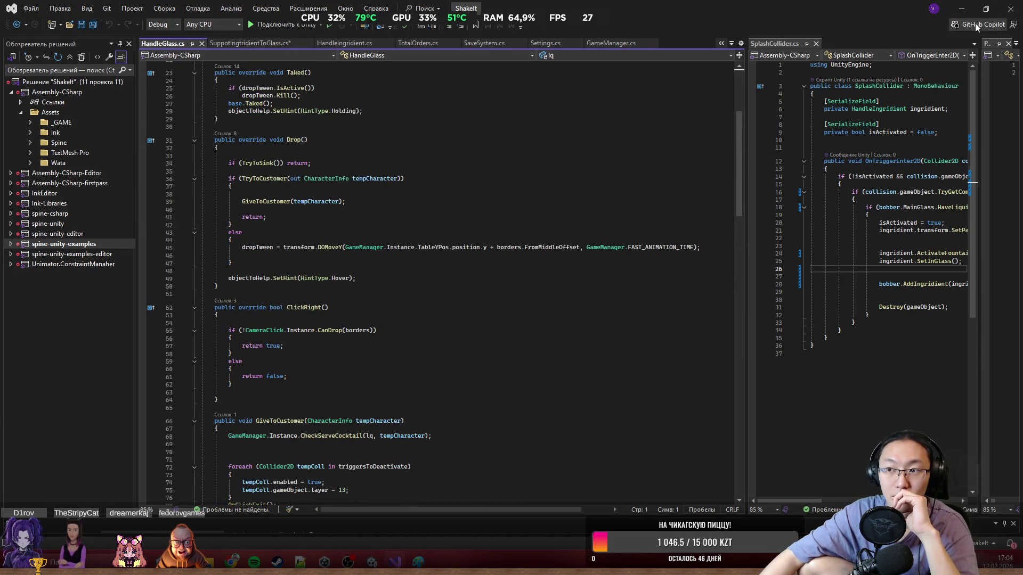
Review and close GlassSupport.cs from the Inspector, then open ForGlassTrigger.cs.
click(961, 8)
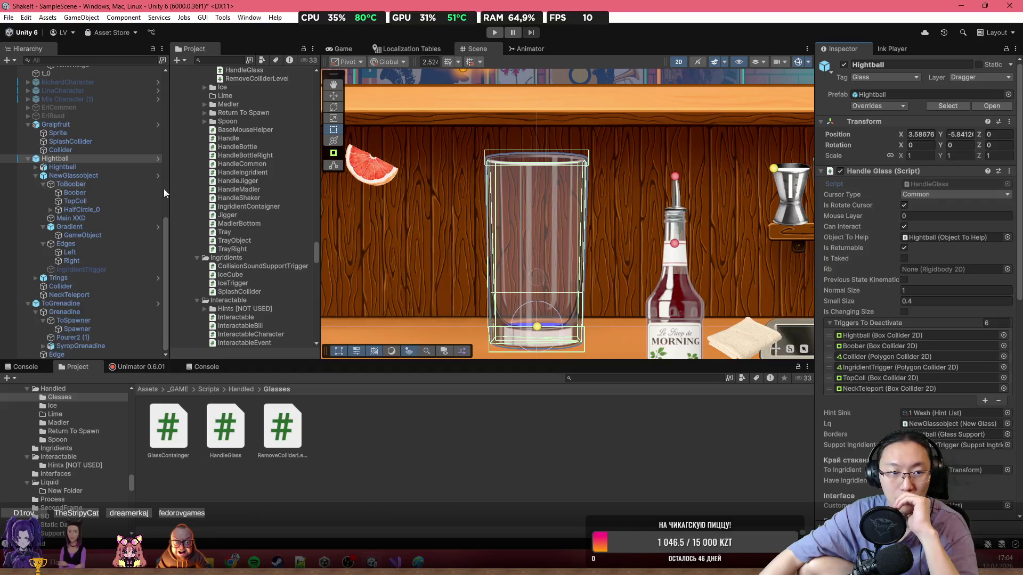
scroll(923, 249, down, 10)
scroll(865, 333, down, 4)
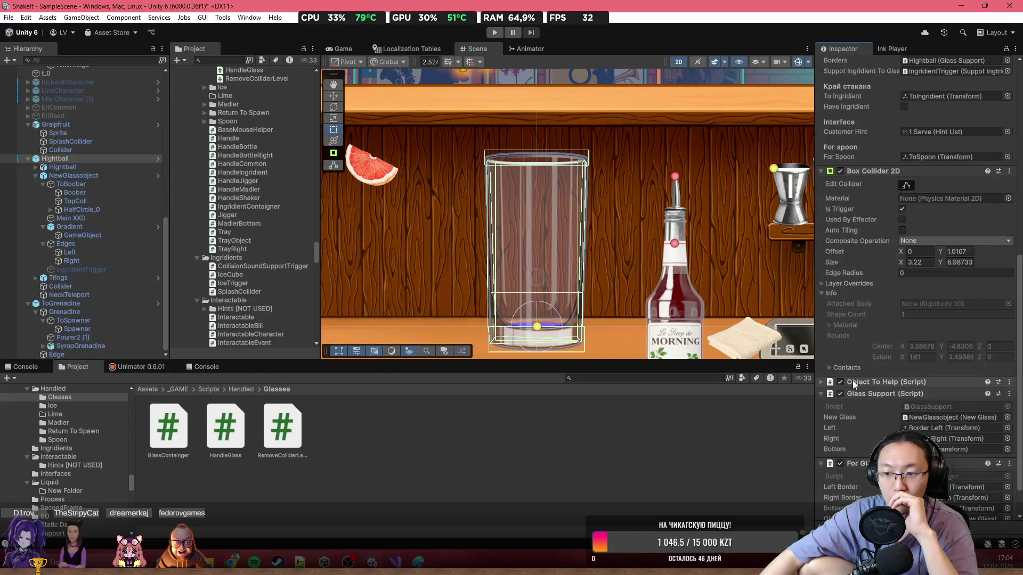
scroll(868, 387, down, 2)
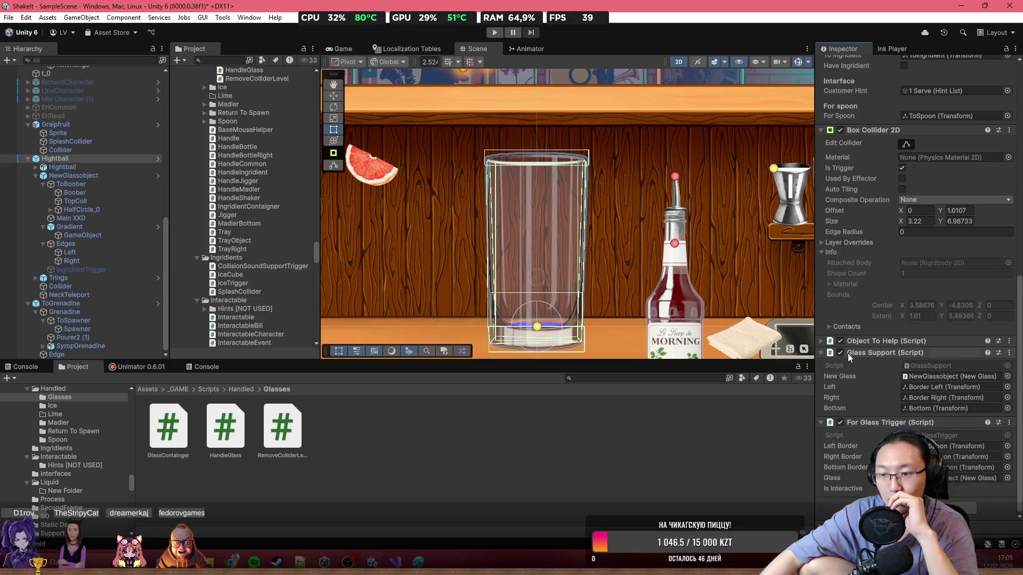
double_click(954, 364)
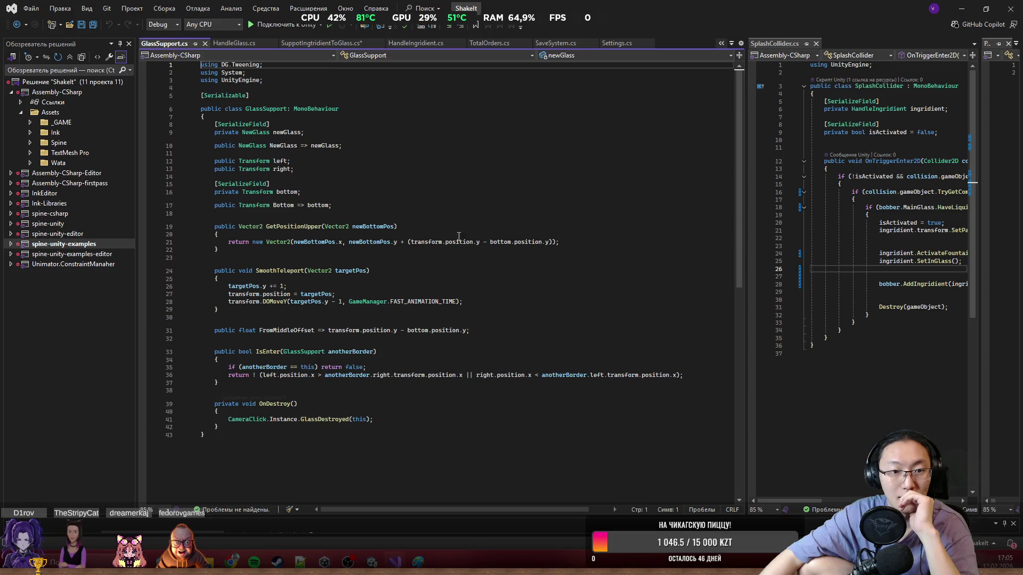
click(204, 43)
click(962, 8)
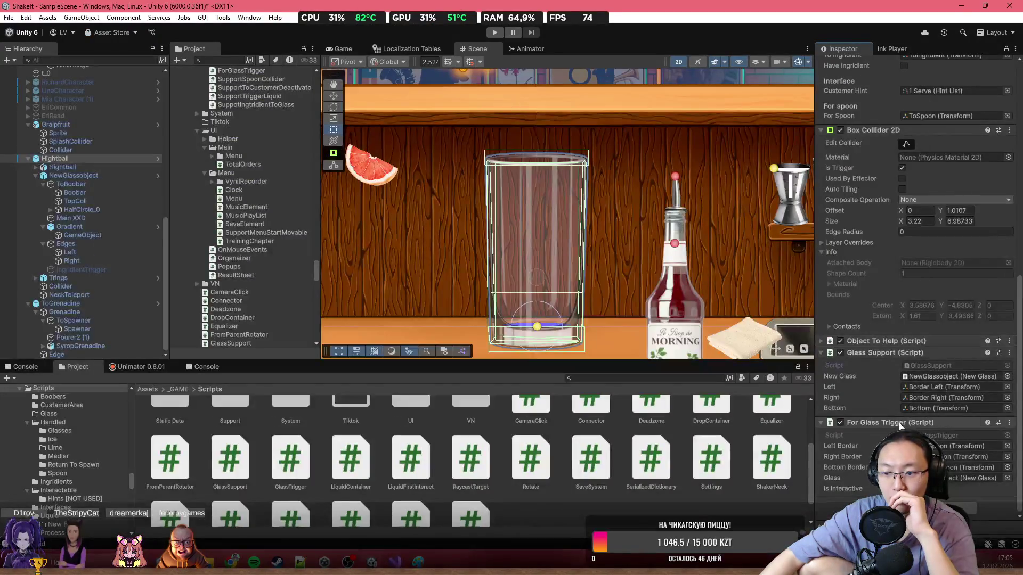
double_click(935, 436)
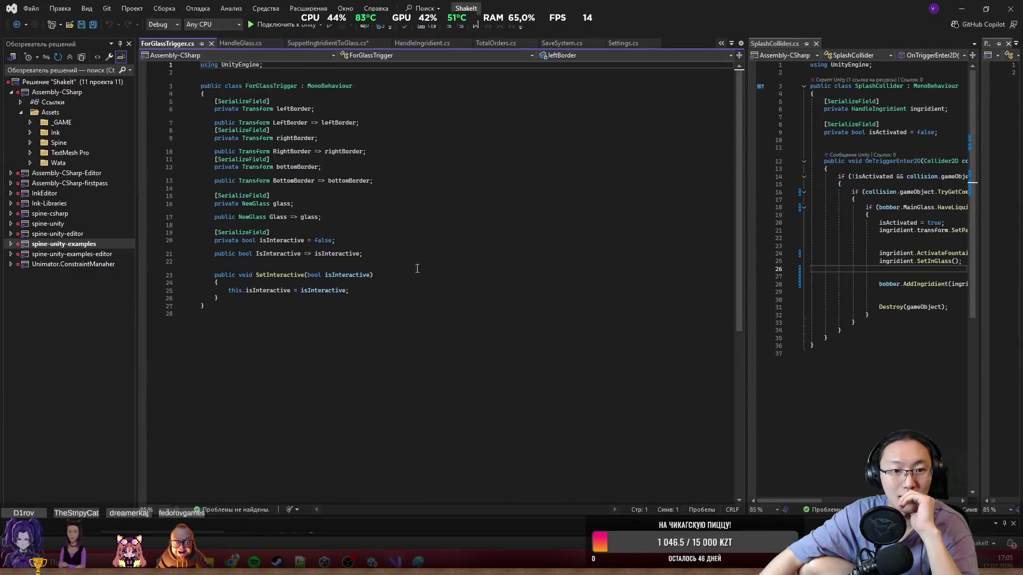
Close ForGlassTrigger.cs and open SuppotIngtridientToGlass.cs, placing the cursor on empty line 9.
click(211, 44)
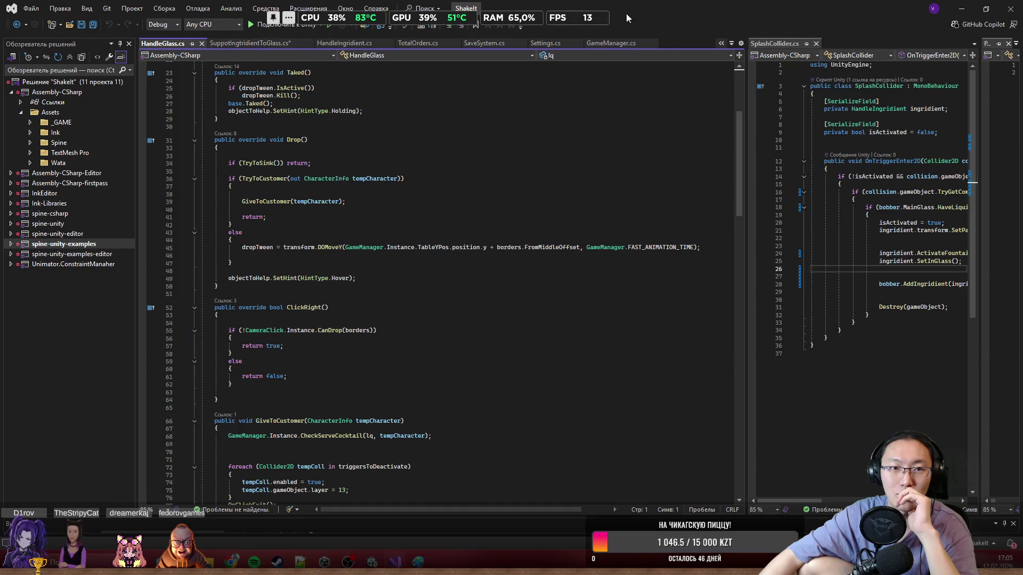
click(236, 42)
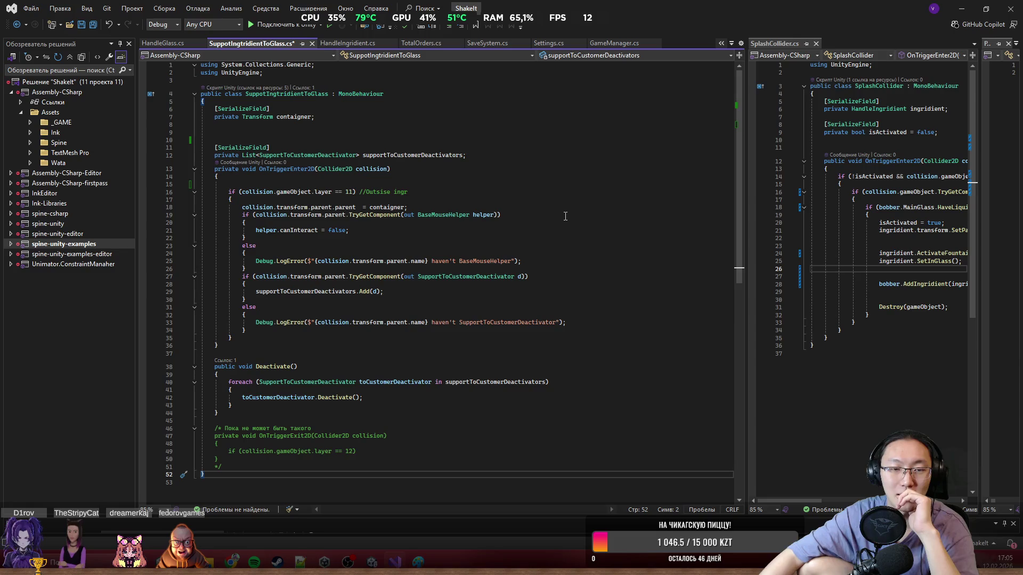
click(358, 133)
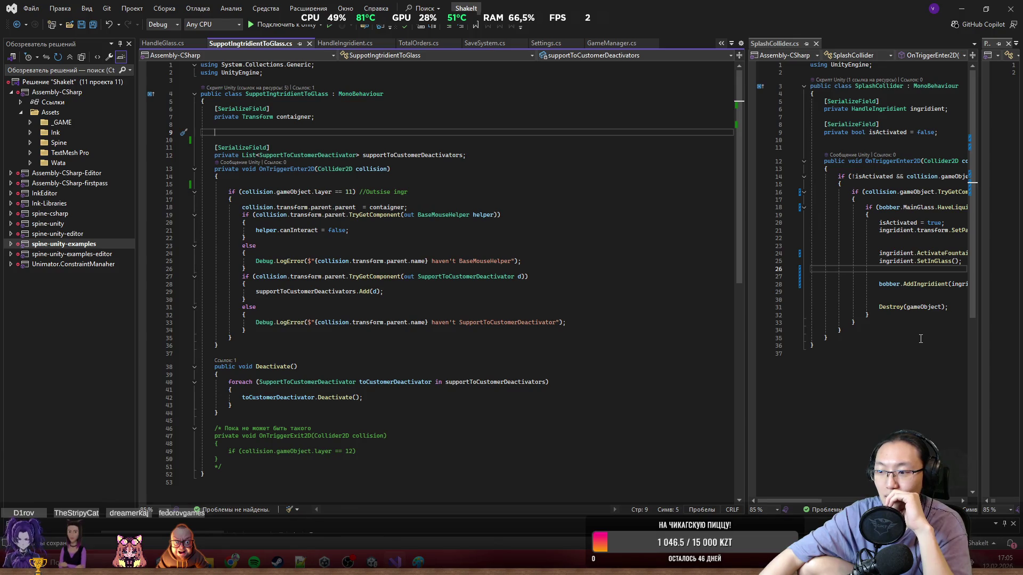
key(alt+Tab)
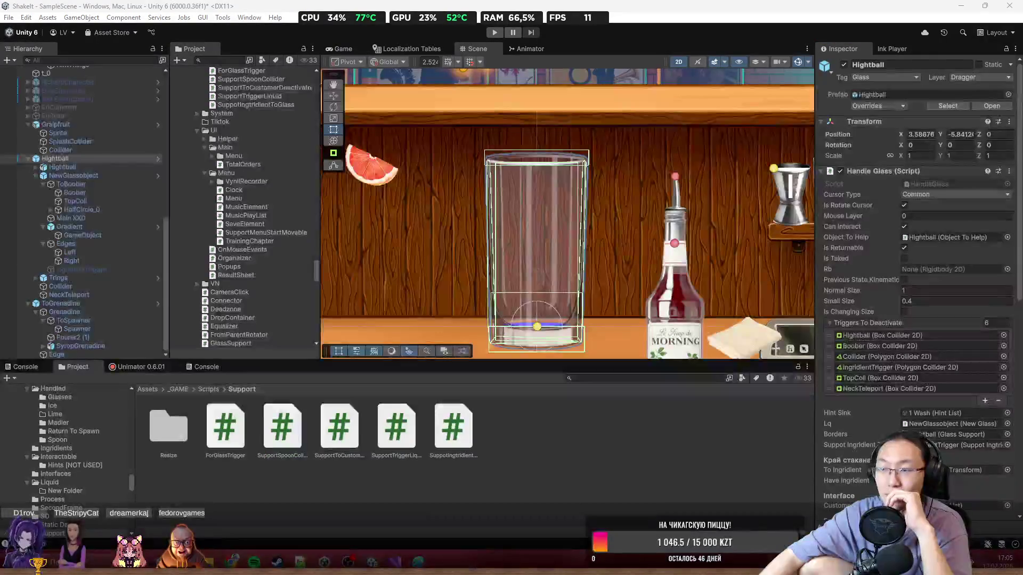
key(alt+Tab)
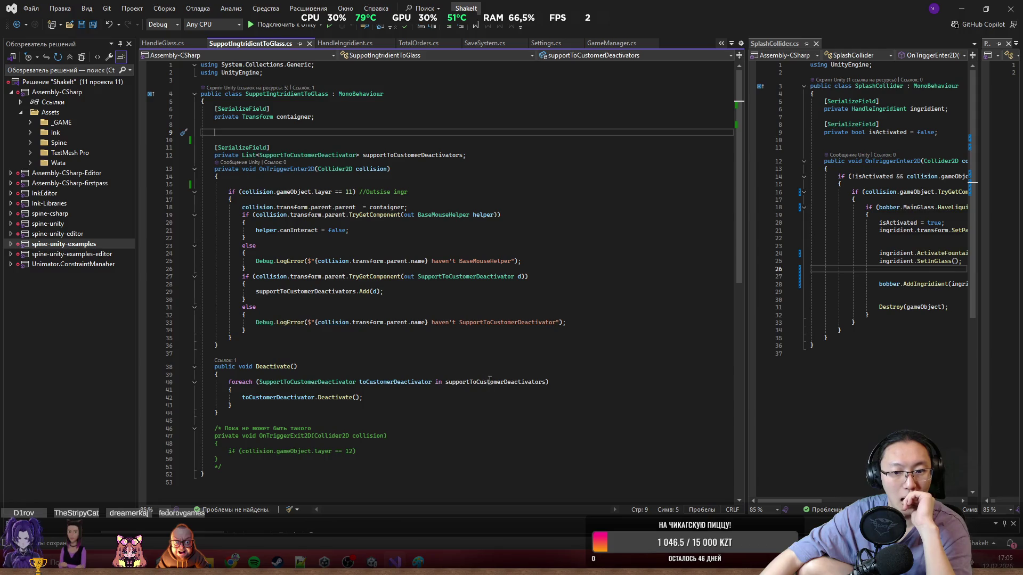
Check via CodeLens where Deactivate is referenced in HandleGlass, then return to SuppotIngtridientToGlass.cs.
click(220, 361)
double_click(347, 335)
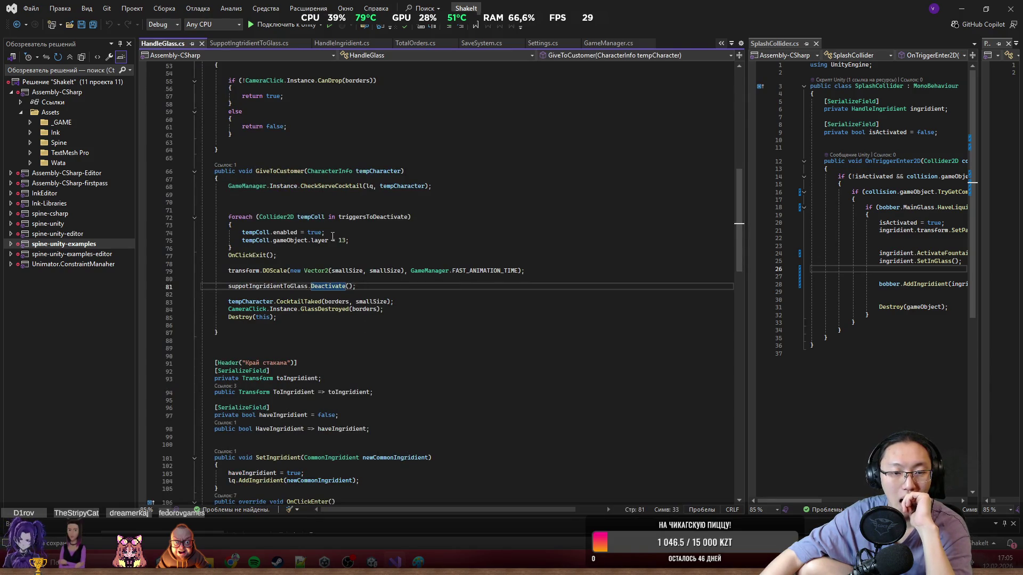
key(ctrl+Tab)
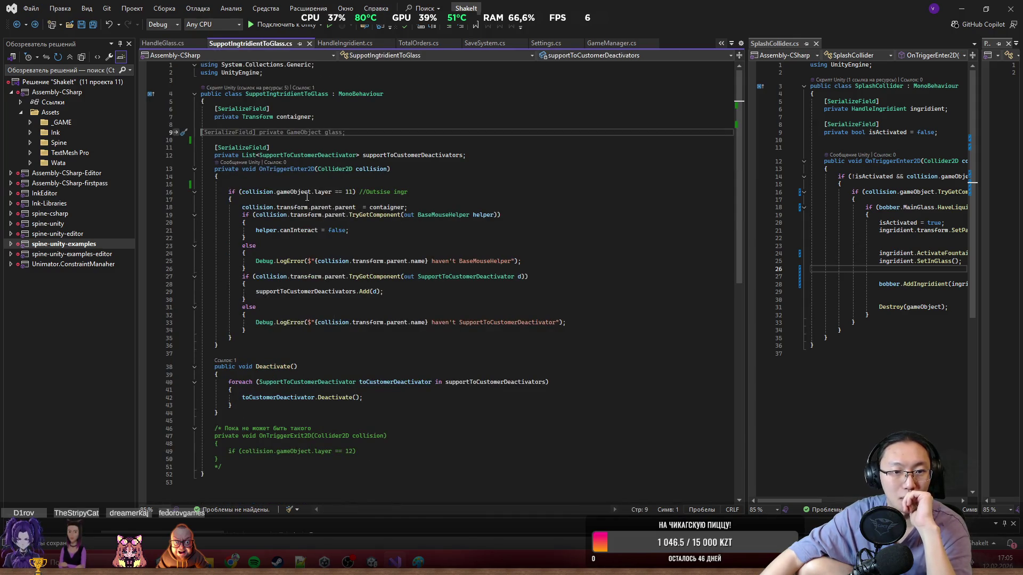
key(Up)
Select the fields and trigger methods (lines 6–44) to move into HandleGlass.
mouse_move(215, 109)
mouse_down()
mouse_move(299, 160)
mouse_move(340, 397)
mouse_move(216, 354)
mouse_up()
click(291, 116)
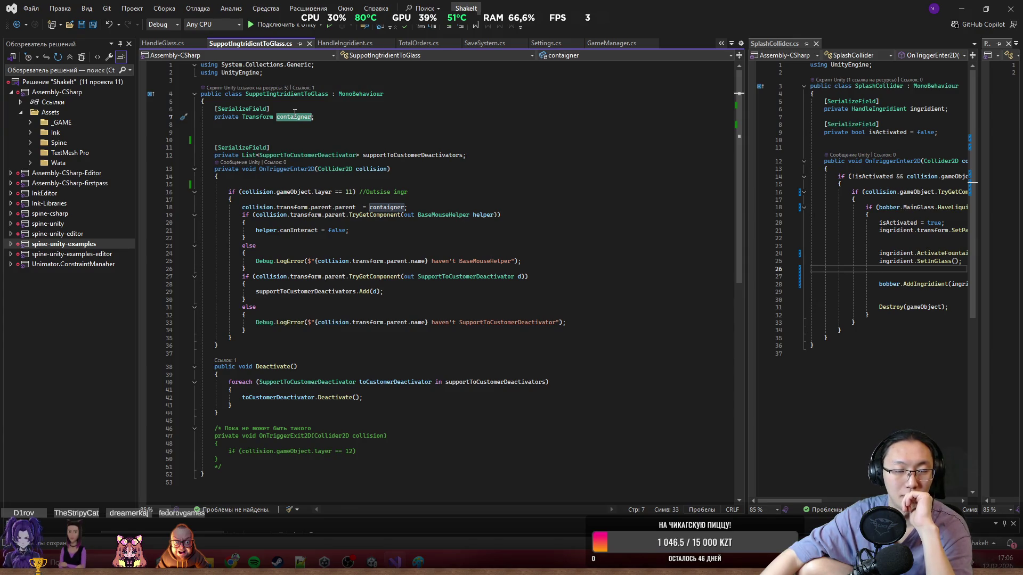
mouse_move(206, 107)
mouse_down()
mouse_move(278, 169)
mouse_move(373, 354)
mouse_up()
click(397, 373)
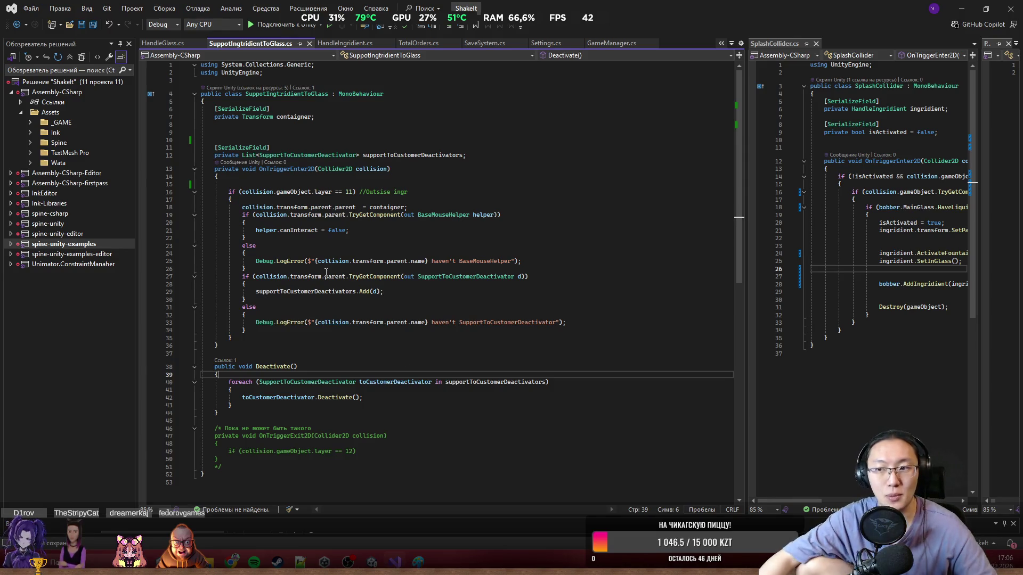
mouse_move(213, 109)
mouse_down()
mouse_move(291, 241)
mouse_move(320, 417)
mouse_up()
key(ctrl+c)
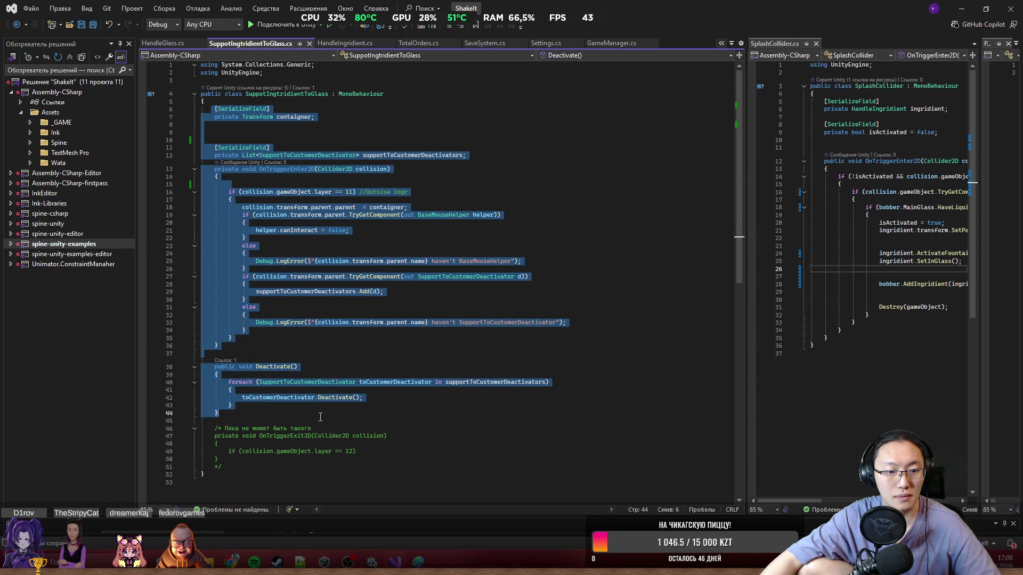
Cut the ingredient-trigger block out of SuppotIngtridientToGlass.cs and save the script.
key(Delete)
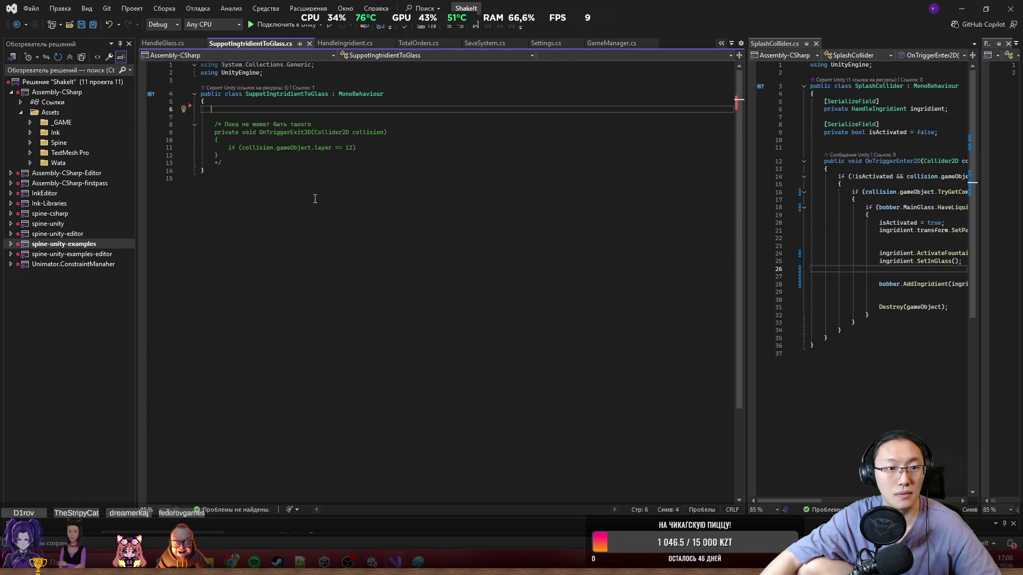
click(262, 163)
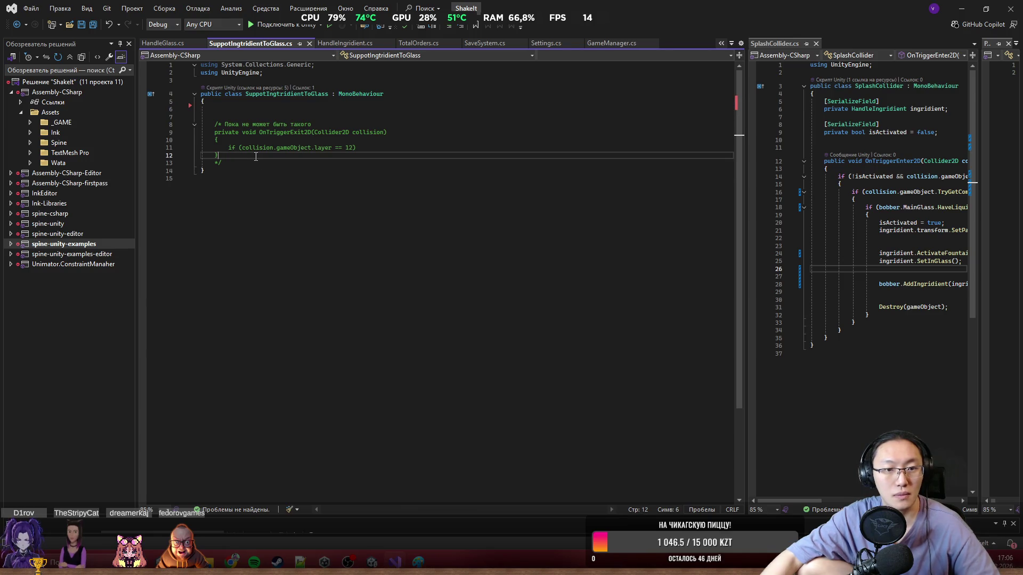
key(ctrl+v)
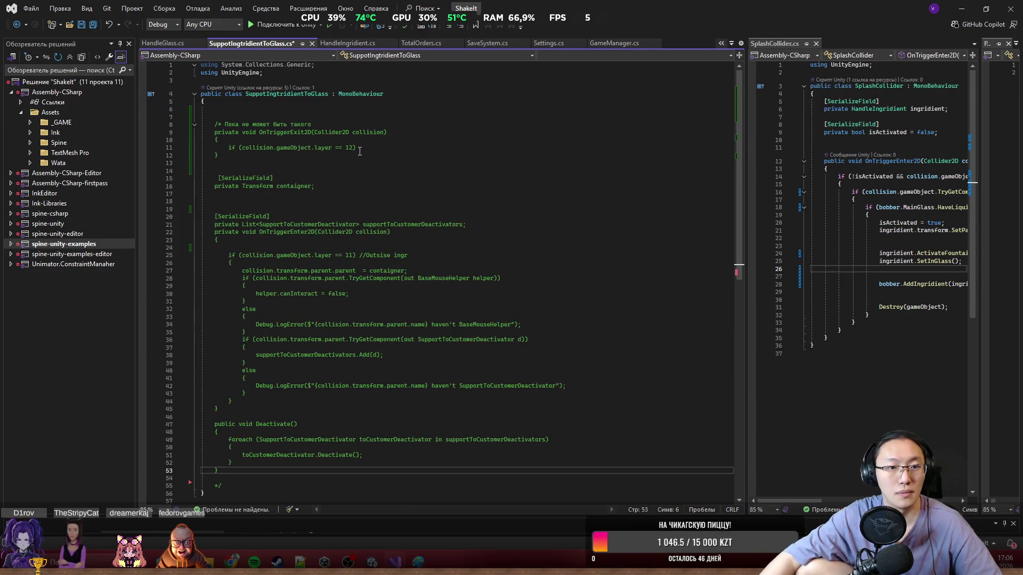
key(ctrl+s)
In HandleGlass.cs, add [Title("TriggerIngridients")] after ForSpoon and paste the trigger code beneath it.
click(158, 42)
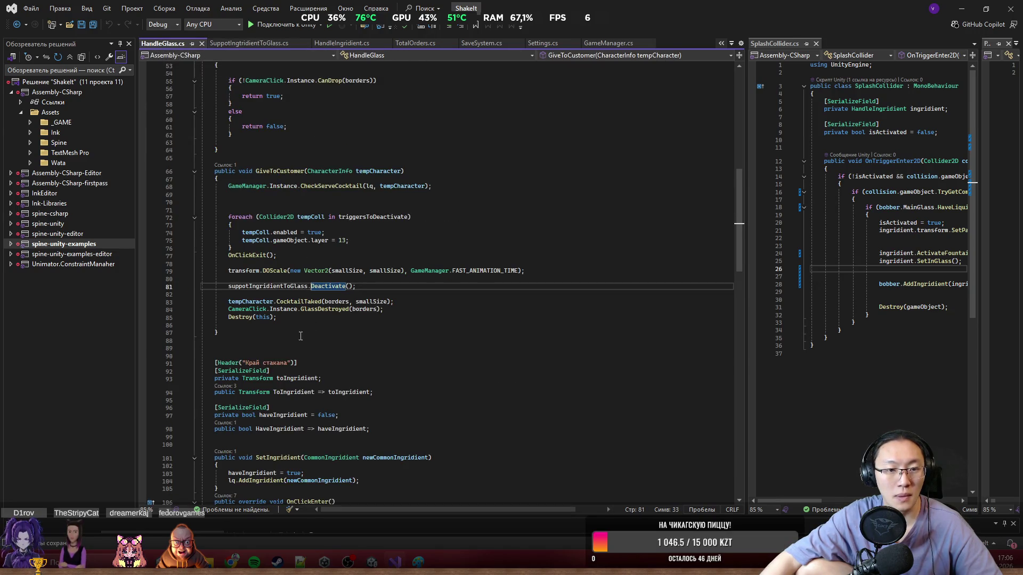
scroll(248, 261, down, 20)
scroll(249, 261, up, 2)
click(296, 296)
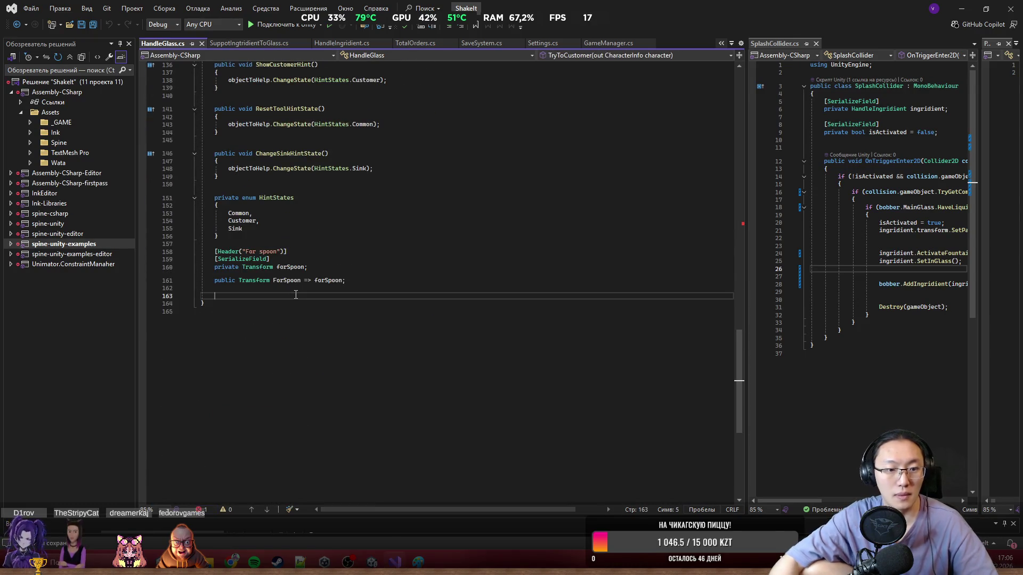
key(Return)
text([)
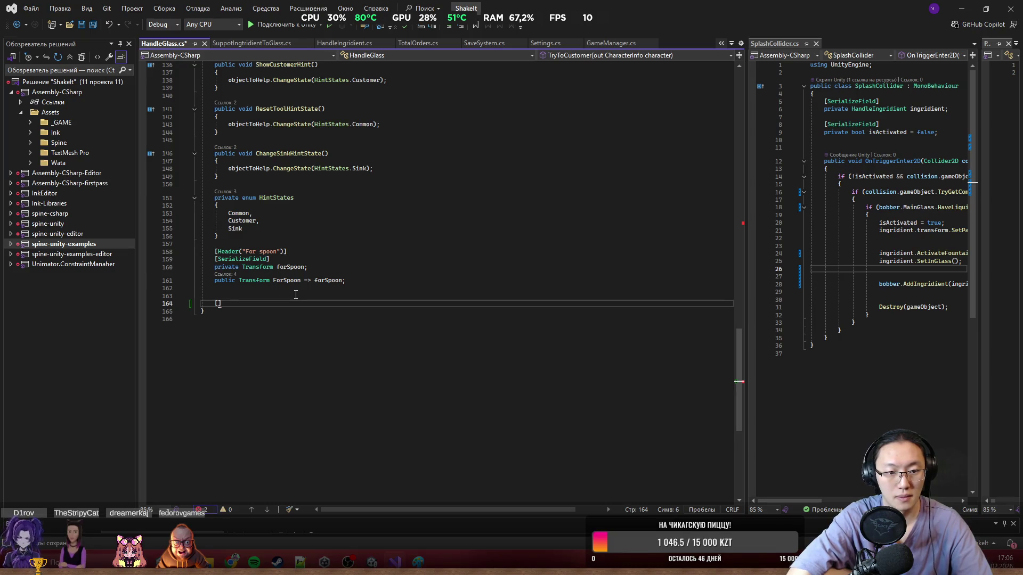
text(Title)
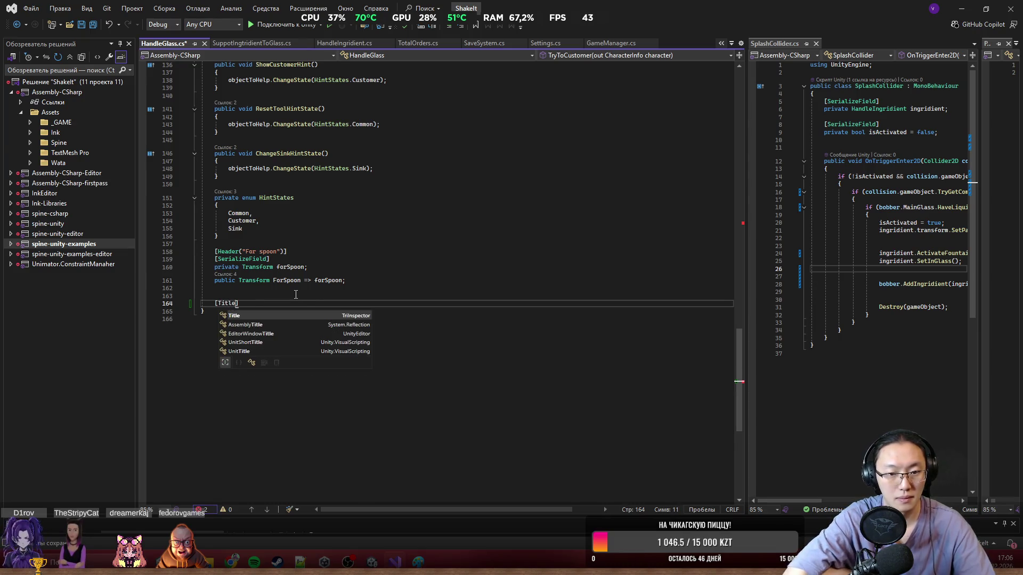
key(Tab)
text(())
key(BackSpace)
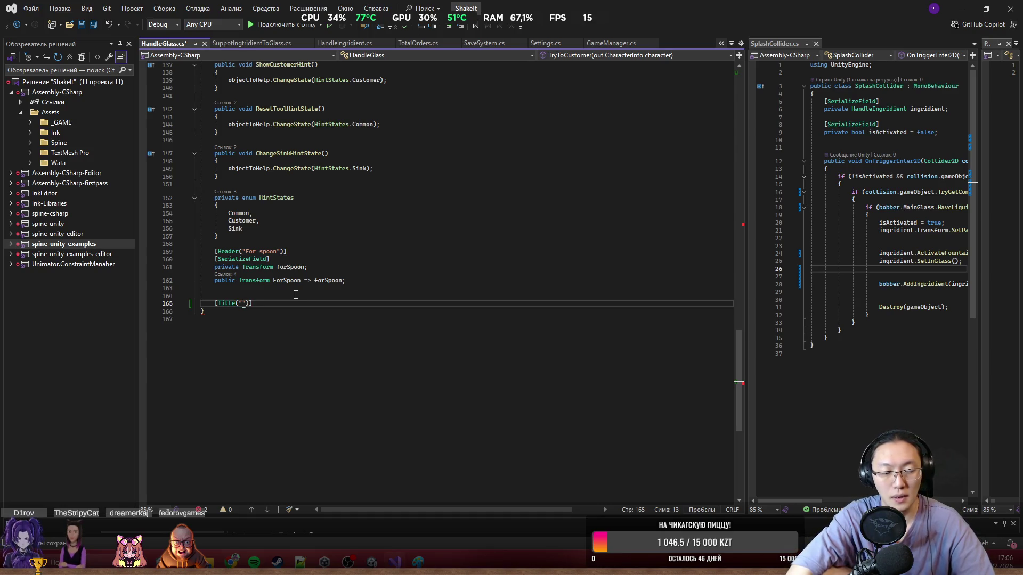
text(Tri)
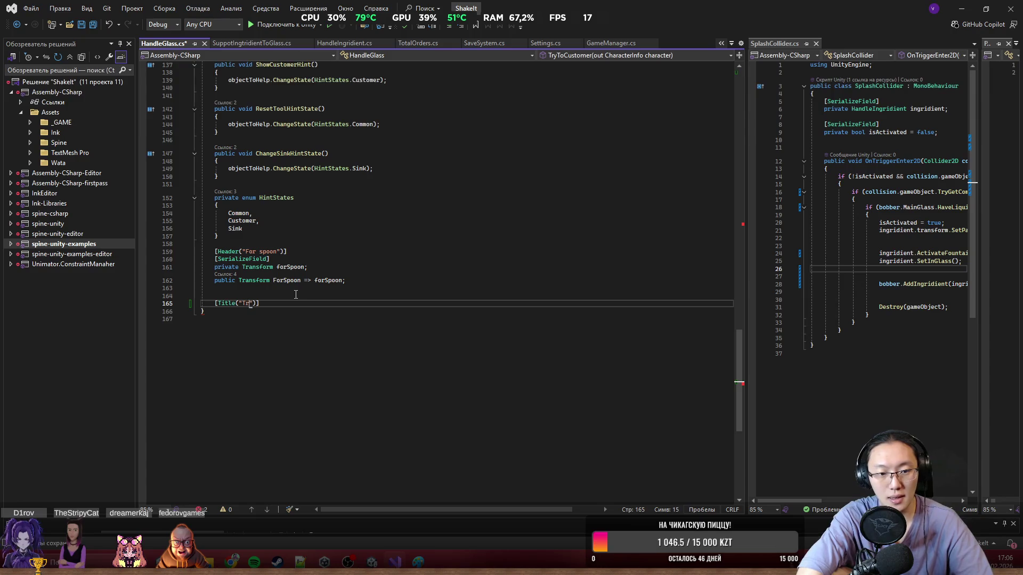
text(ggerIngridients)
key(Return)
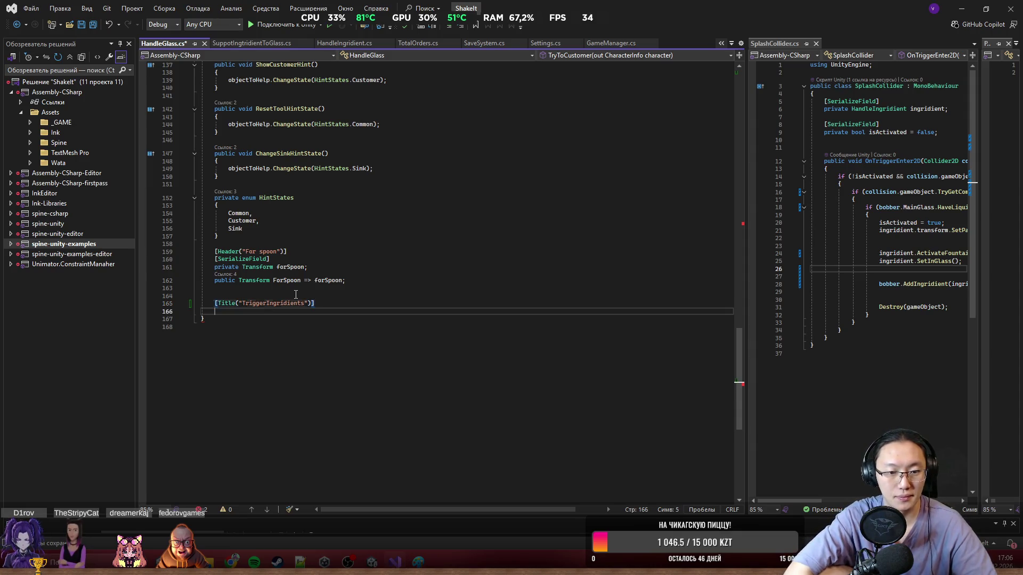
key(ctrl+v)
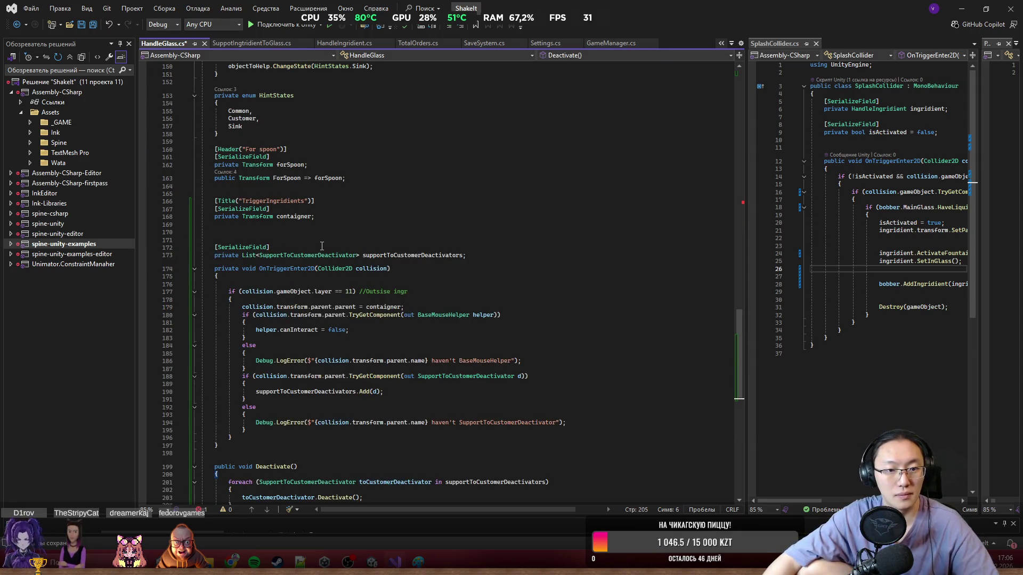
Remove extra blank lines in HandleGlass.cs and recheck the original script's trigger code.
click(327, 241)
key(BackSpace)
key(BackSpace)
click(329, 316)
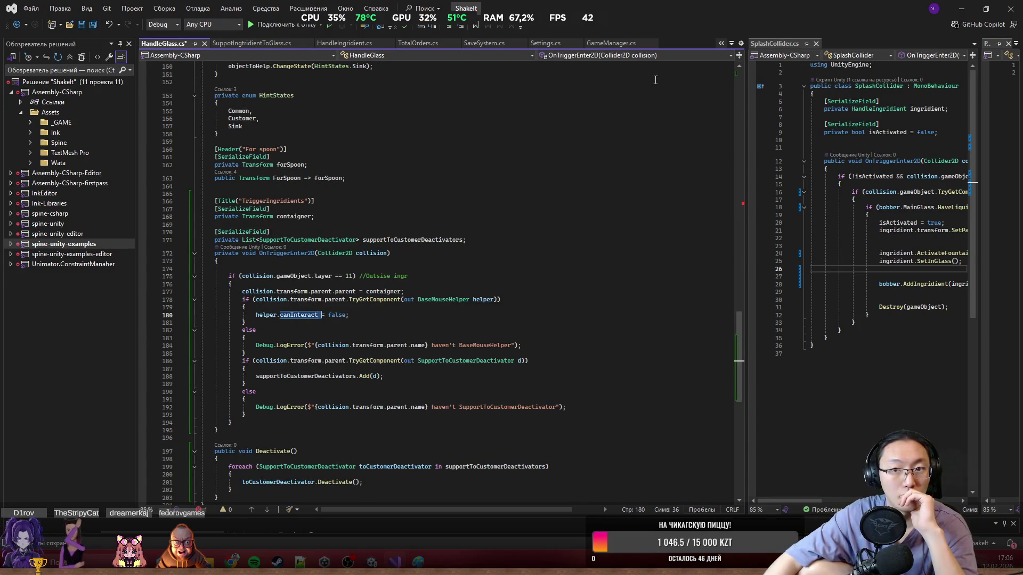
click(248, 42)
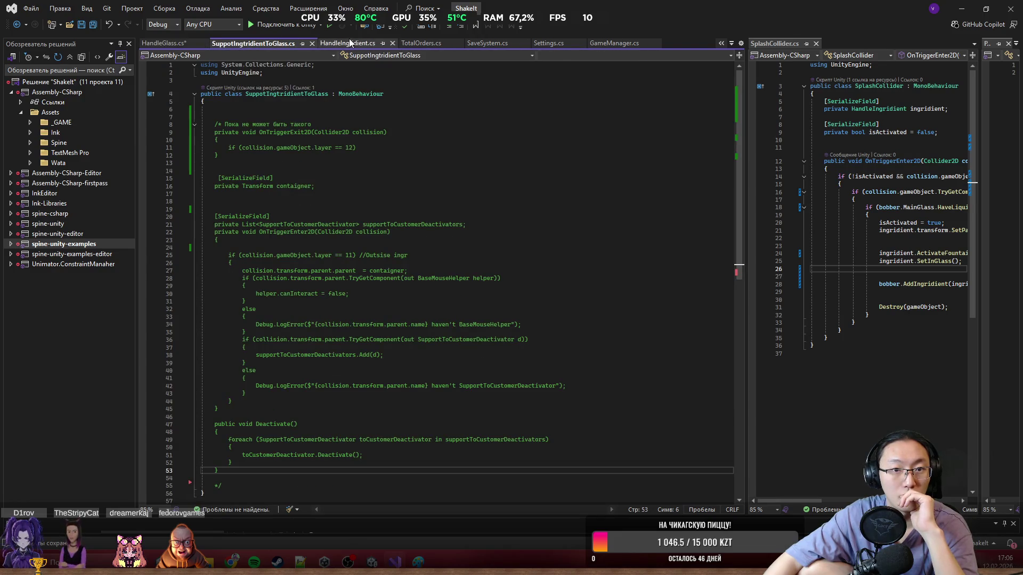
click(379, 201)
key(ctrl+z)
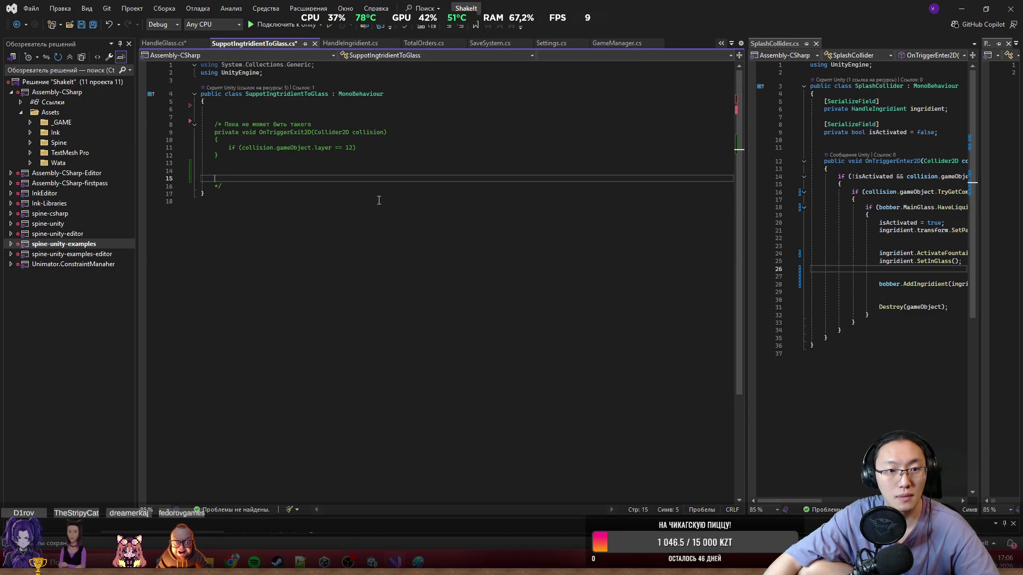
key(ctrl+z)
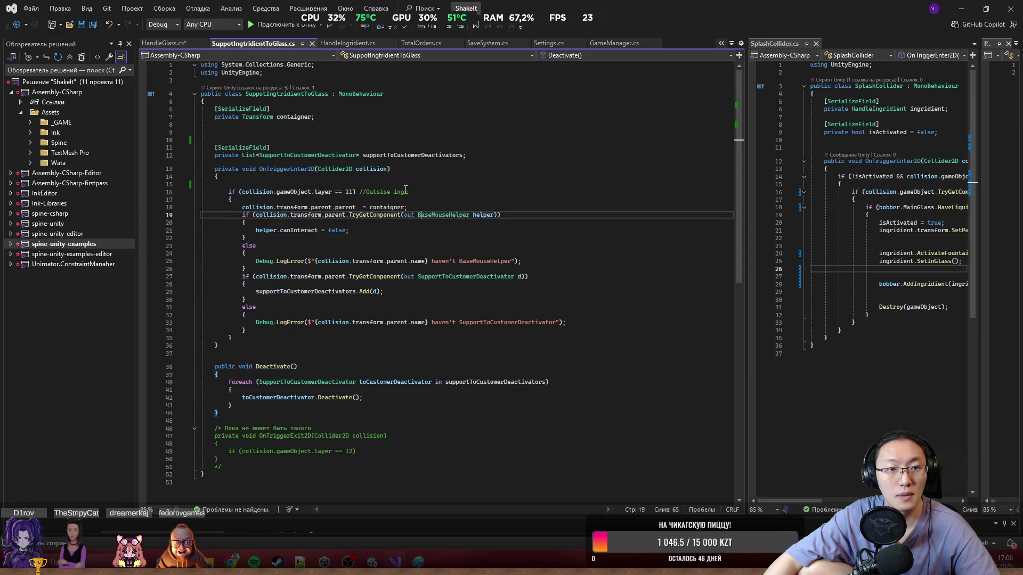
click(156, 42)
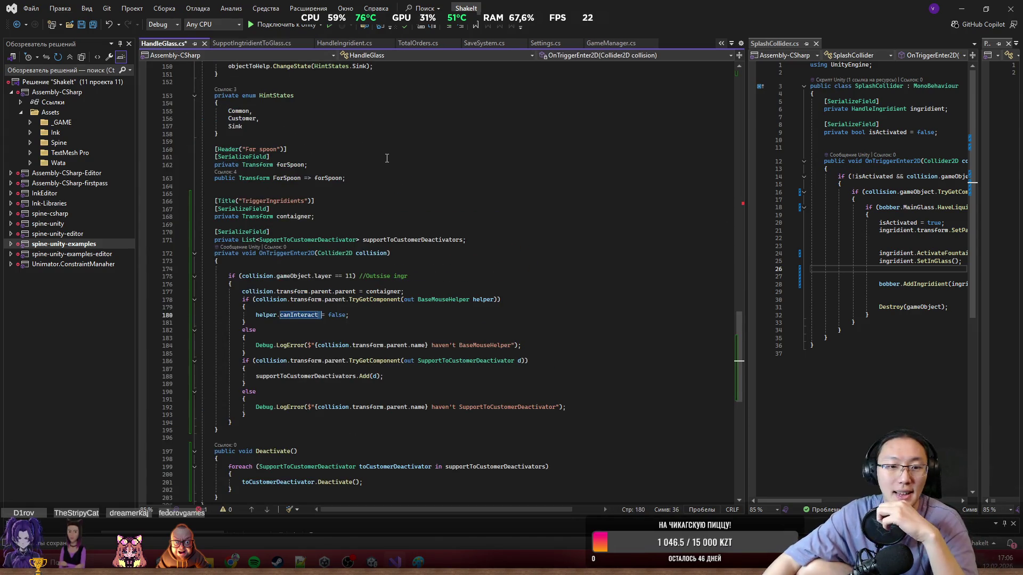
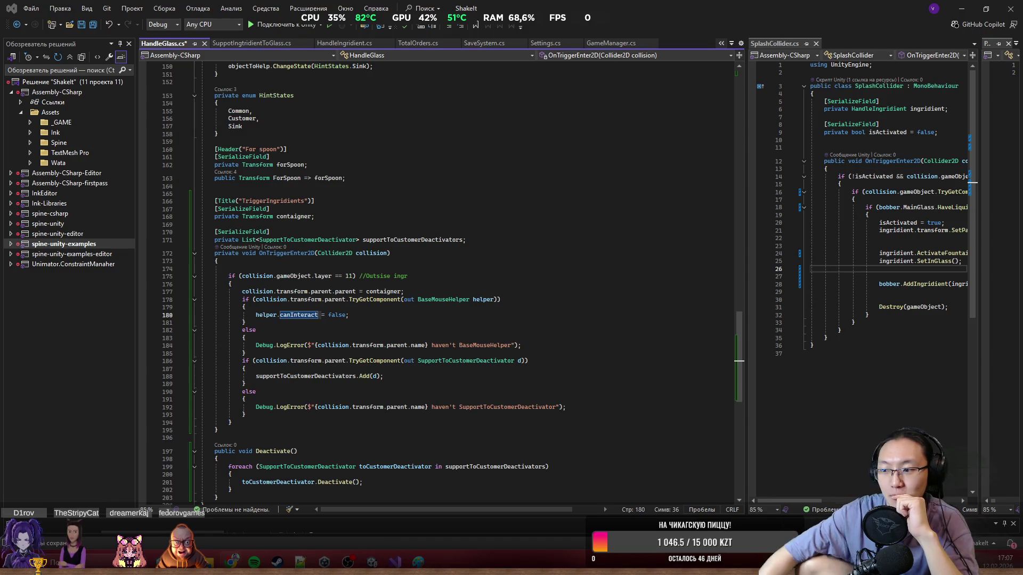
Change the spoon field's Header attribute on line 160 to Title.
click(539, 216)
scroll(492, 277, down, 4)
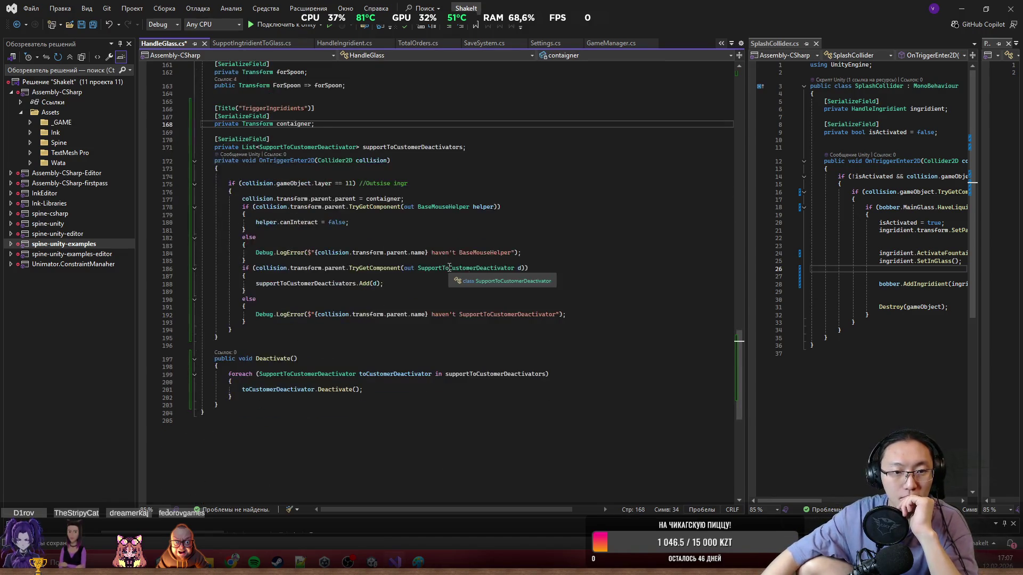
scroll(337, 295, up, 4)
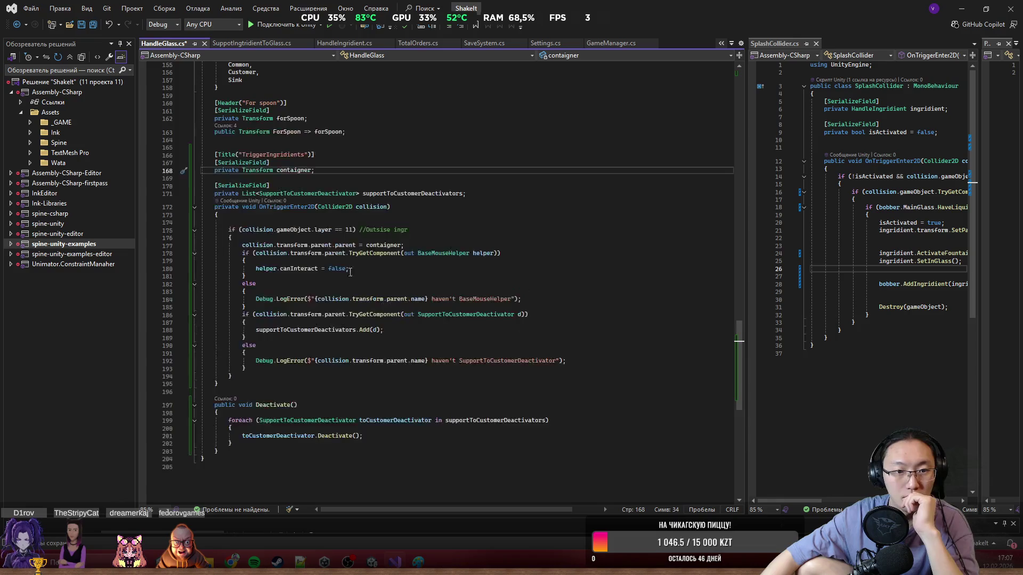
scroll(374, 423, down, 4)
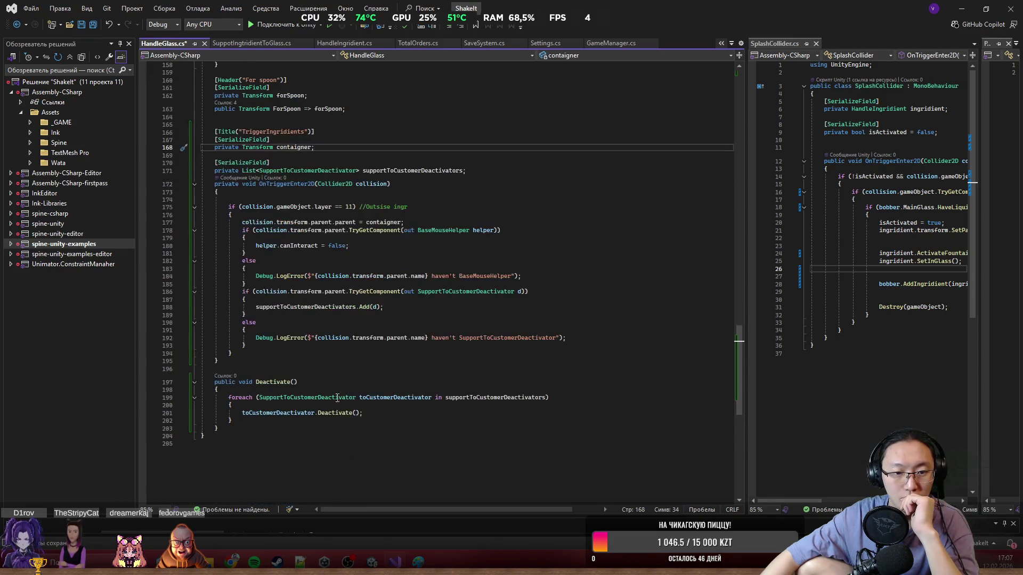
scroll(351, 341, up, 5)
scroll(352, 341, down, 4)
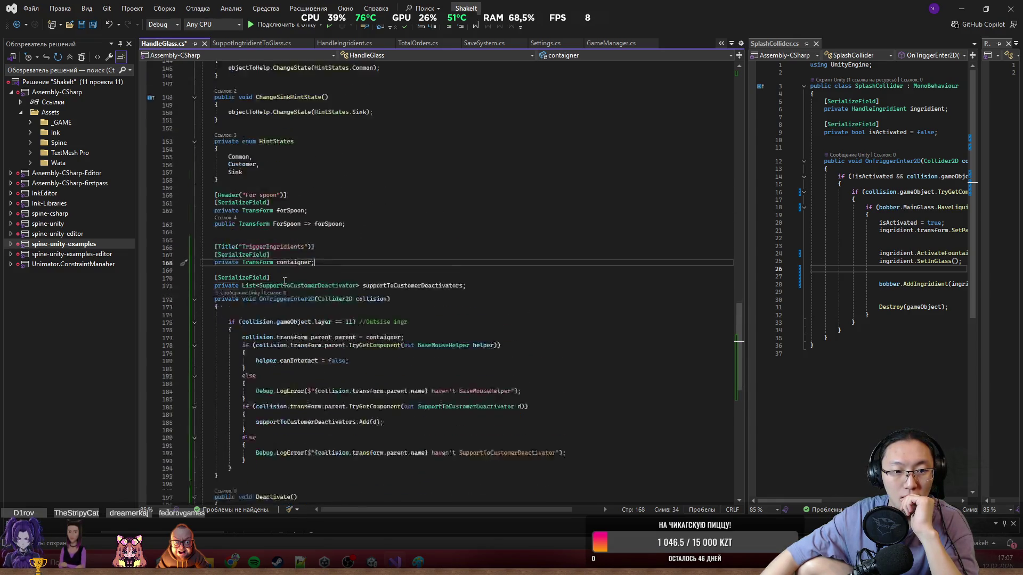
key(Up)
key(Up)
double_click(227, 103)
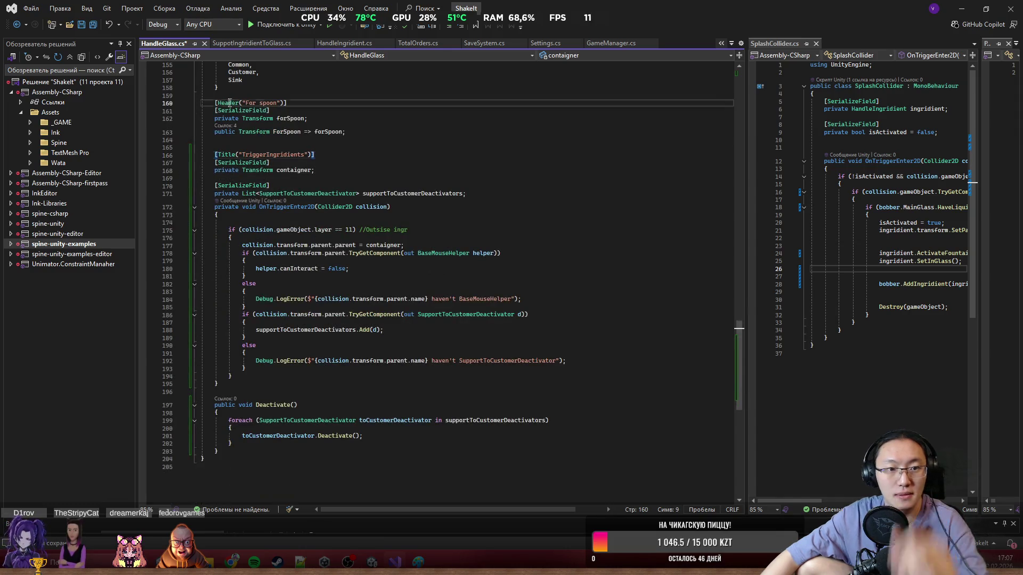
text(Title)
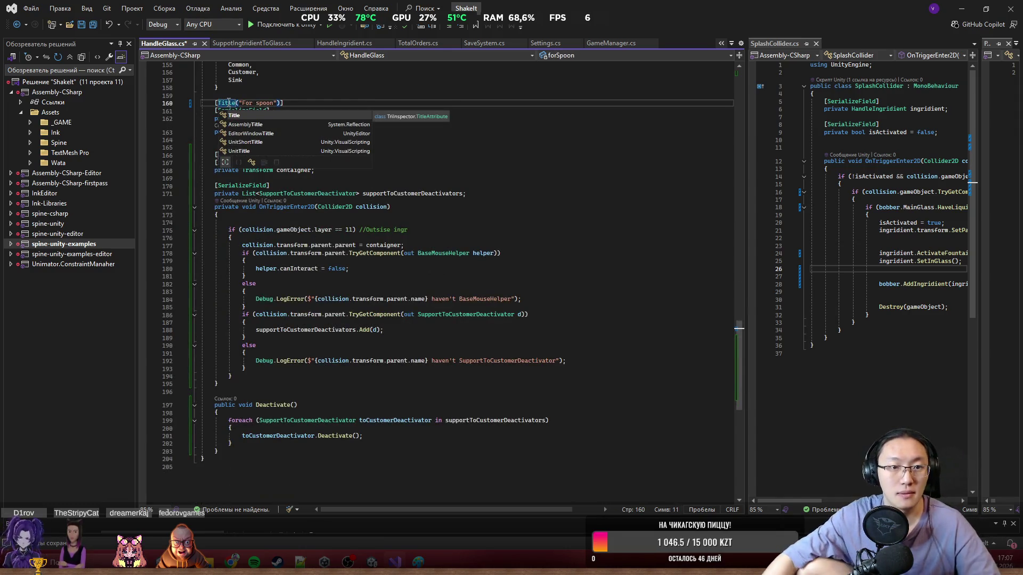
click(368, 269)
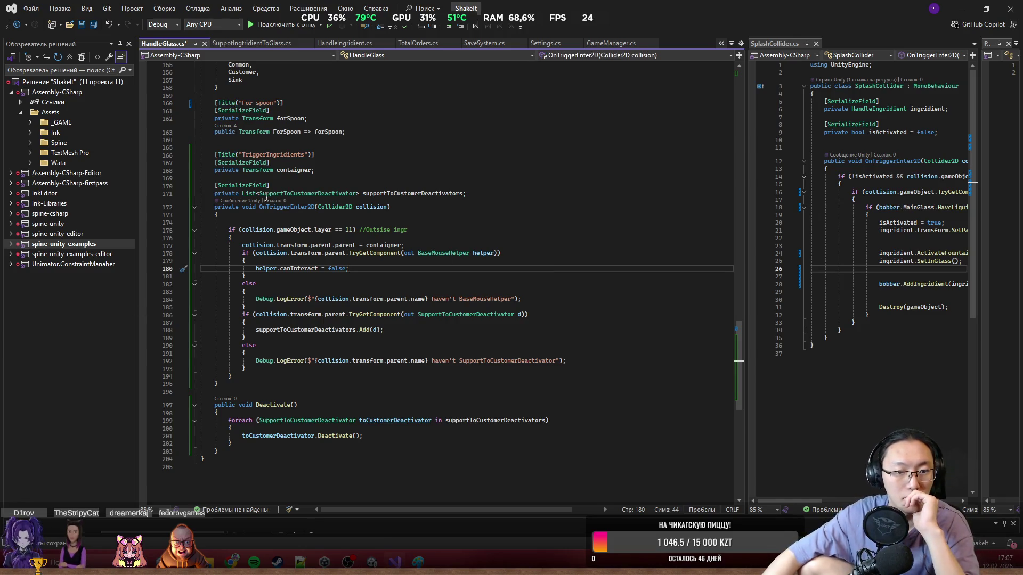
Review the trigger fields and collision method, then select the 'Outsise ingr' comment.
drag(215, 155, 247, 369)
key(Escape)
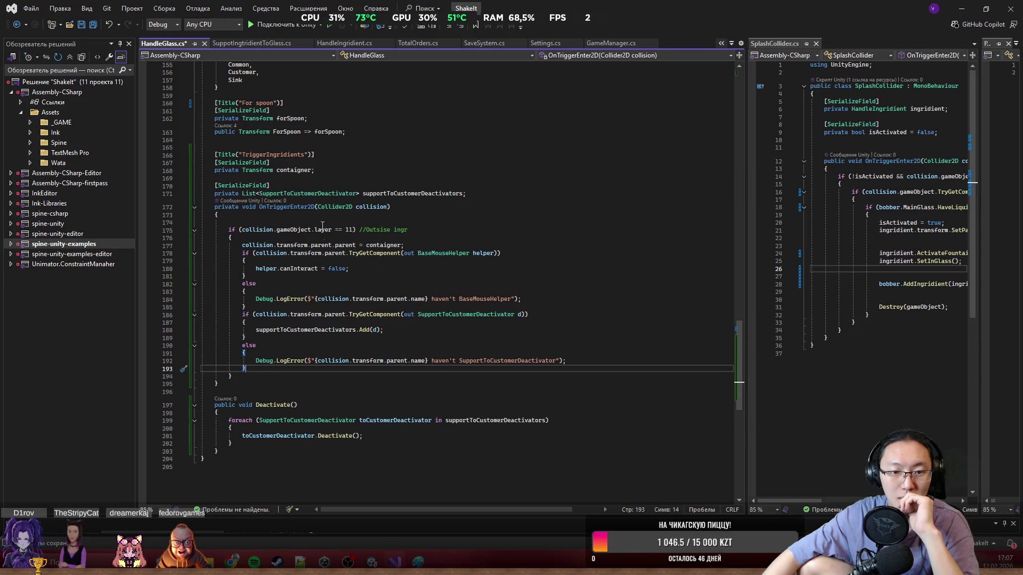
drag(376, 232, 423, 231)
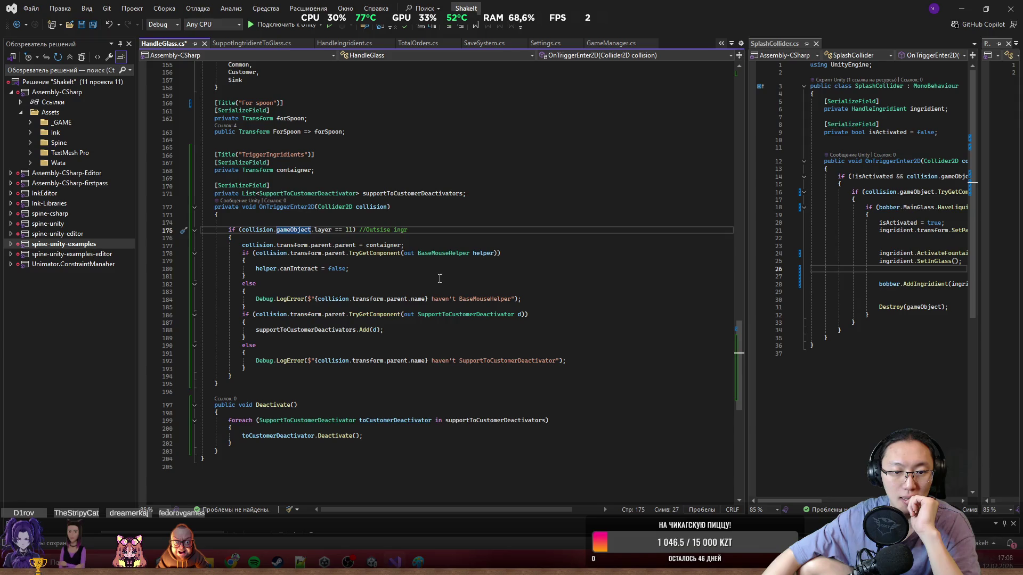
click(266, 246)
key(shift+Up)
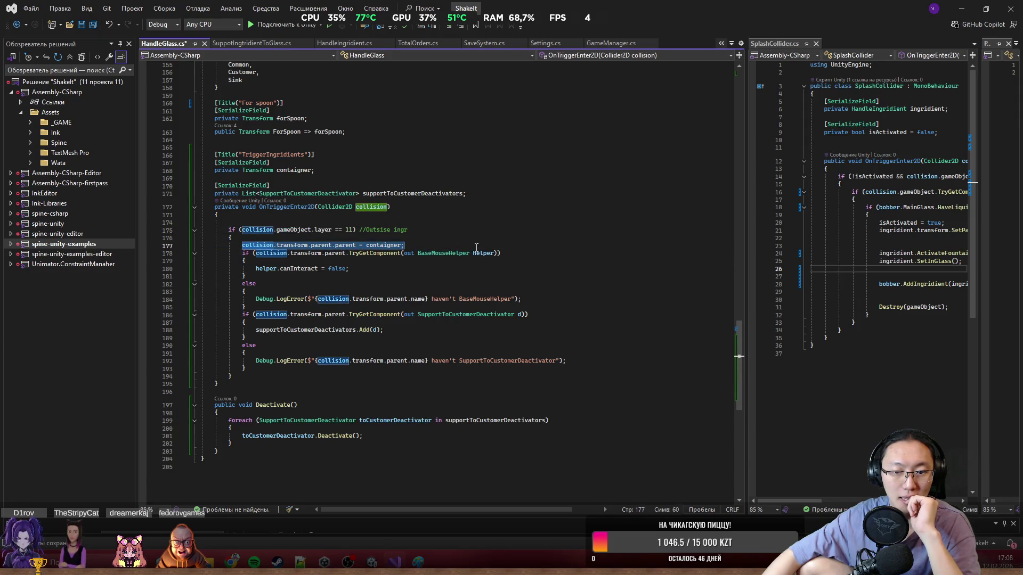
mouse_move(404, 253)
mouse_down()
mouse_move(505, 270)
mouse_move(527, 288)
mouse_up()
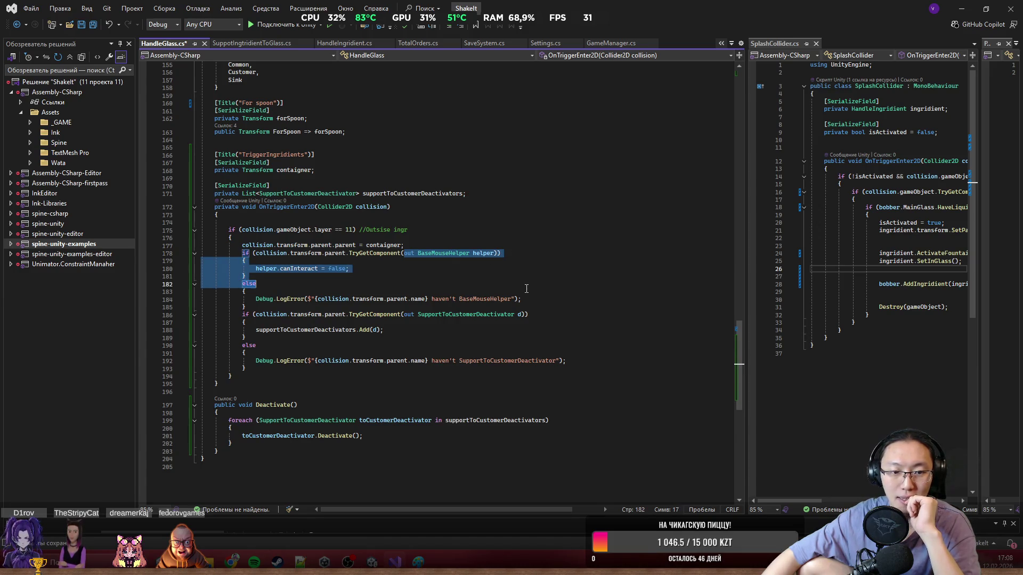
click(527, 289)
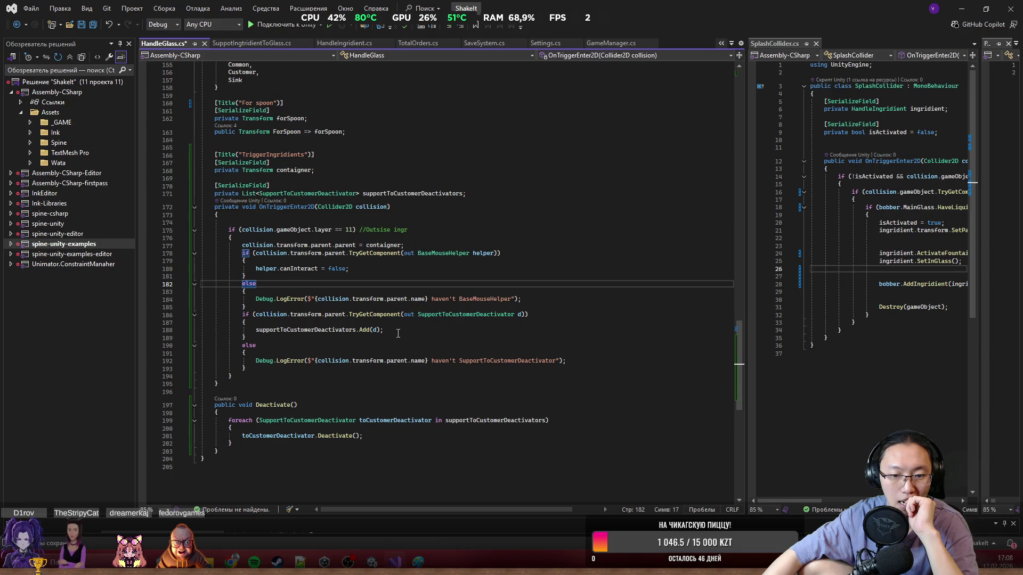
click(511, 253)
click(604, 353)
click(297, 405)
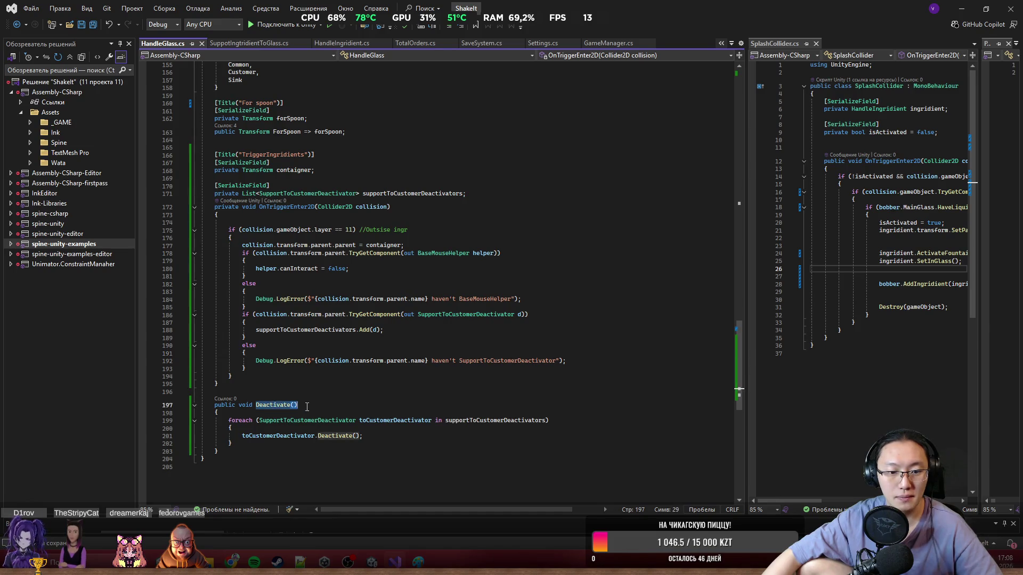
Rename the Deactivate method on line 197 to DeactivateIngridientsColliders everywhere.
double_click(263, 406)
key(ctrl+r)
key(ctrl+r)
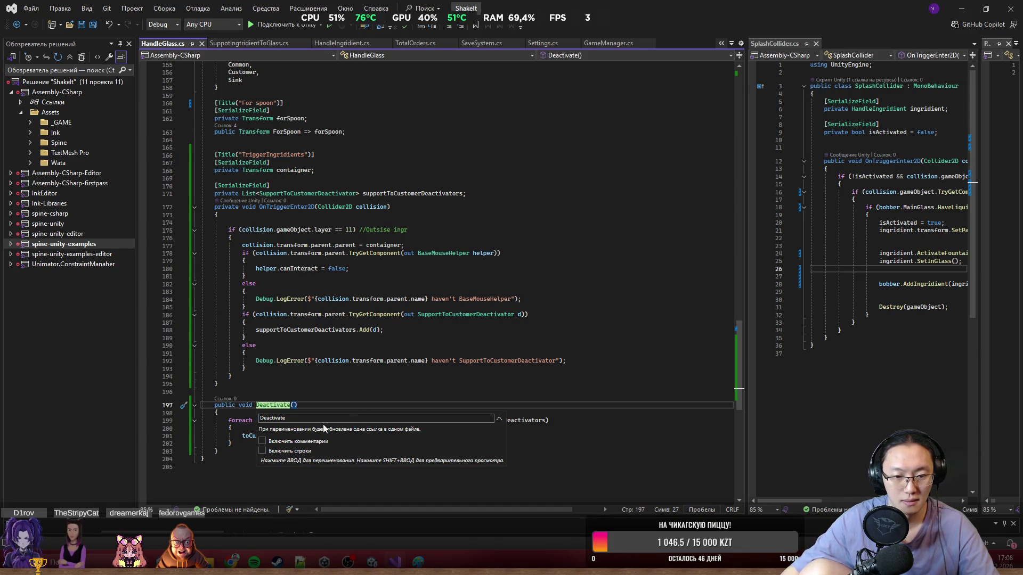
text(In)
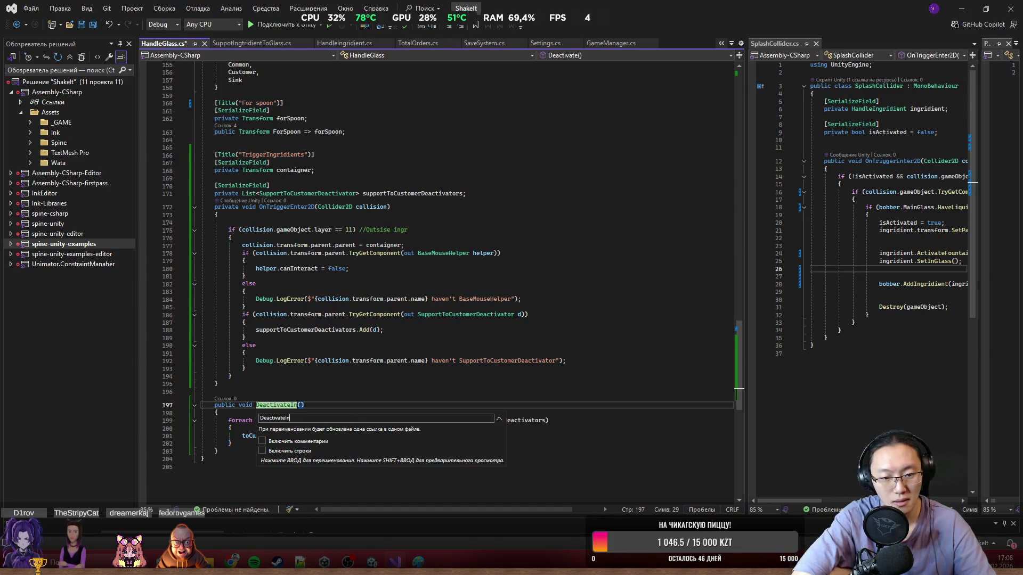
text(la)
key(BackSpace)
key(BackSpace)
key(BackSpace)
text(dients)
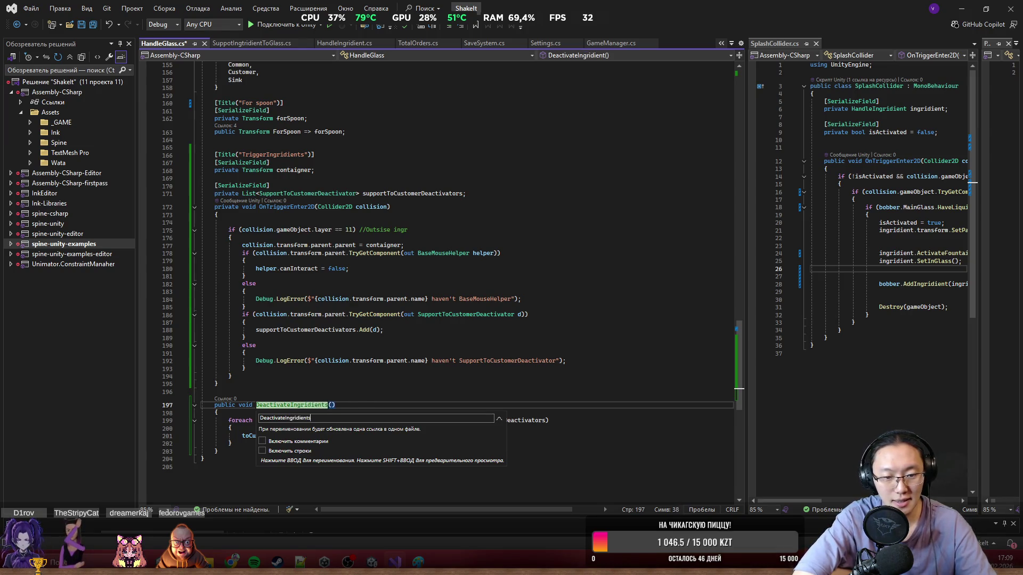
text(Colliders)
key(Return)
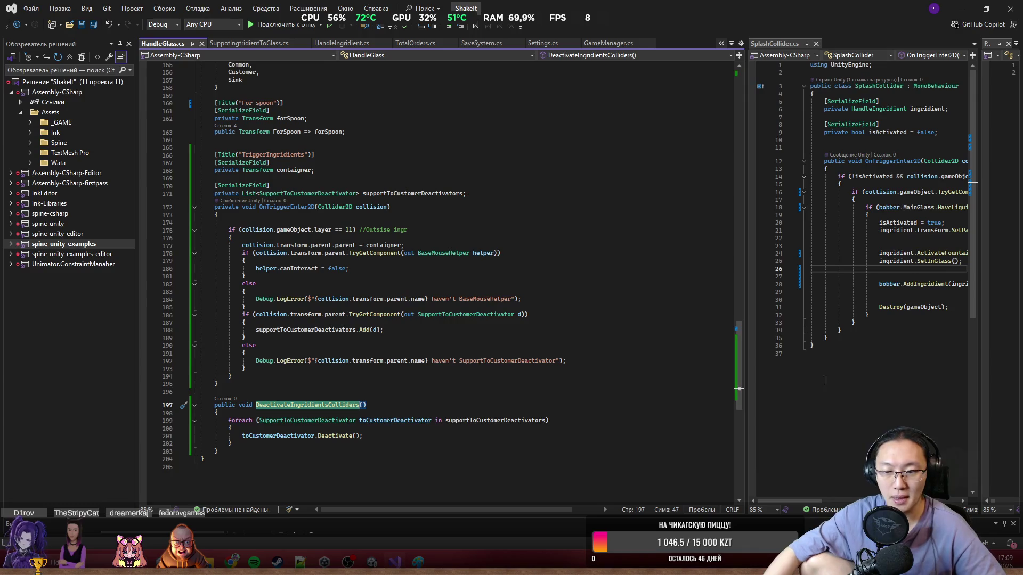
mouse_move(737, 372)
mouse_down()
mouse_move(698, 78)
mouse_move(768, 232)
mouse_move(798, 158)
mouse_move(805, 385)
mouse_move(822, 349)
mouse_move(782, 345)
mouse_move(745, 302)
mouse_move(726, 227)
mouse_move(724, 114)
mouse_move(721, 197)
mouse_move(722, 159)
mouse_up()
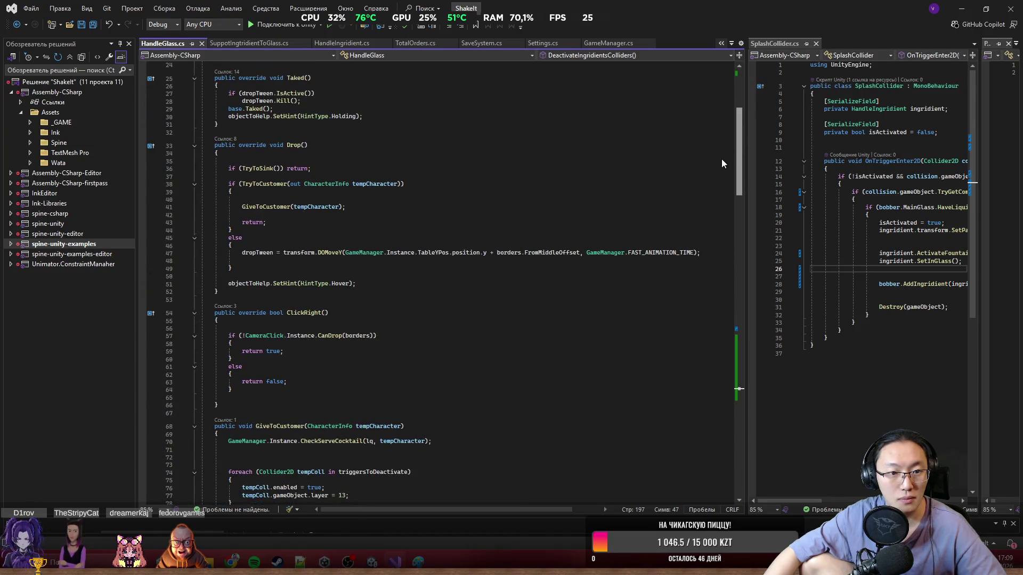
In GiveToCustomer, comment out the old Deactivate call and add DeactivateIngridientsColliders(); below it.
ctrl+click(282, 207)
scroll(320, 256, down, 3)
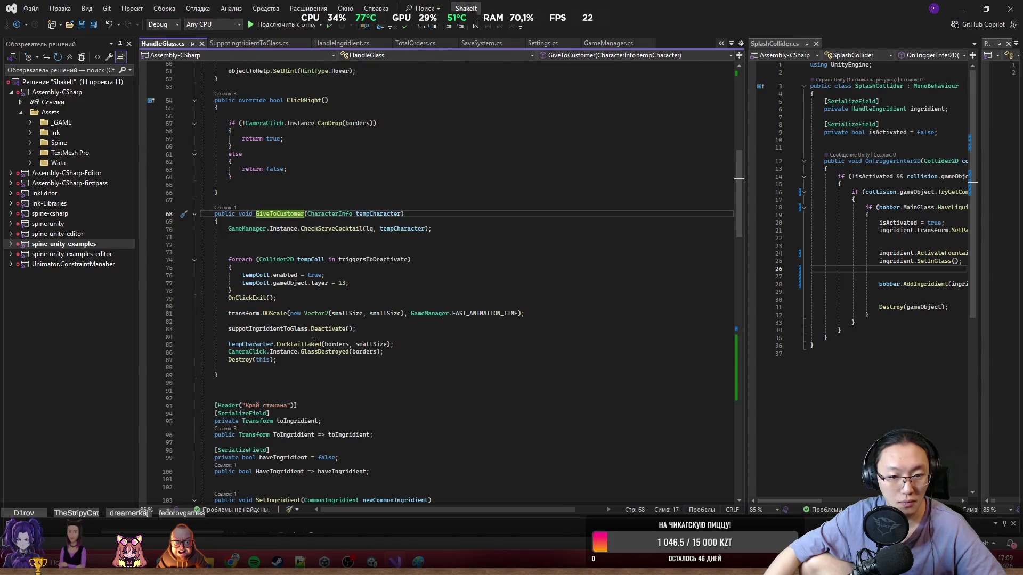
click(366, 321)
key(Down)
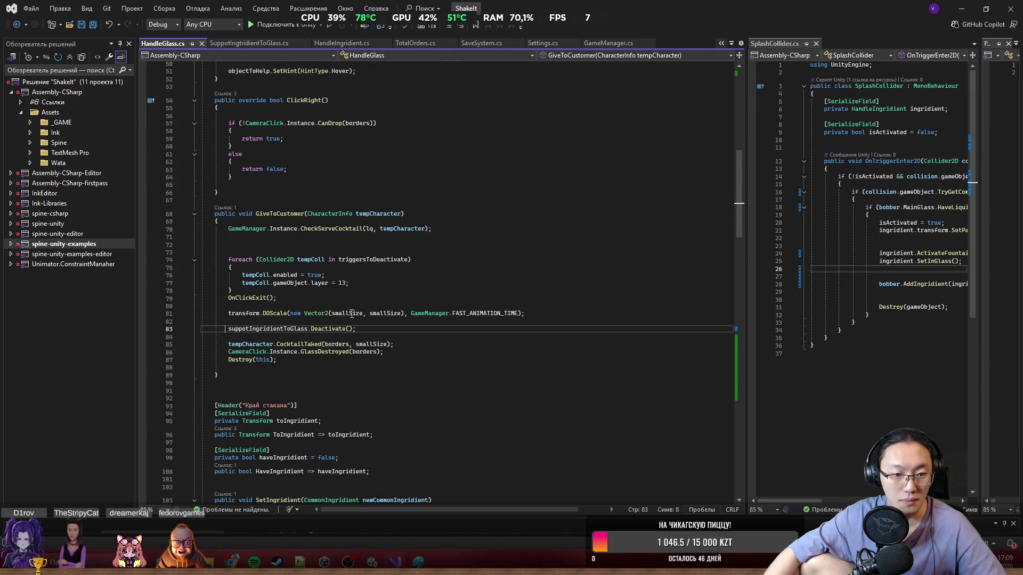
key(ctrl+k)
key(ctrl+c)
key(Up)
click(384, 329)
key(Return)
key(ctrl+v)
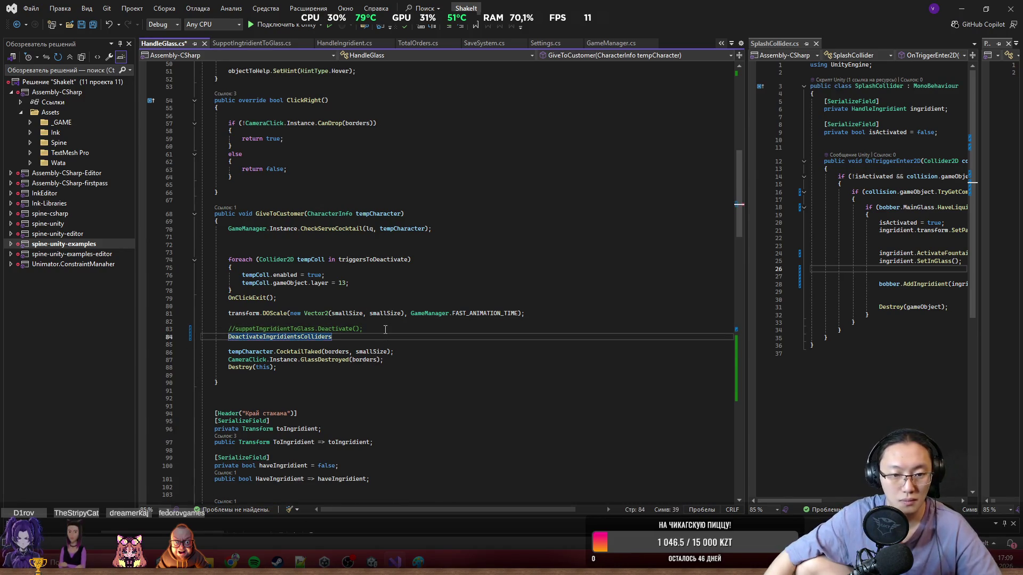
text(();)
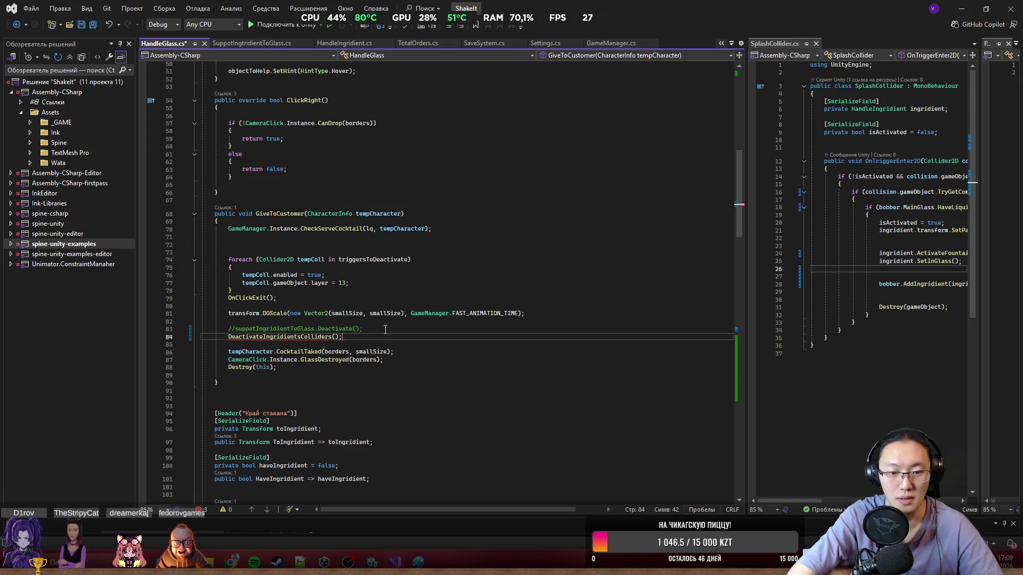
click(385, 329)
text(бм)
text(м)
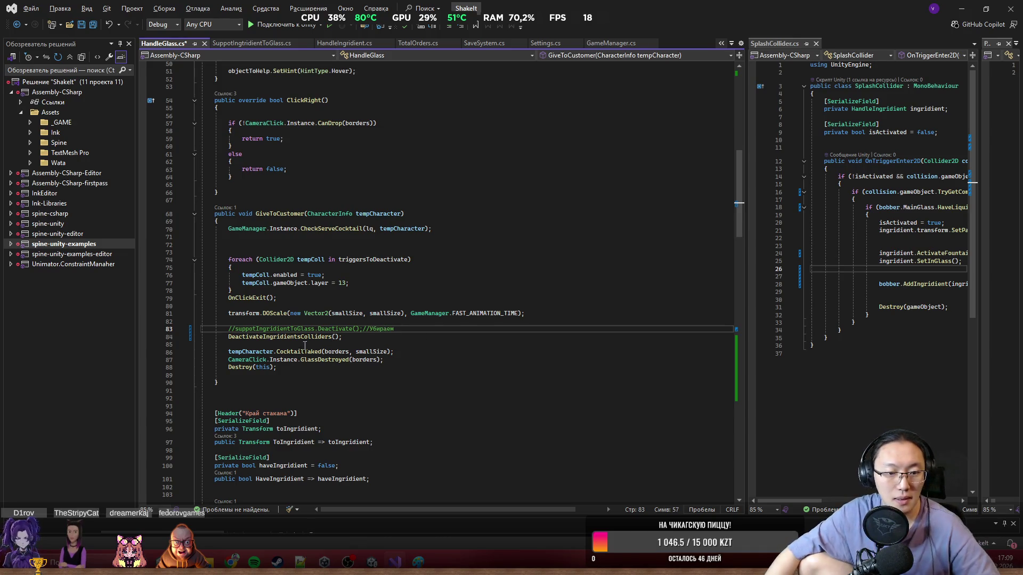
Find the suppotIngridientToGlass field and append '//Убрать!' after its [SerializeField] attribute.
double_click(270, 329)
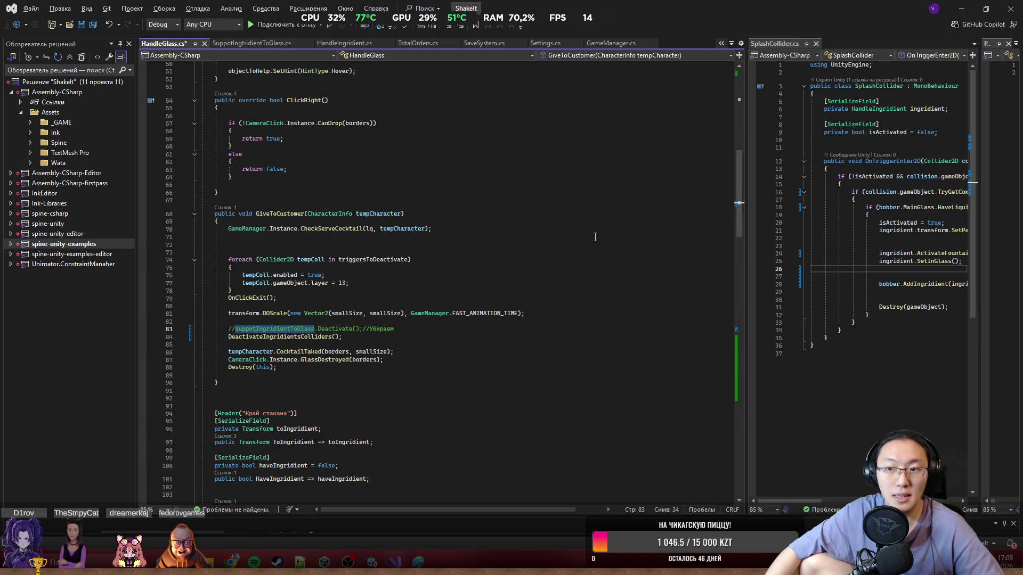
key(ctrl+f)
click(710, 68)
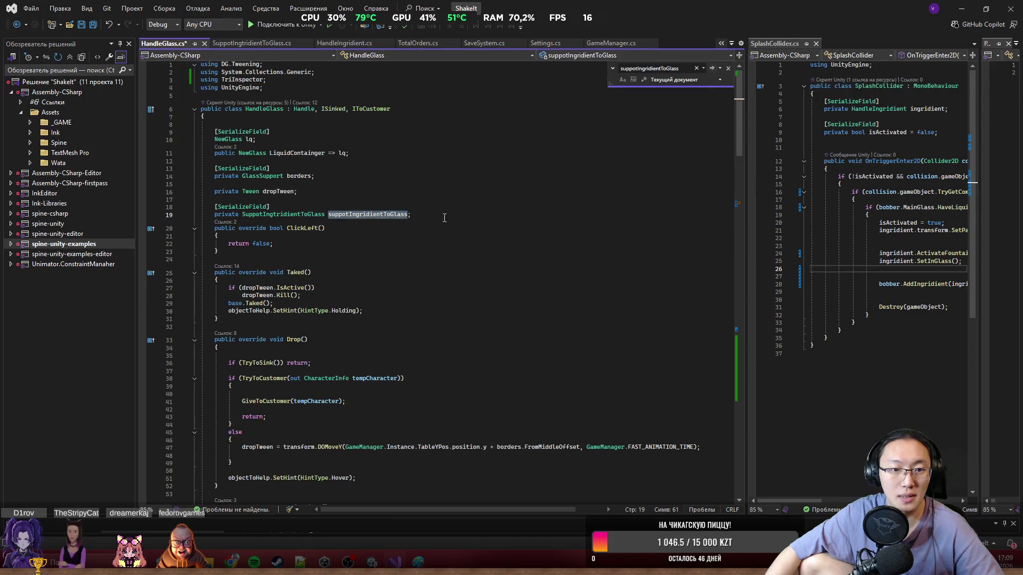
mouse_move(213, 206)
mouse_down()
mouse_move(212, 229)
mouse_move(212, 215)
mouse_up()
click(212, 216)
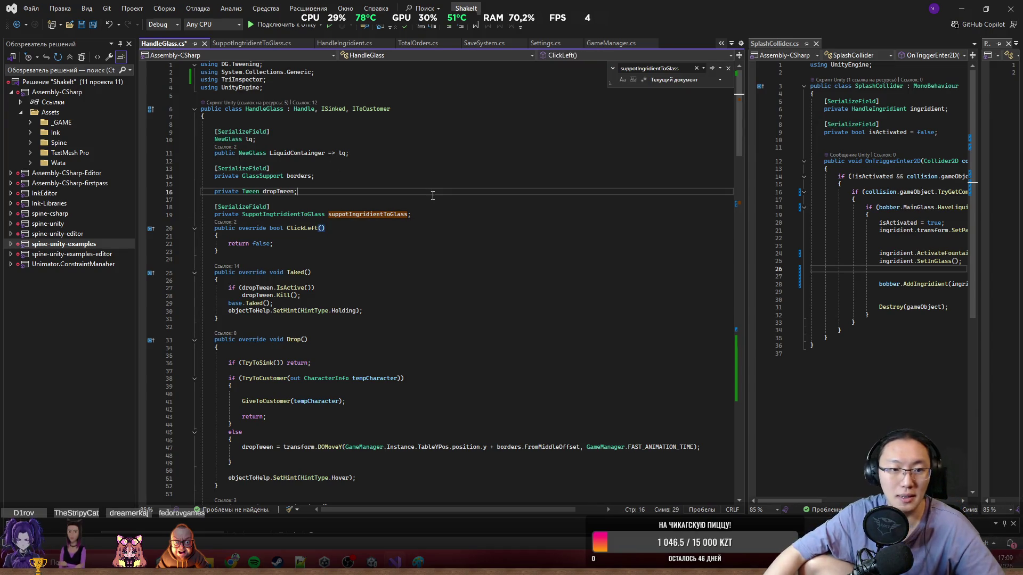
click(451, 210)
text(..)
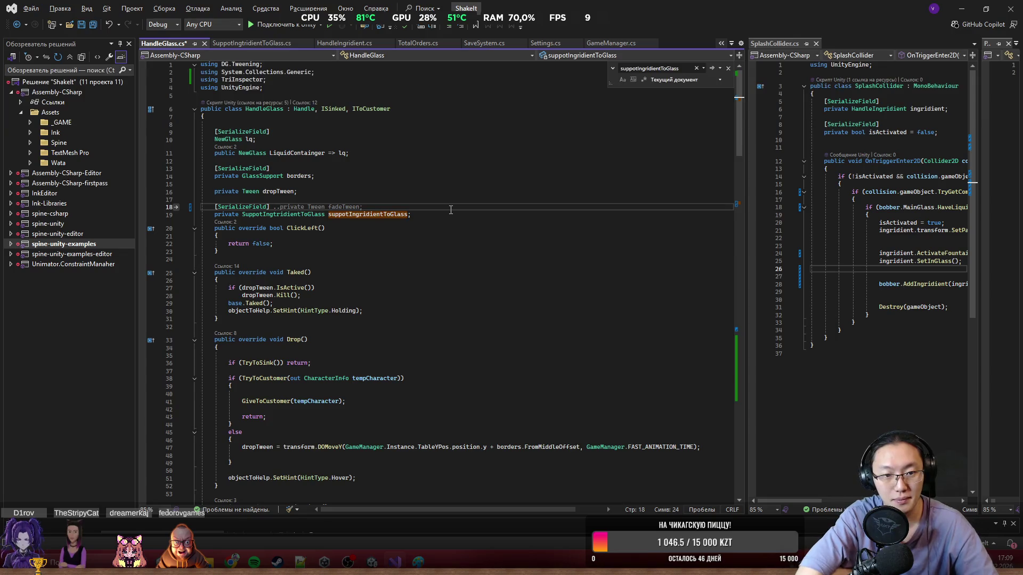
key(BackSpace)
key(BackSpace)
text(/)
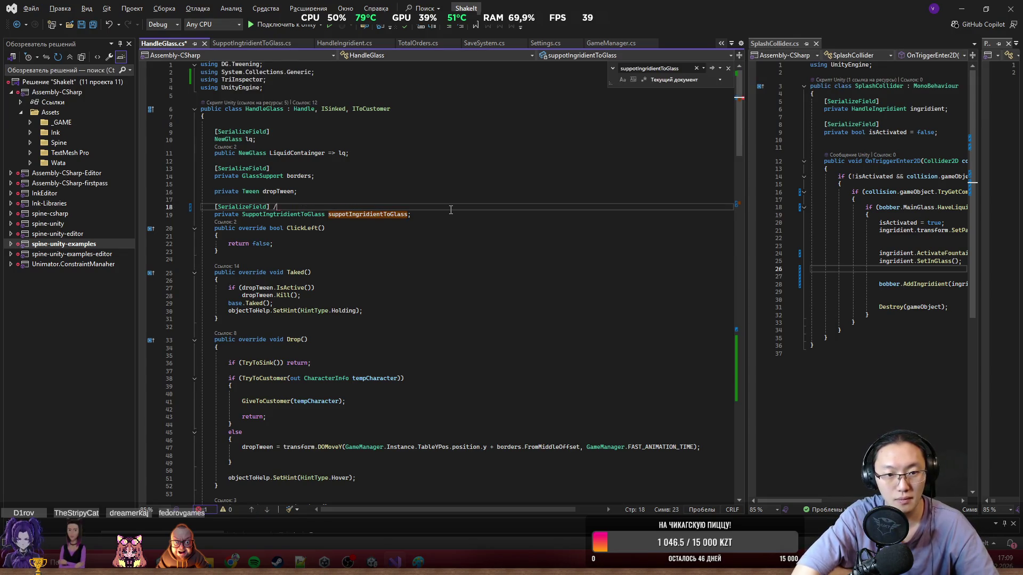
text(Убрать!)
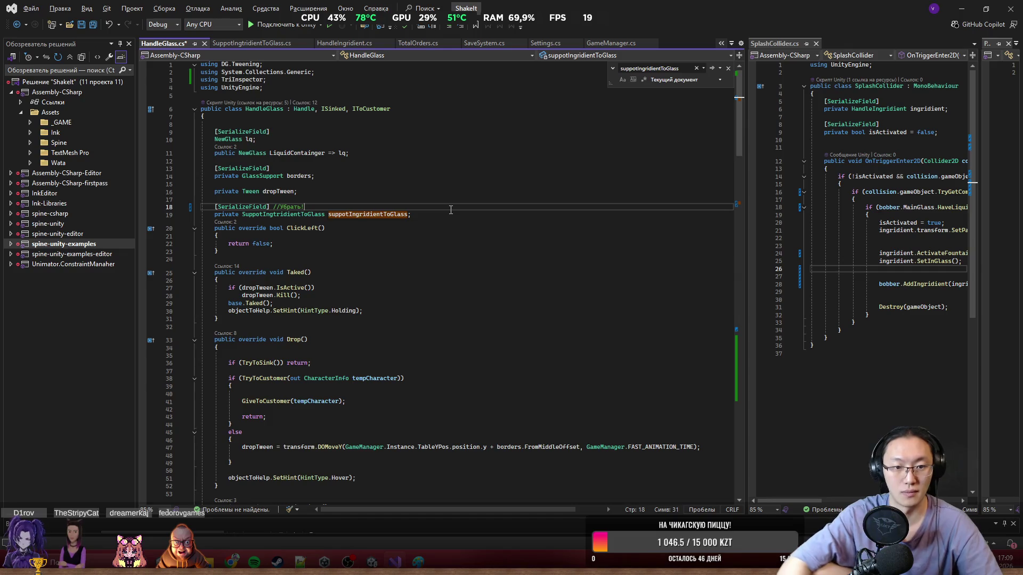
click(419, 238)
click(320, 416)
mouse_move(740, 126)
mouse_down()
mouse_move(763, 225)
mouse_move(756, 163)
mouse_move(768, 201)
mouse_move(775, 377)
mouse_up()
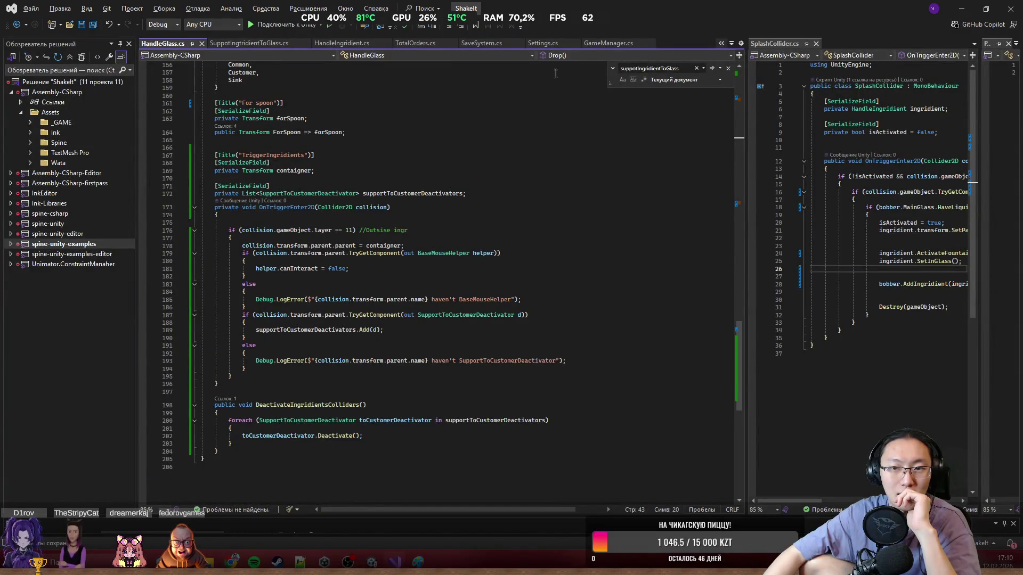
Add 'return;' as the first line of OnTriggerEnter2D in SuppotIngtridientToGlass.cs, then minimize Visual Studio.
click(239, 41)
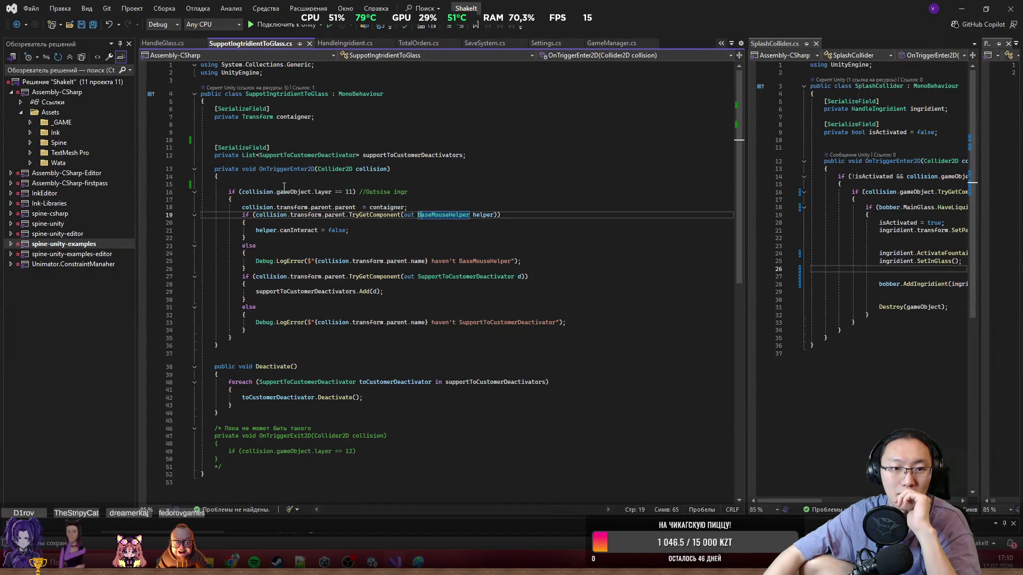
mouse_move(201, 140)
mouse_down()
mouse_move(256, 320)
mouse_move(356, 451)
mouse_up()
click(356, 451)
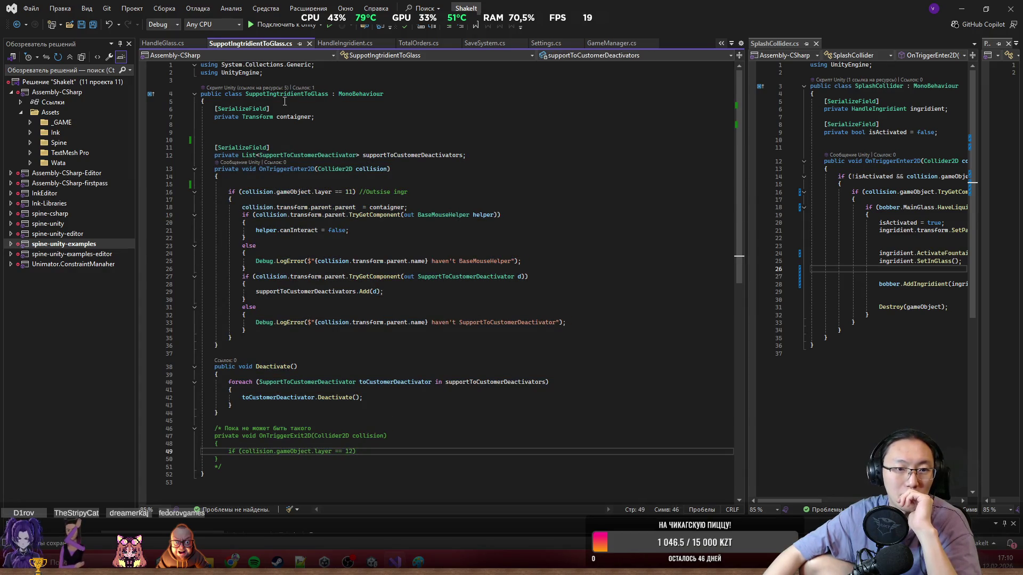
click(345, 176)
key(Return)
text(куегкт)
key(BackSpace)
key(BackSpace)
key(BackSpace)
text(return;)
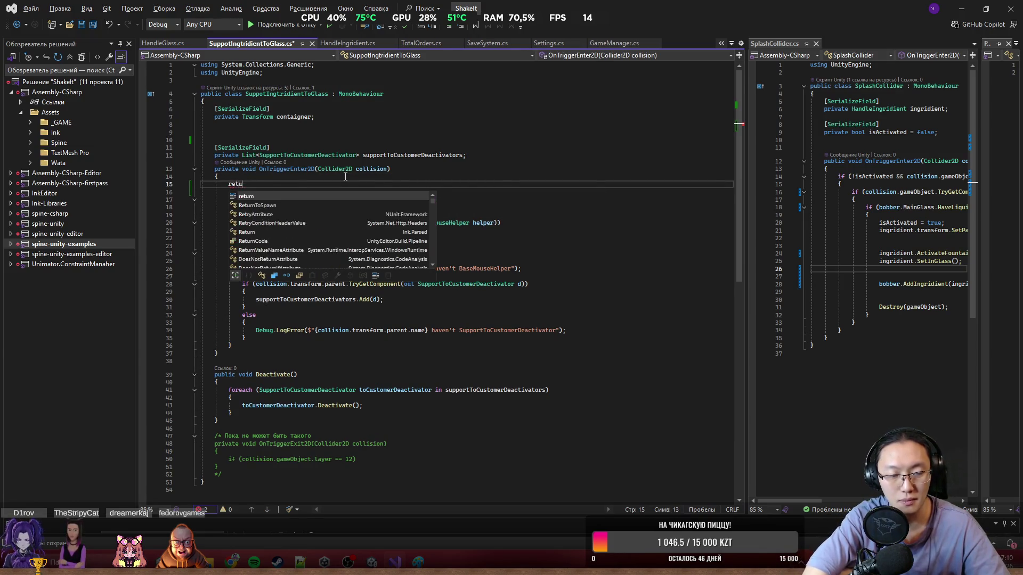
click(345, 176)
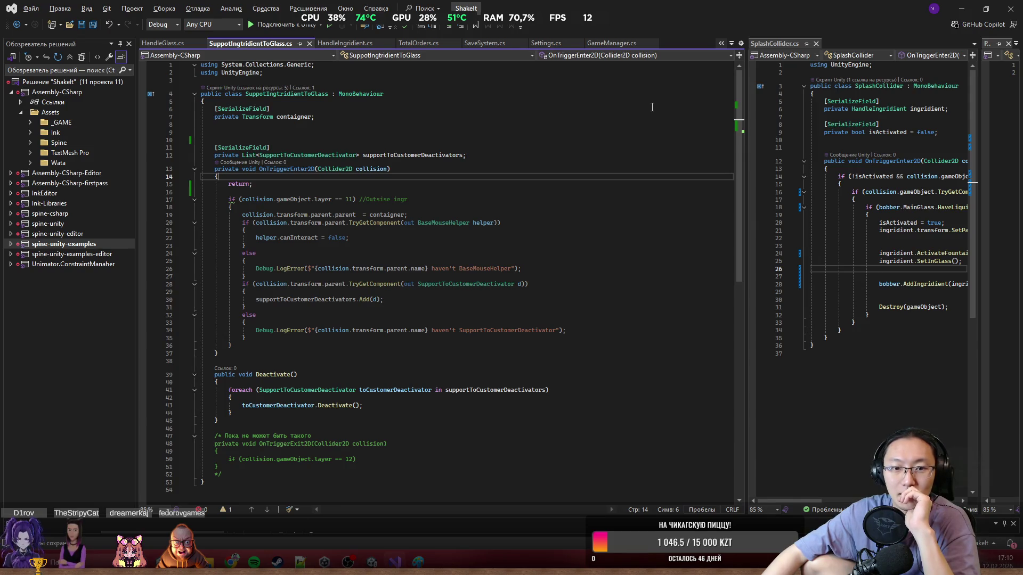
click(964, 8)
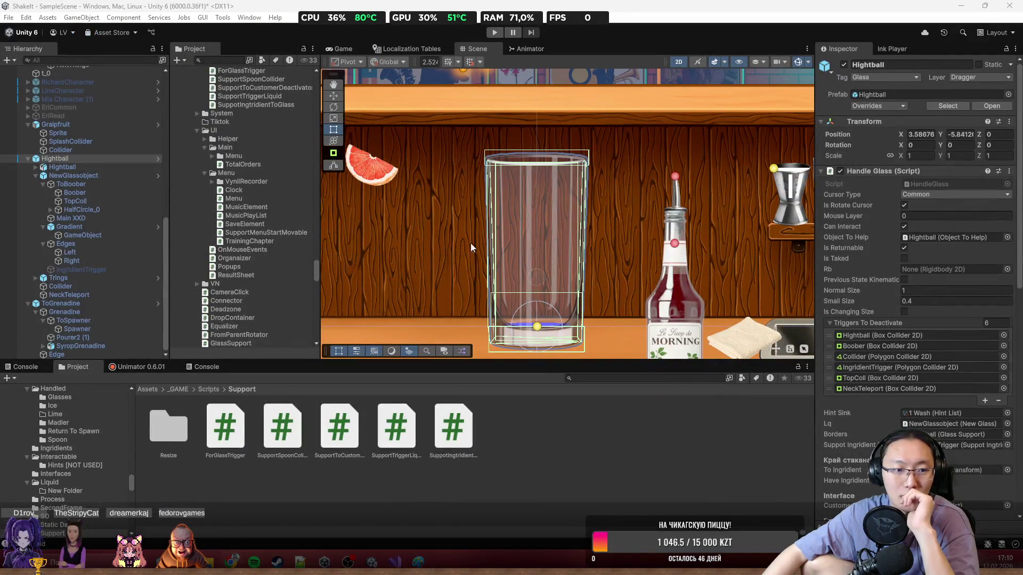
Center the glass in the Scene view and briefly run, then stop, Play mode.
drag(471, 243, 417, 213)
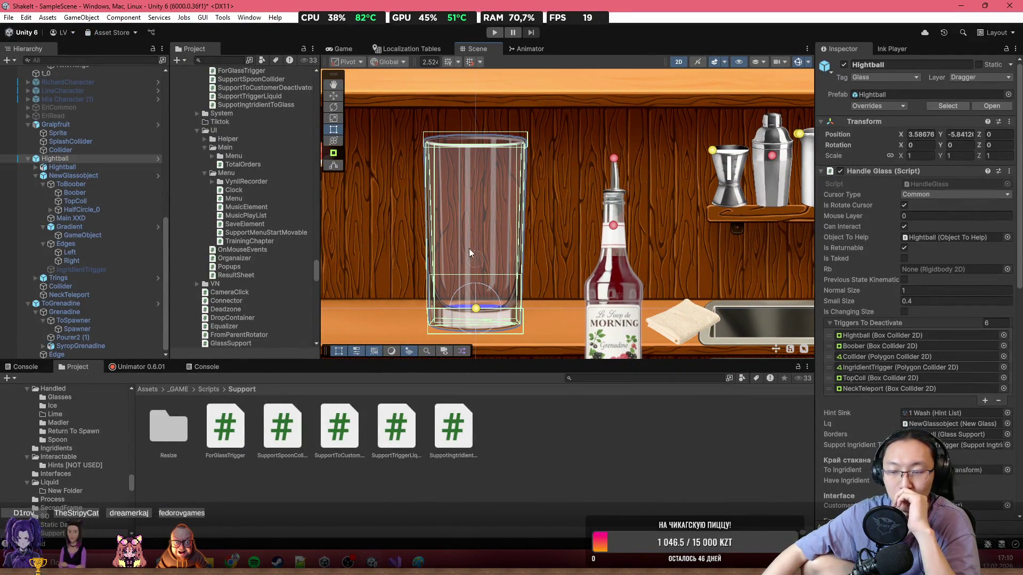
scroll(622, 256, down, 3)
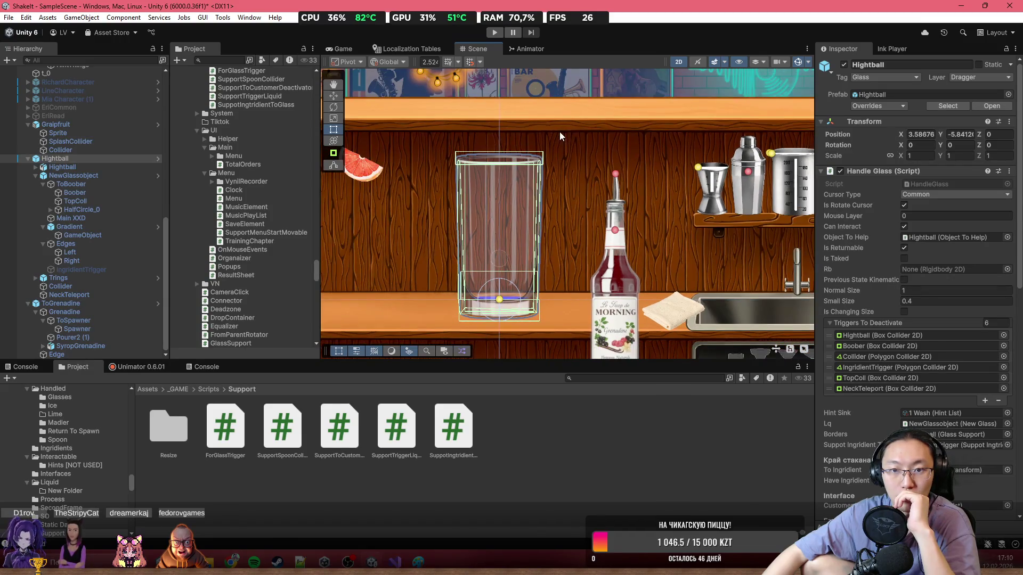
click(495, 32)
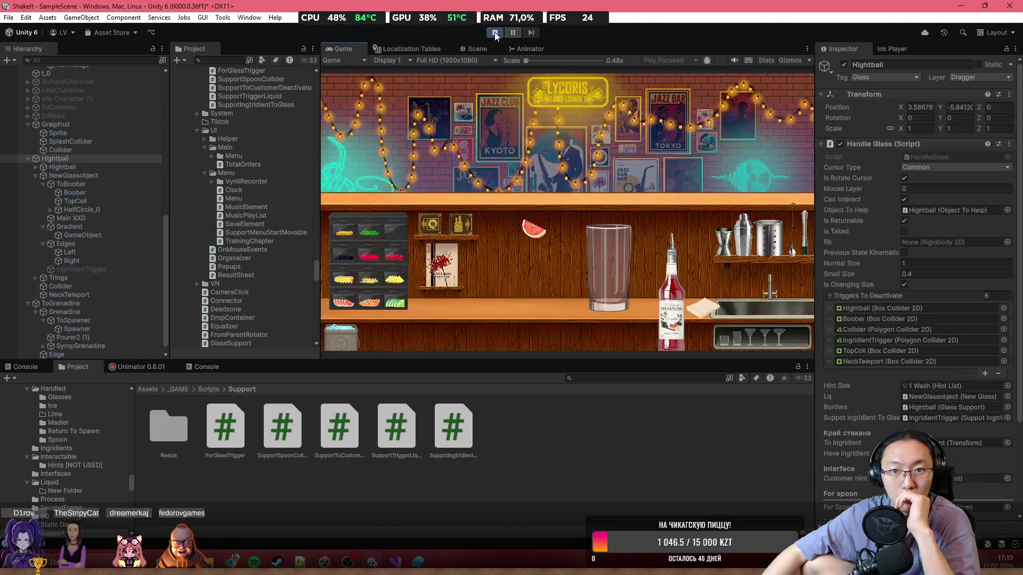
click(495, 32)
scroll(432, 250, up, 1)
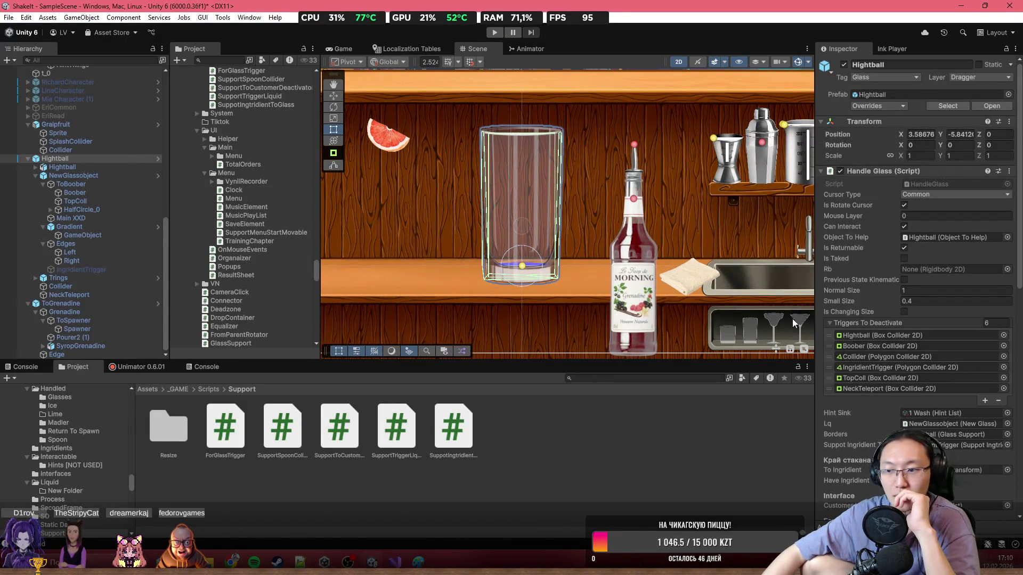
scroll(954, 365, down, 4)
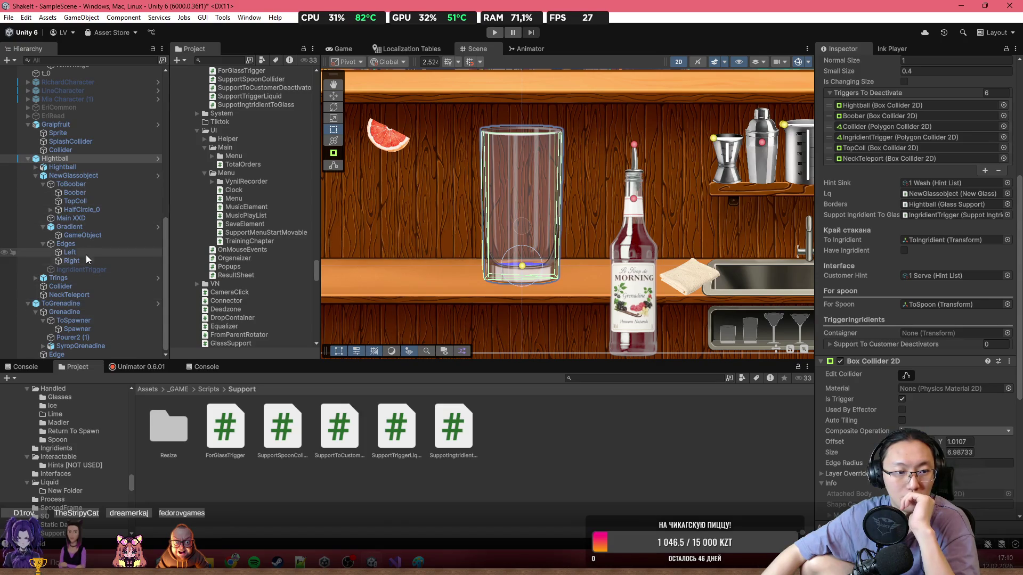
Inspect IngridientTrigger's Script and Contaigner references, then select the Hightball glass.
click(88, 270)
click(946, 335)
click(952, 344)
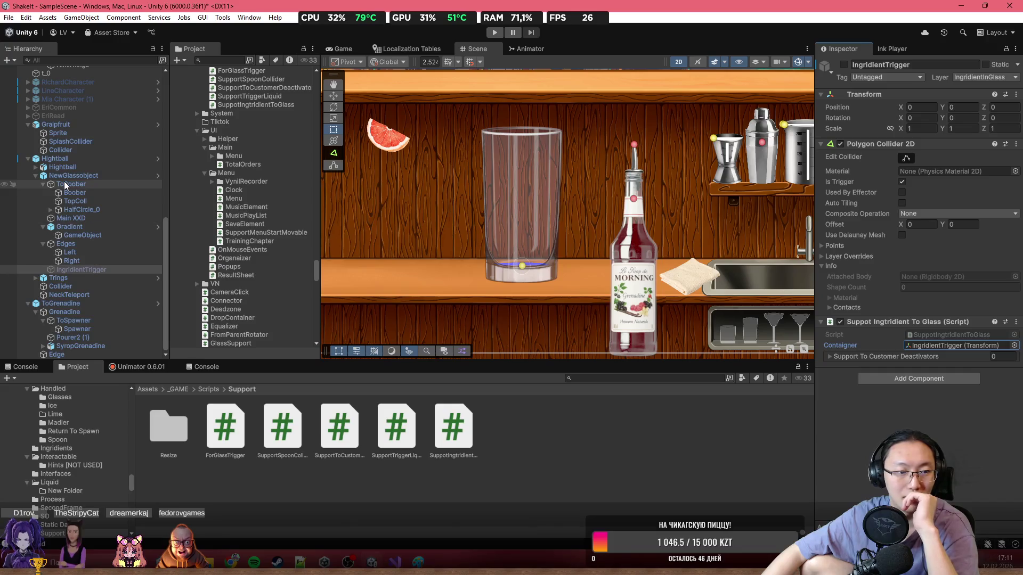
click(62, 160)
Create an empty child under Hightball and name it IngridientContaigner, fixing the spelling.
right_click(63, 160)
click(169, 326)
text(Ingl)
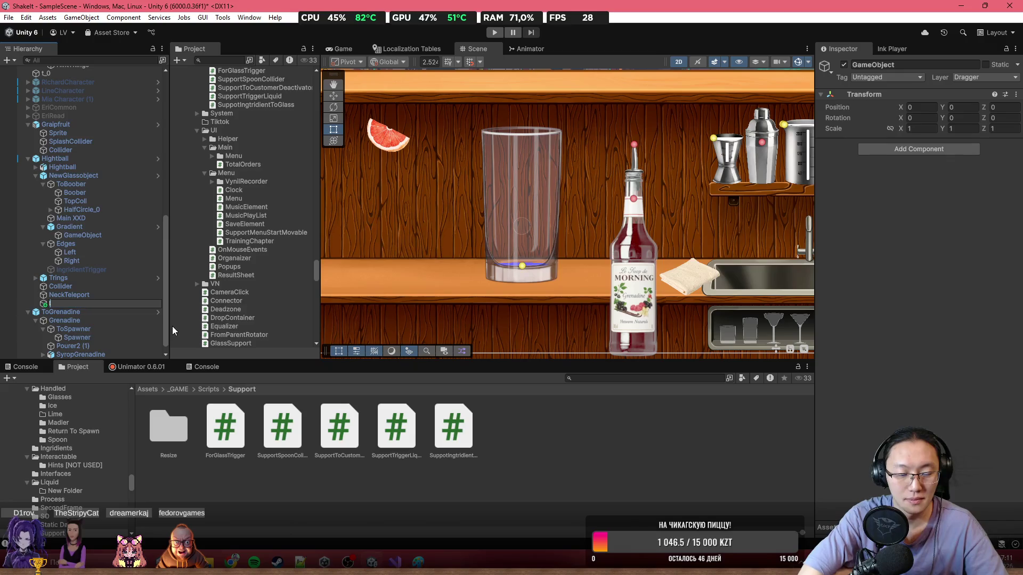
text(ridient)
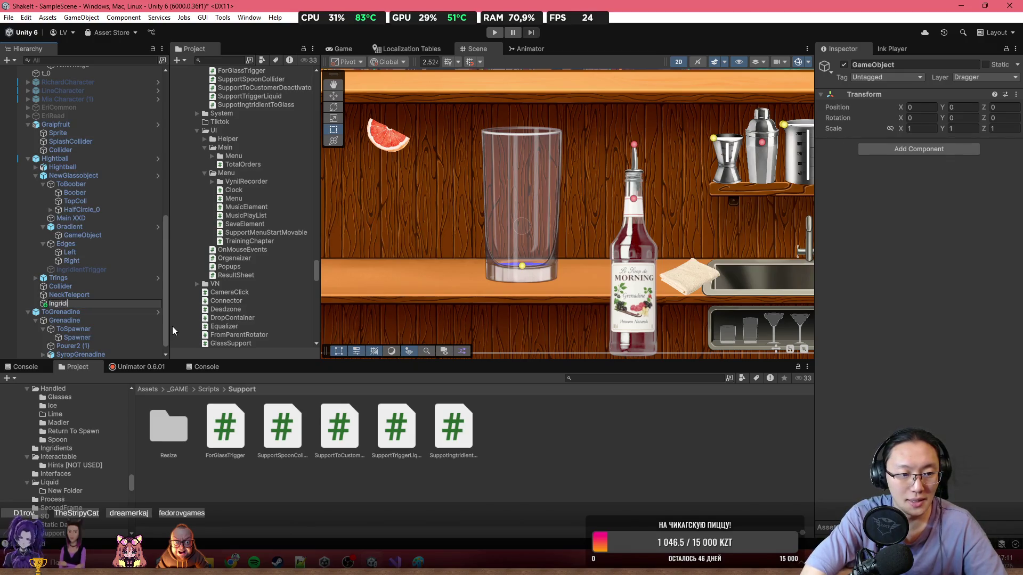
text(Container)
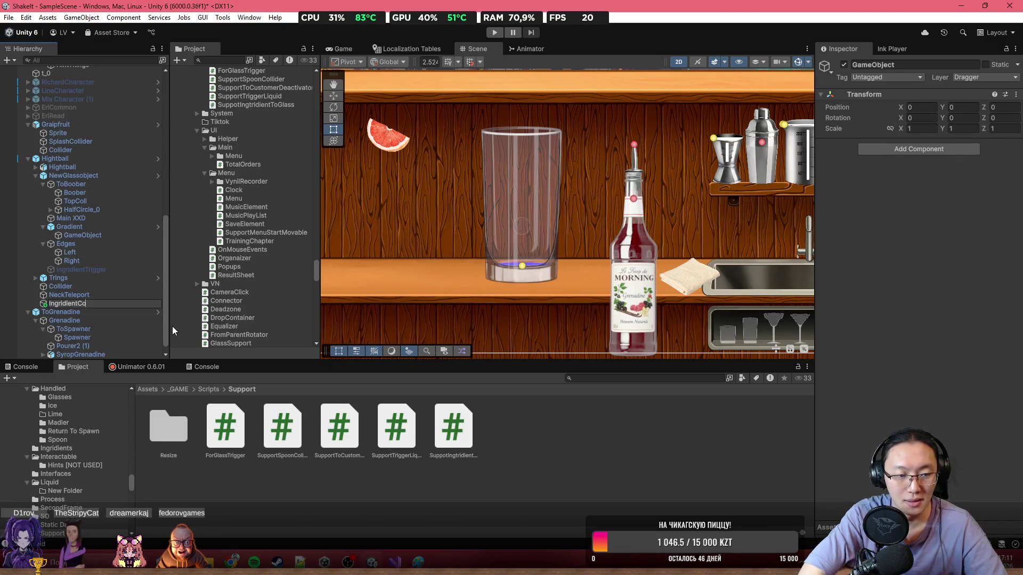
key(Return)
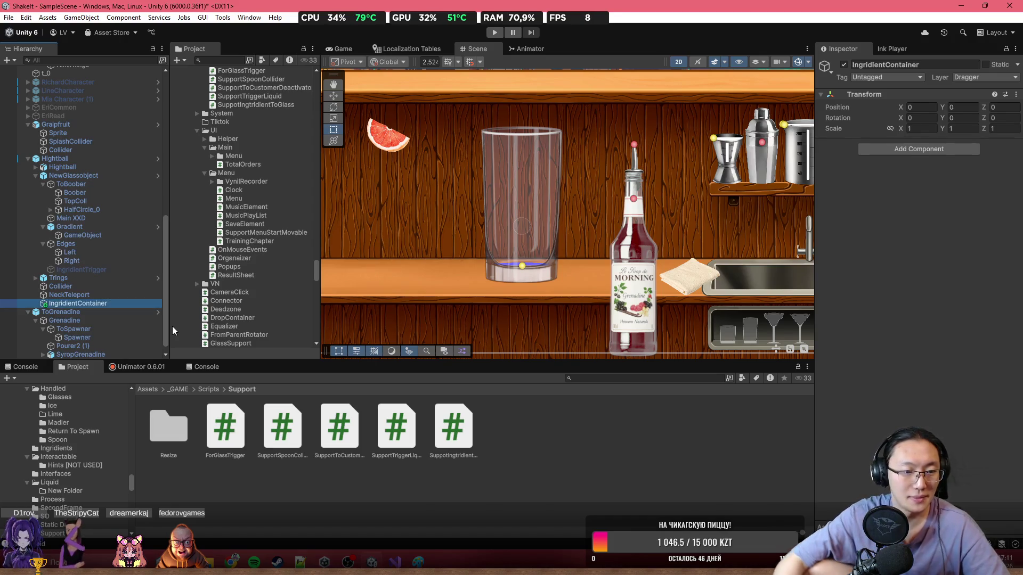
click(122, 304)
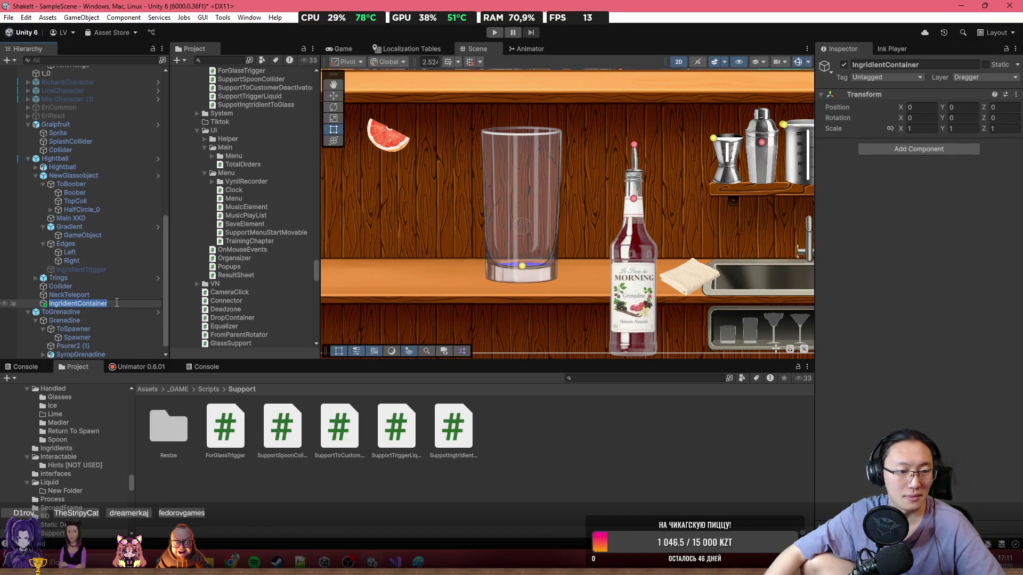
key(Right)
key(Left)
key(Left)
key(Left)
text(g)
key(Return)
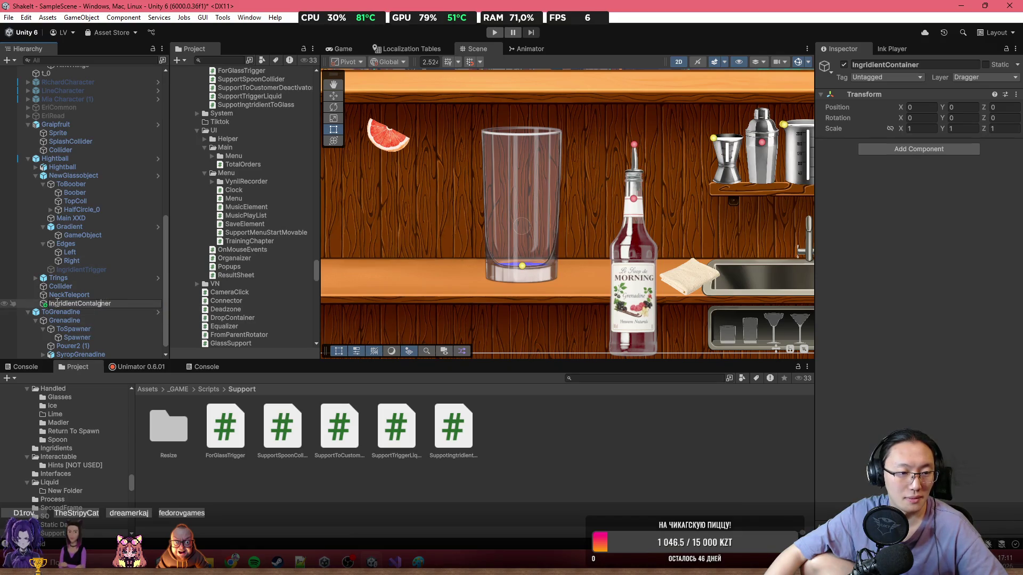
Drag IngridientContaigner into the Contaigner field of Hightball's Handle Glass component.
click(65, 165)
click(65, 157)
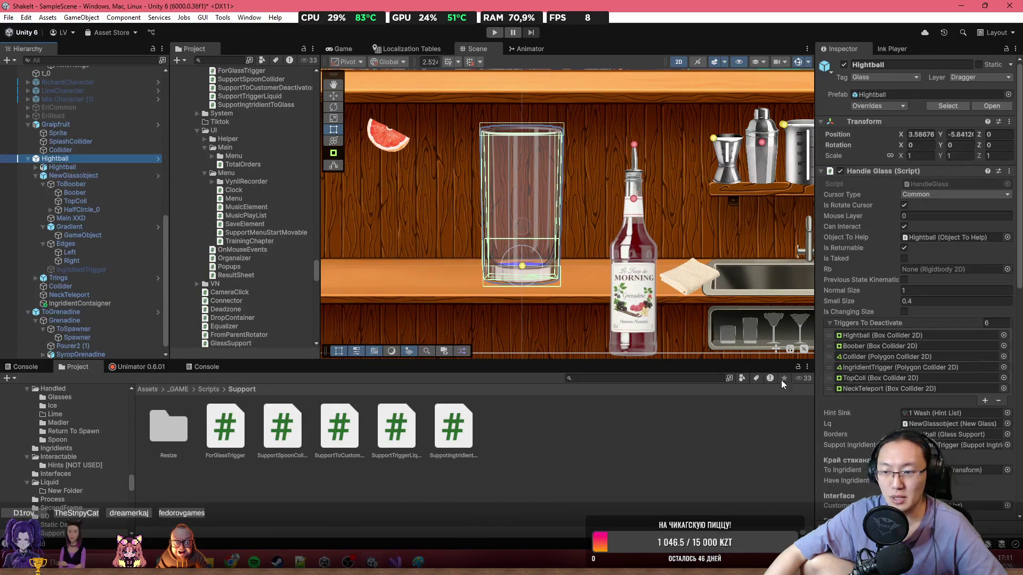
scroll(916, 267, down, 10)
mouse_move(99, 304)
mouse_down()
mouse_move(954, 358)
mouse_move(951, 305)
mouse_up()
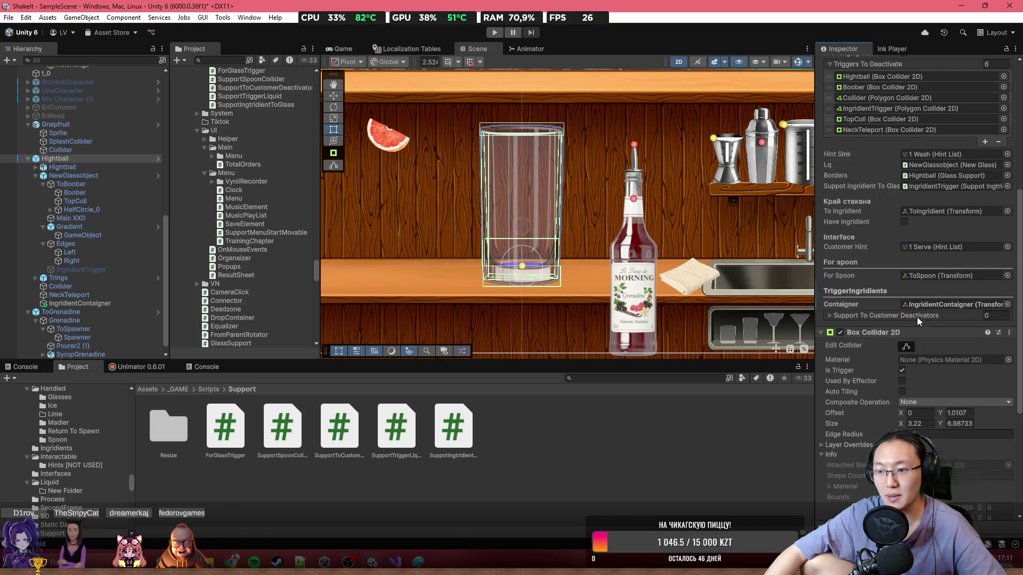
click(917, 316)
click(917, 317)
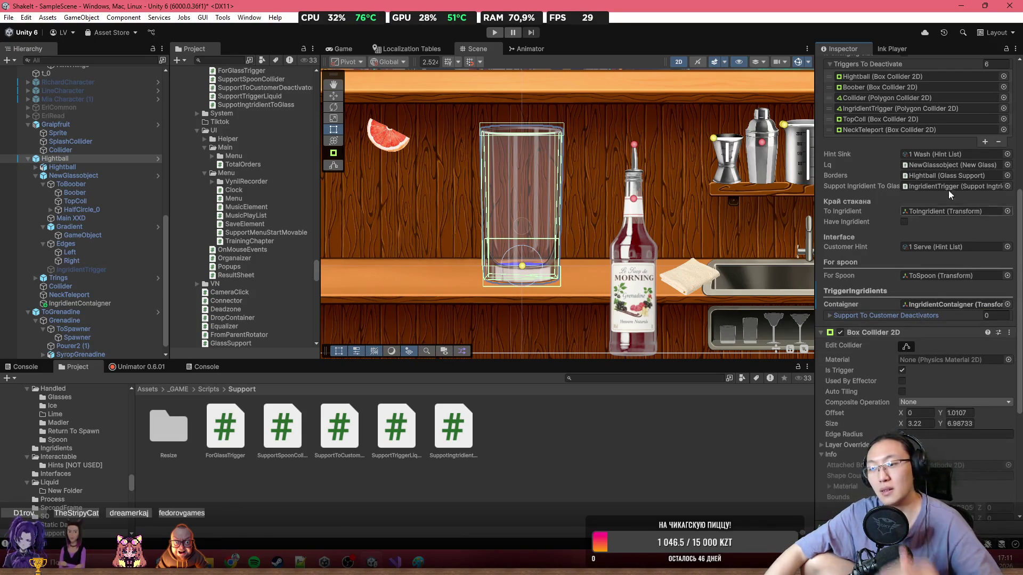
scroll(938, 309, up, 4)
scroll(939, 307, up, 5)
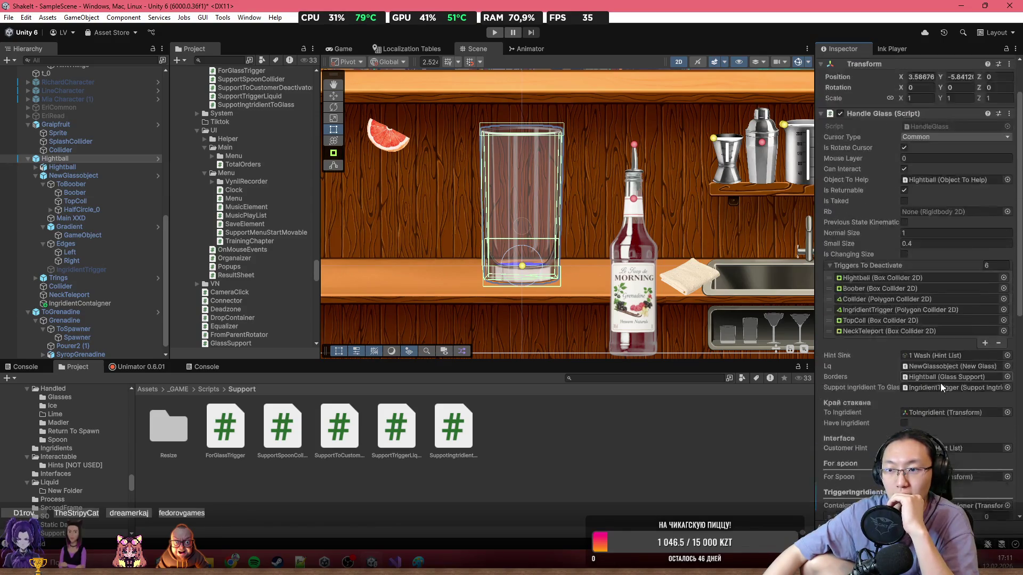
scroll(939, 308, down, 7)
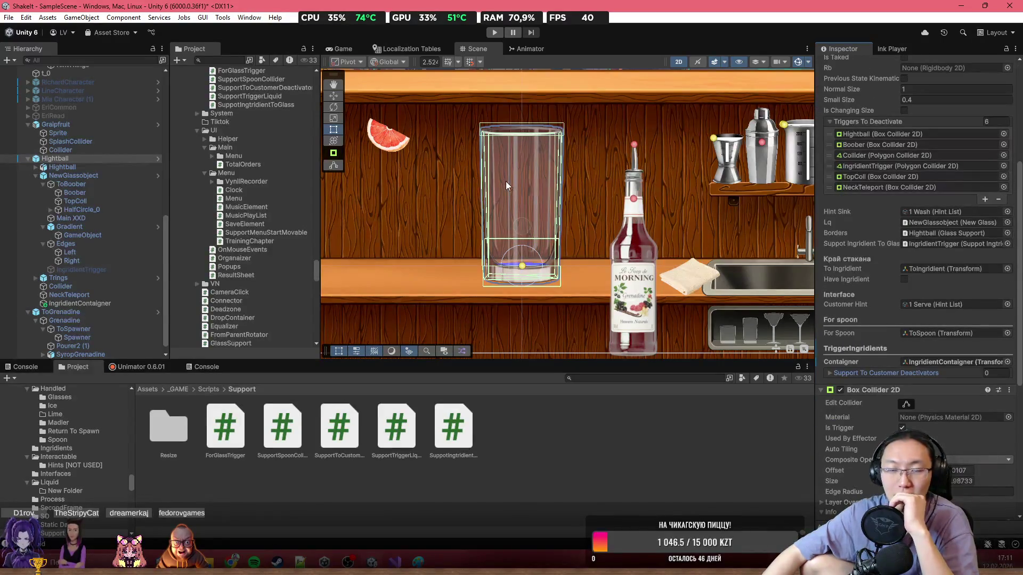
click(495, 33)
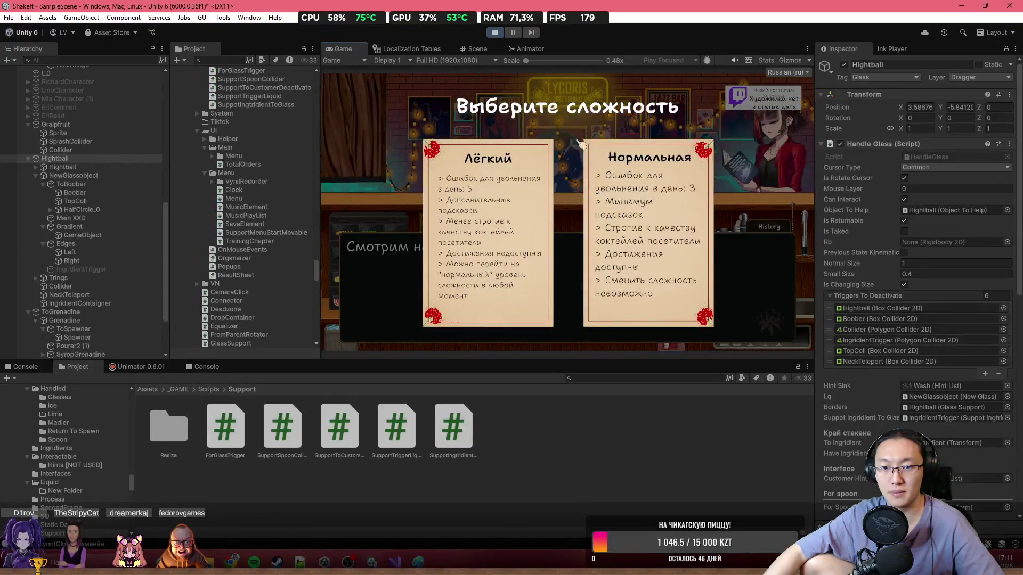
Start the game on Лёгкий difficulty, skip the opening dialogue, and maximize the Game view.
click(540, 199)
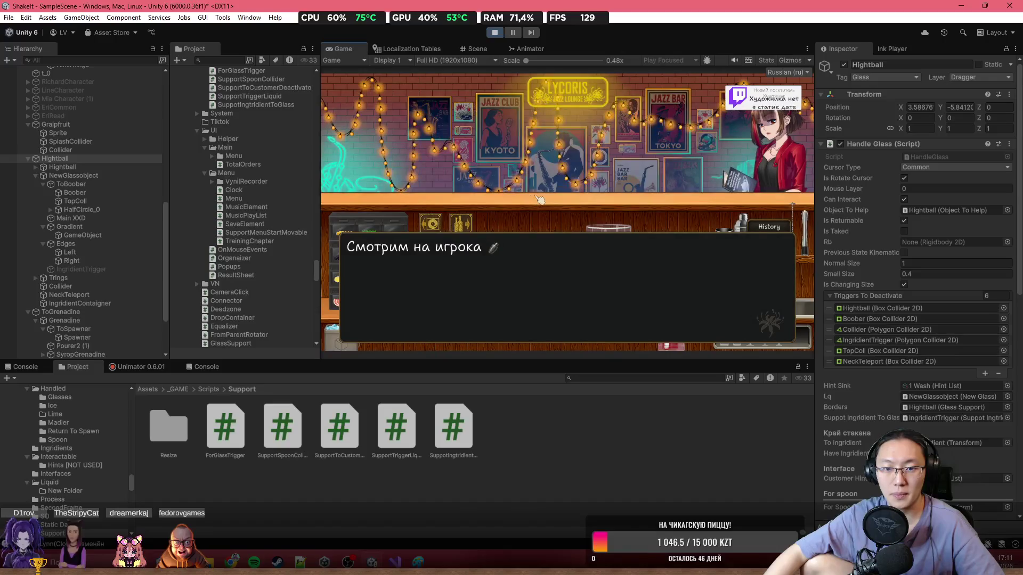
click(566, 199)
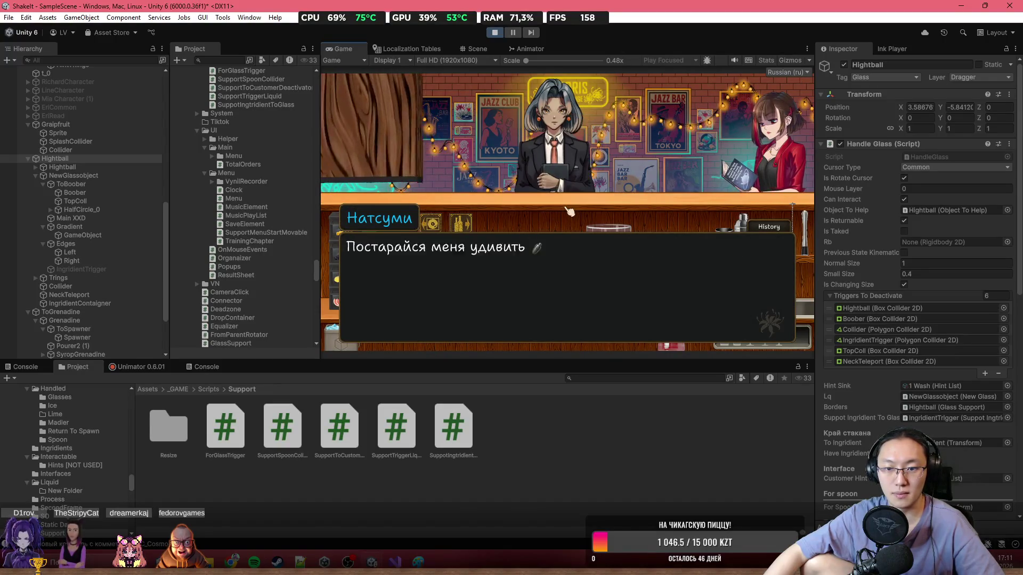
click(569, 211)
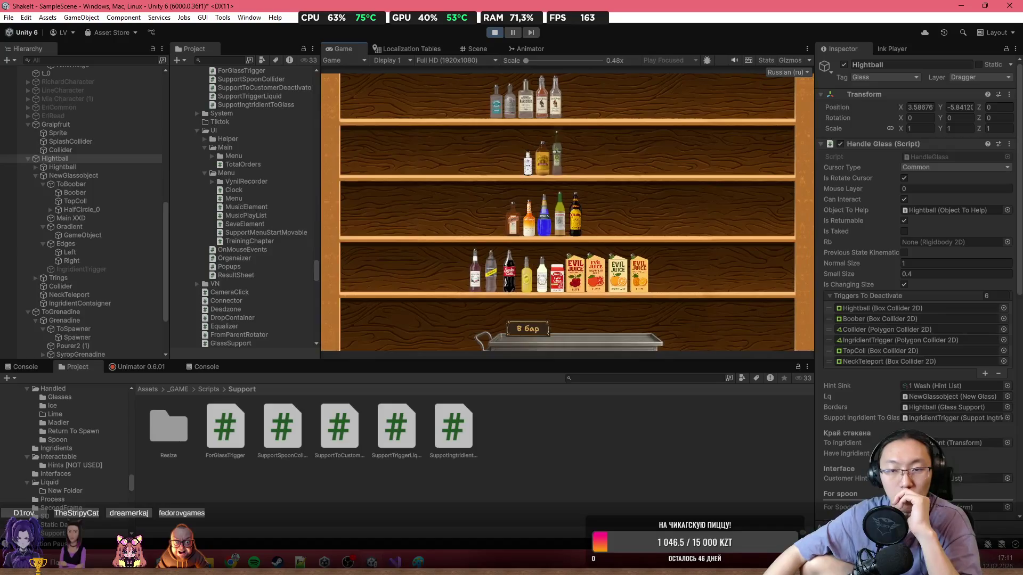
key(shift+space)
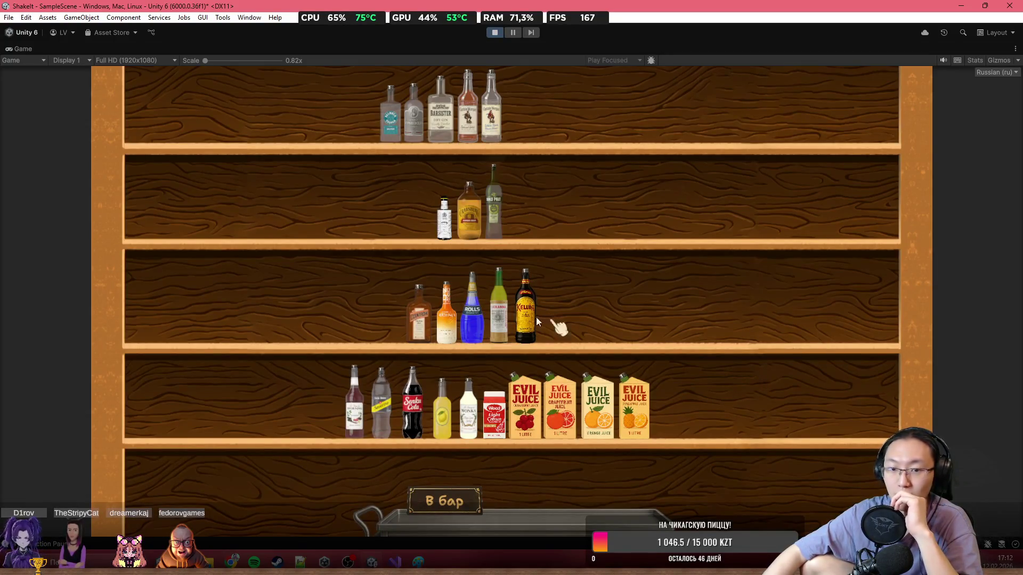
Put the lemon, gold rum and cola bottles on the cart and return to the bar.
click(442, 410)
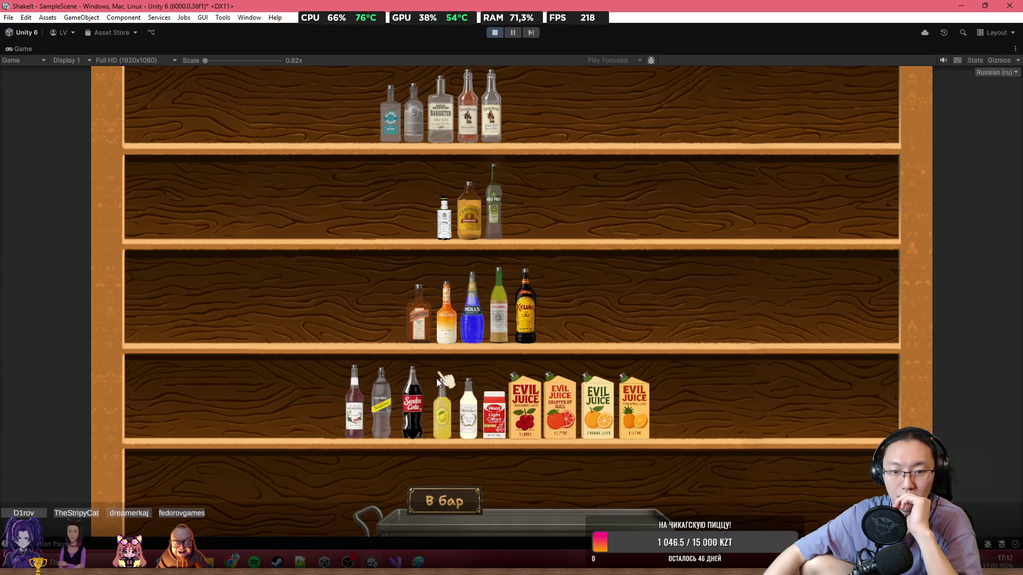
click(623, 483)
click(468, 106)
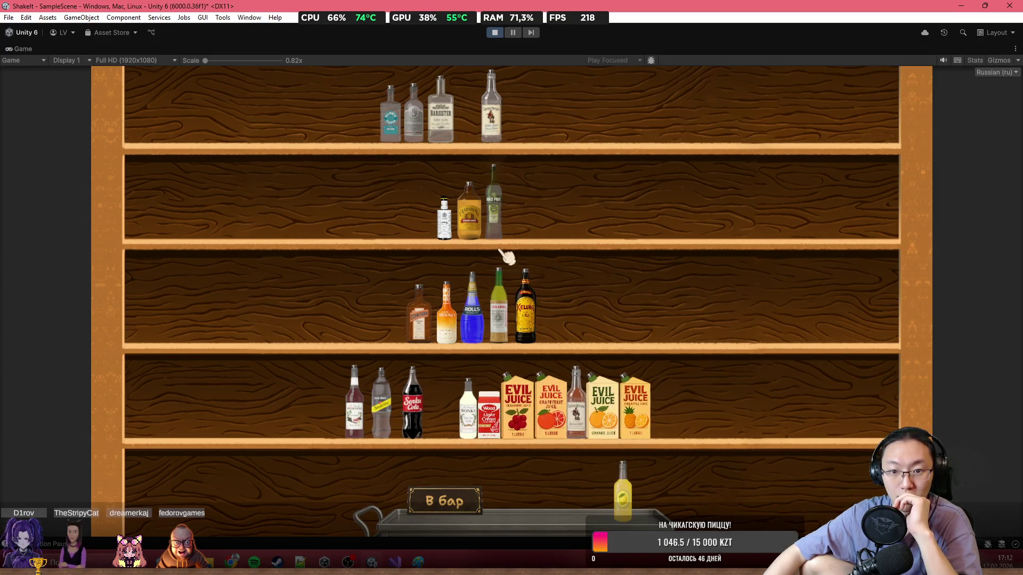
click(605, 482)
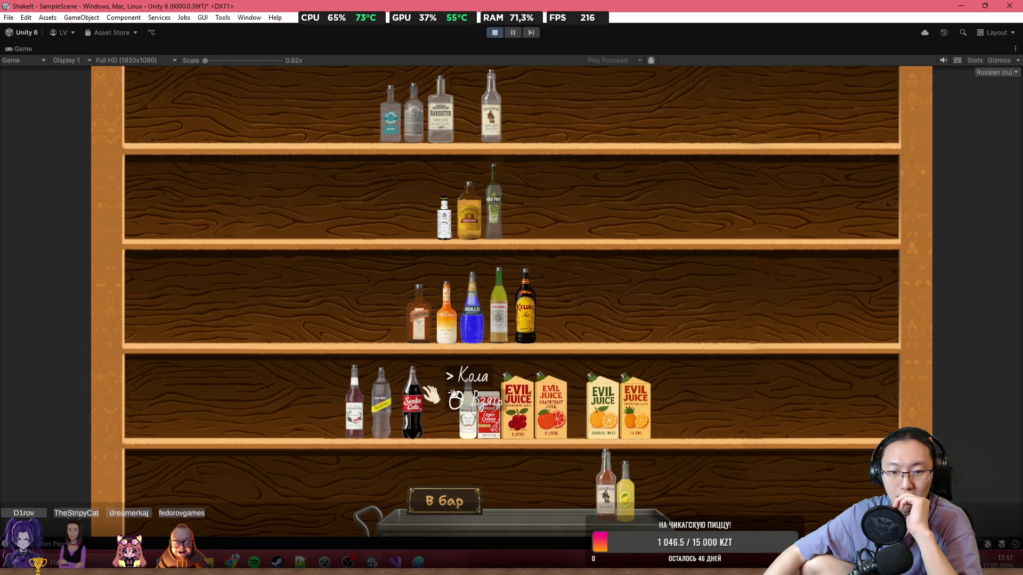
click(412, 402)
click(573, 482)
click(445, 501)
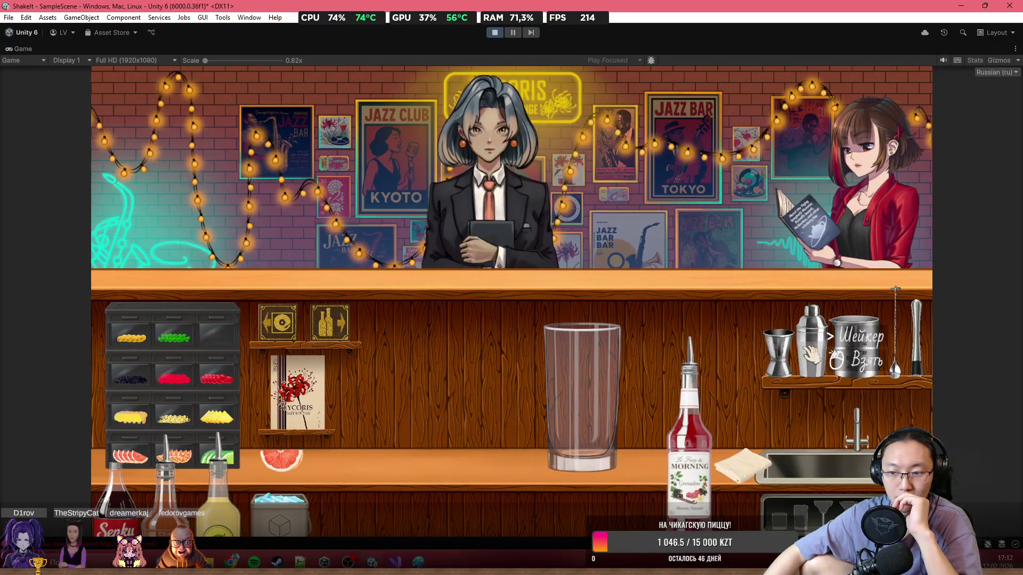
Place the tall glass and jigger on the counter and open the recipe book's alphabetical list.
click(544, 399)
click(397, 396)
click(778, 352)
click(507, 421)
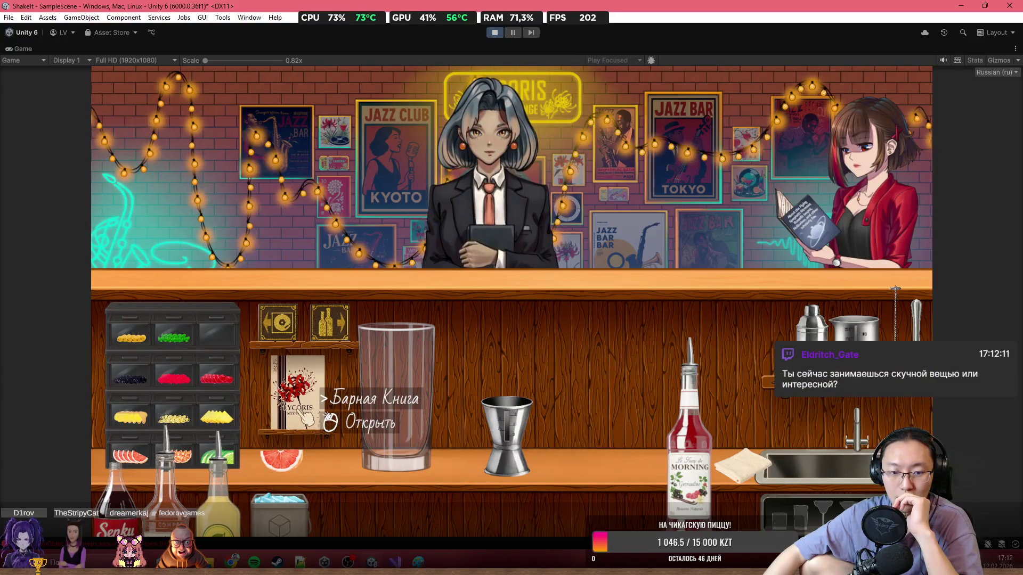
click(298, 391)
click(415, 177)
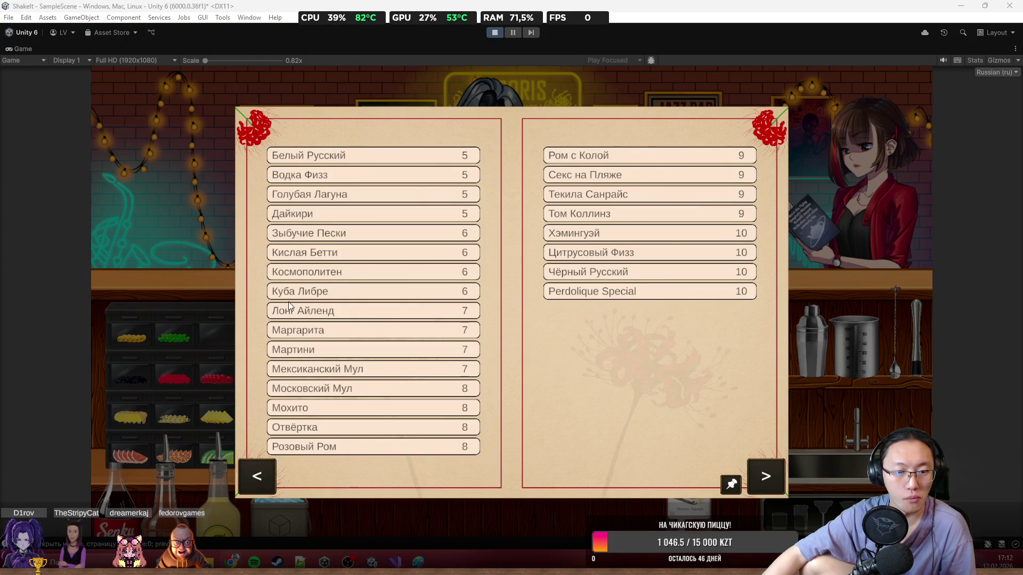
Read the Куба Либре recipe, pour gold rum into the glass, and inspect the Console errors.
click(308, 299)
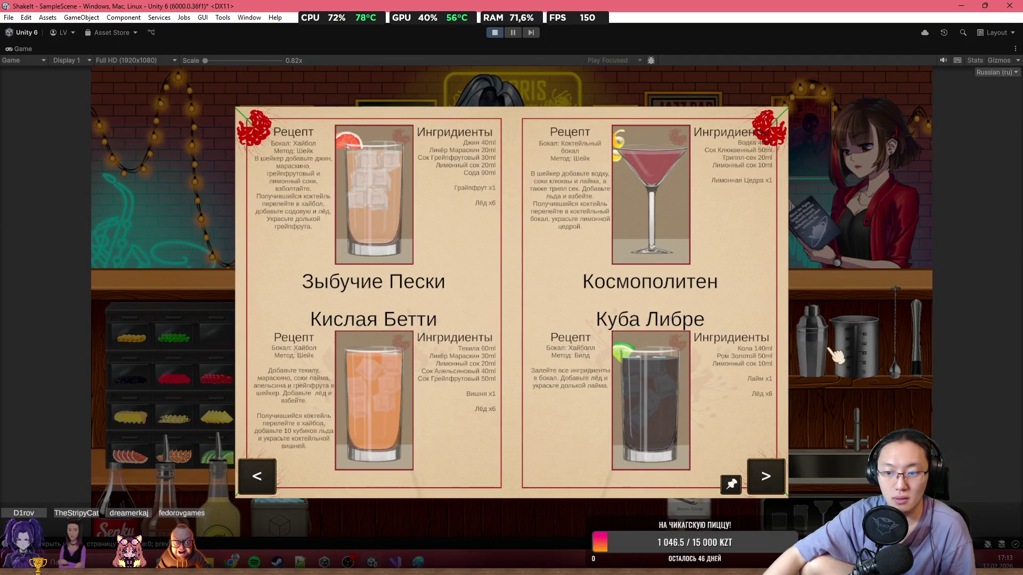
click(887, 262)
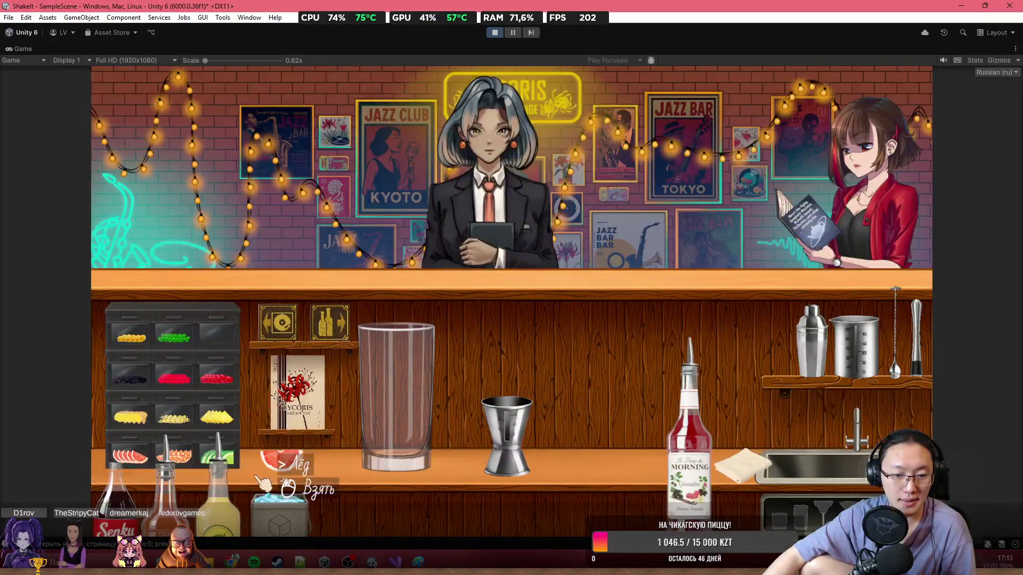
mouse_move(165, 490)
mouse_down()
mouse_move(693, 320)
mouse_move(603, 272)
mouse_move(656, 319)
mouse_move(682, 389)
mouse_move(571, 256)
mouse_move(426, 320)
mouse_move(165, 469)
mouse_move(589, 354)
mouse_move(597, 319)
mouse_move(341, 420)
mouse_up()
mouse_move(506, 427)
mouse_down()
mouse_move(477, 205)
mouse_move(442, 213)
mouse_up()
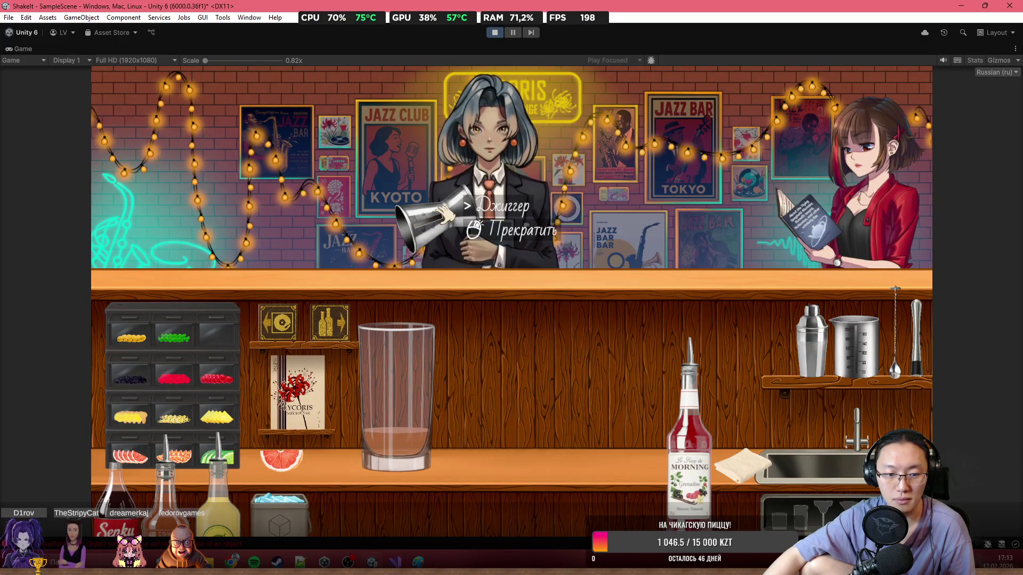
drag(445, 213, 548, 366)
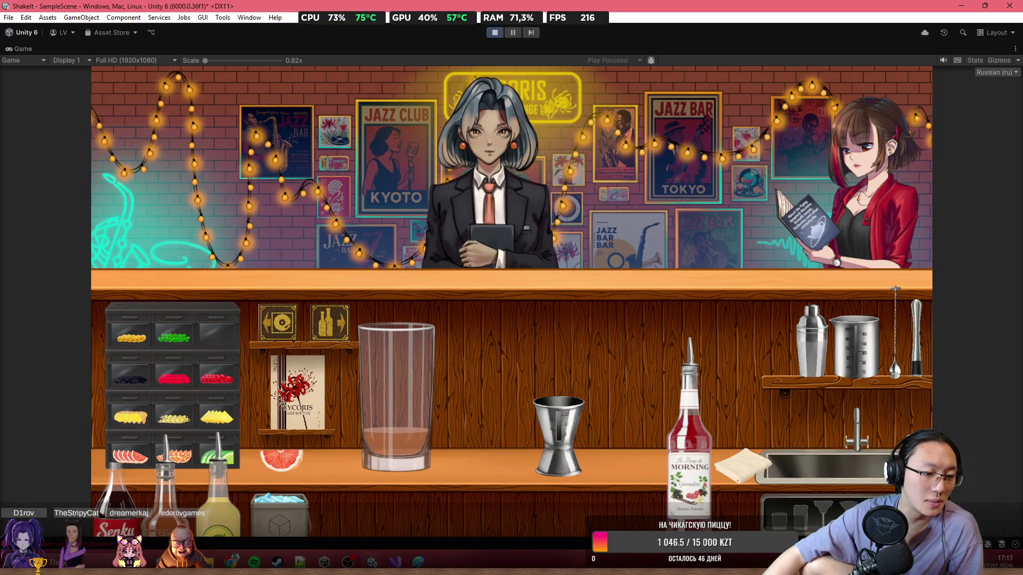
key(ctrl+shift+c)
click(343, 311)
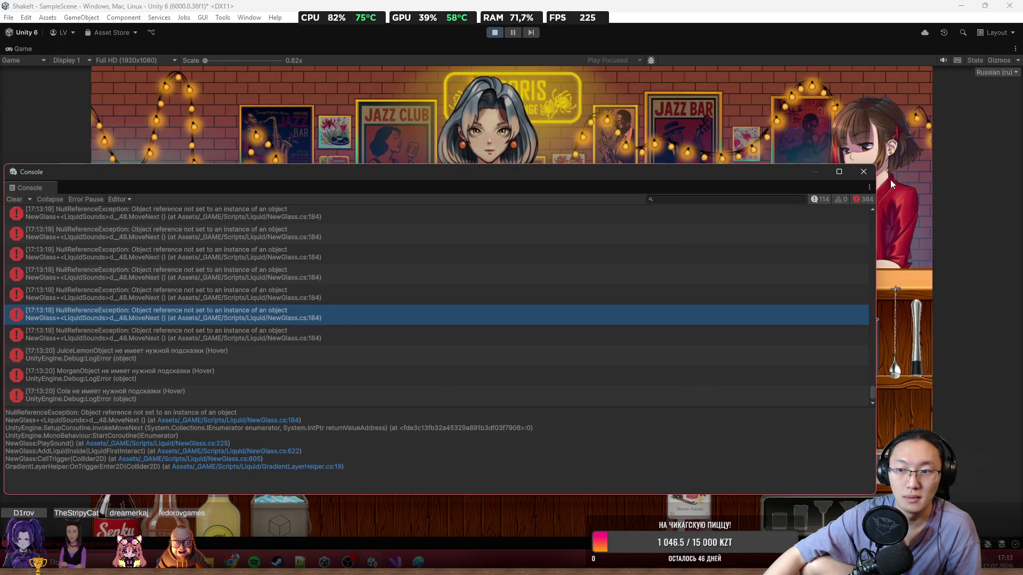
Close the error Console, add ice and cola to the tall glass, and hand the customer a lime.
click(864, 172)
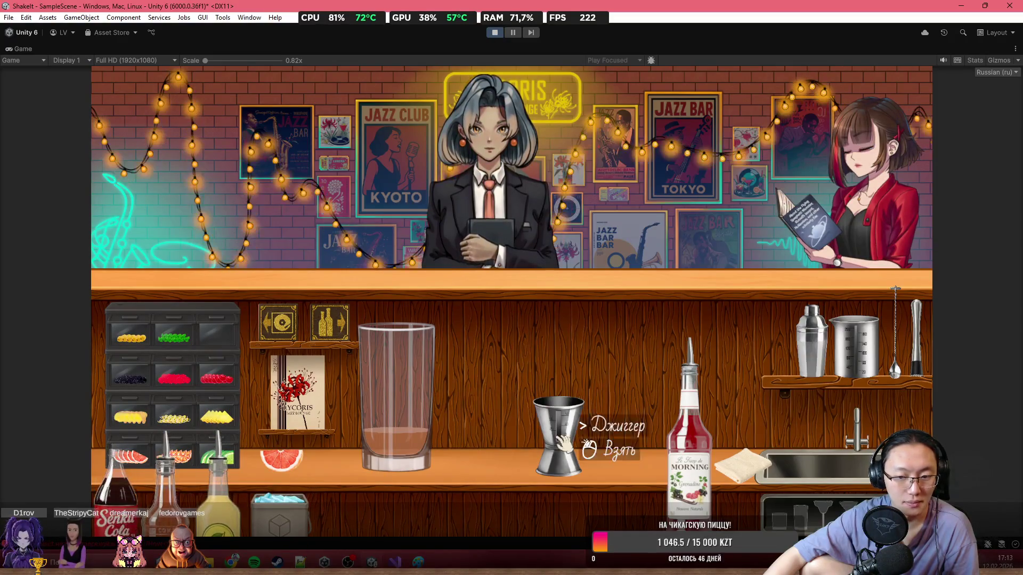
mouse_move(272, 509)
mouse_down()
mouse_move(272, 482)
mouse_move(421, 288)
mouse_move(385, 294)
mouse_move(411, 286)
mouse_move(408, 294)
mouse_up()
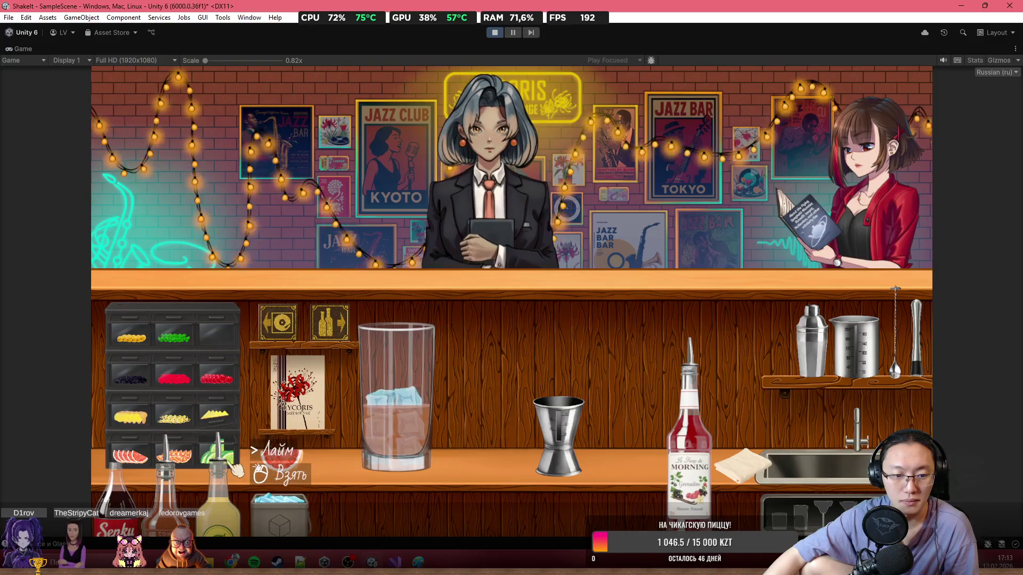
drag(145, 493, 442, 216)
drag(232, 448, 405, 191)
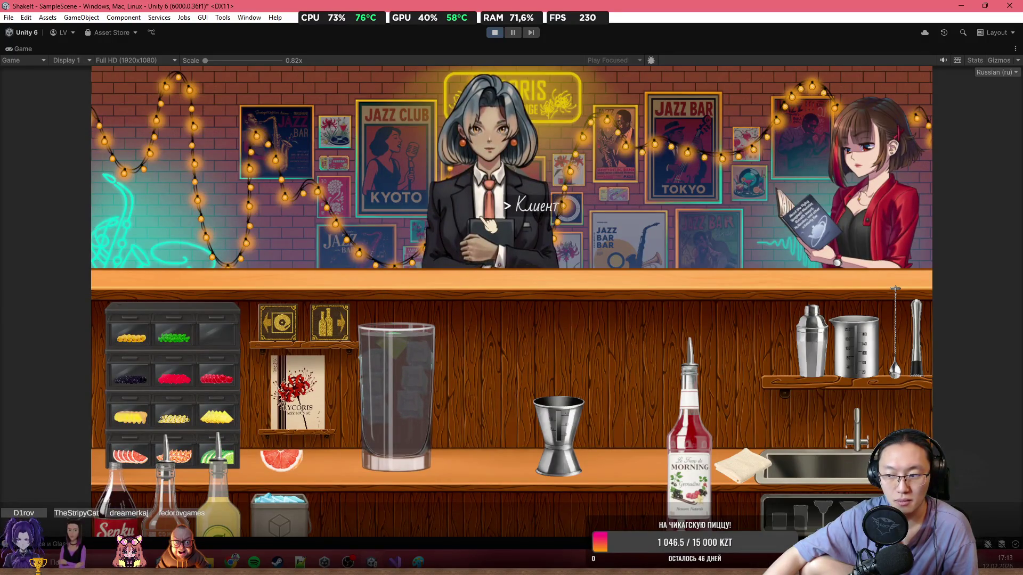
key(alt+Tab)
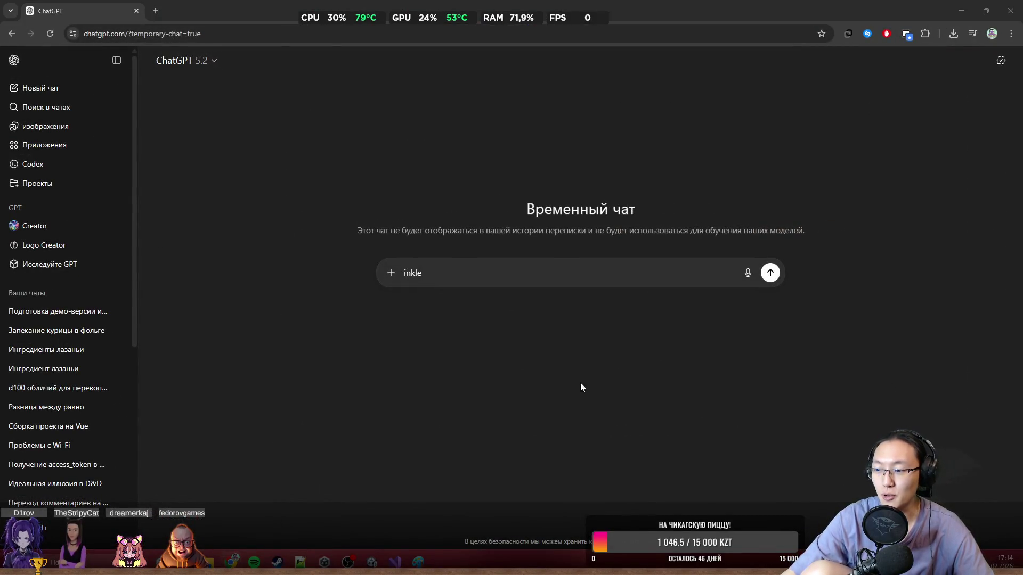
Replace the leftover temporary-chat prompt text with the greeting 'Привет'.
key(ctrl+a)
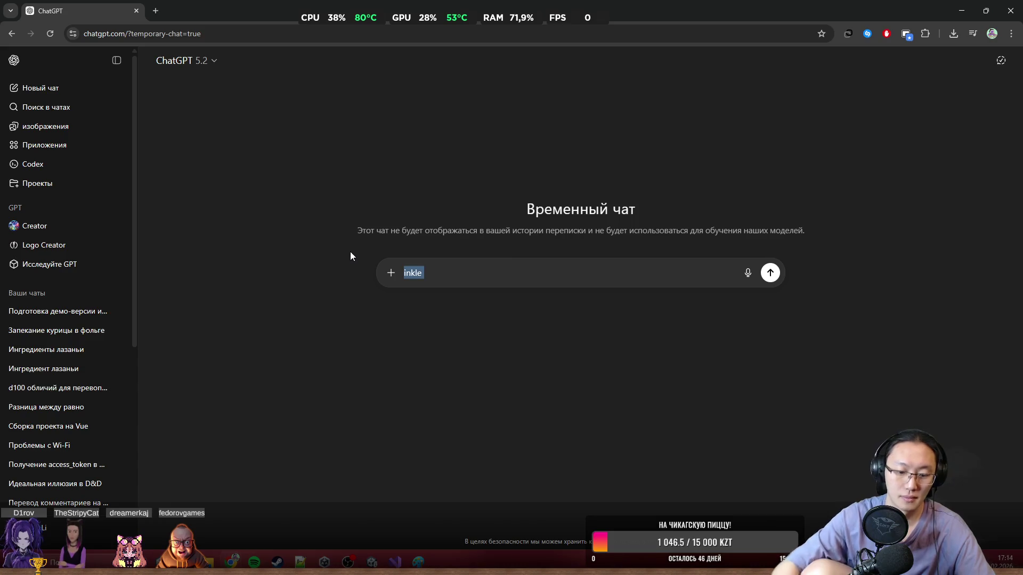
text(Гшен)
key(BackSpace)
key(BackSpace)
key(BackSpace)
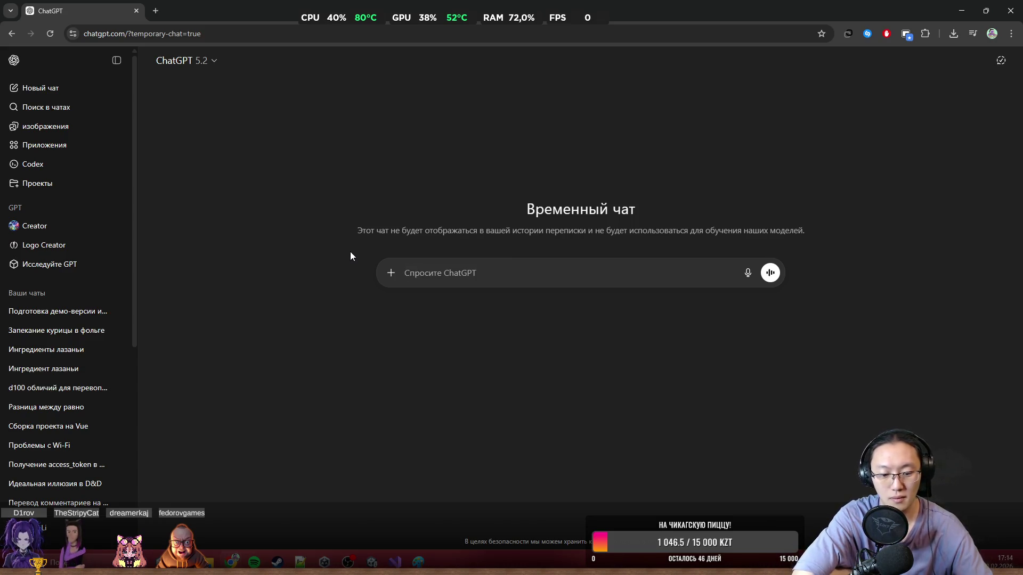
text(G)
key(BackSpace)
text(Привет)
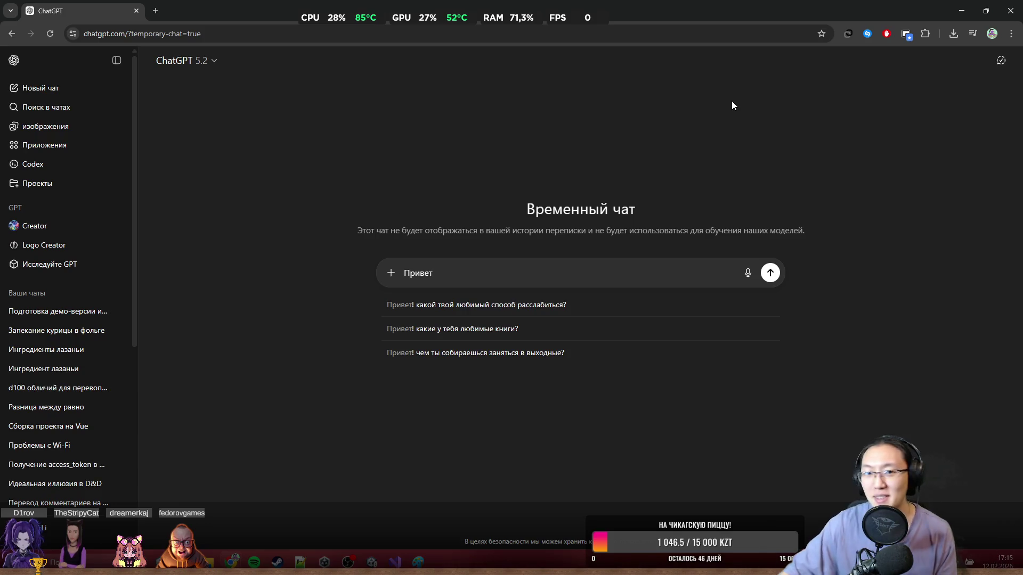
Begin the question: 'Привет! Unity', an object carries a script with an OnTriggerEnter trigger.
key(BackSpace)
key(BackSpace)
text(ет! Uni)
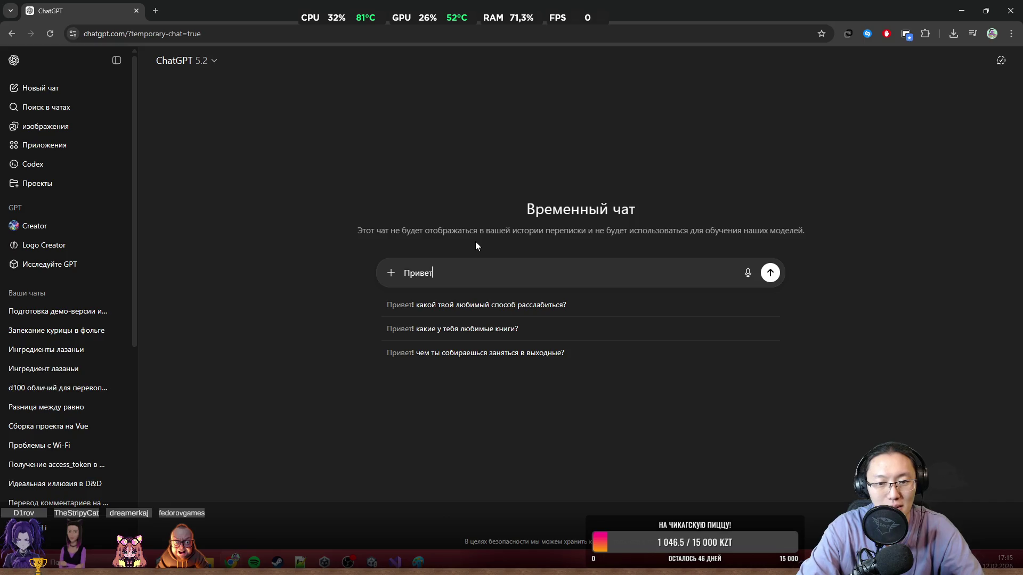
text(ty)
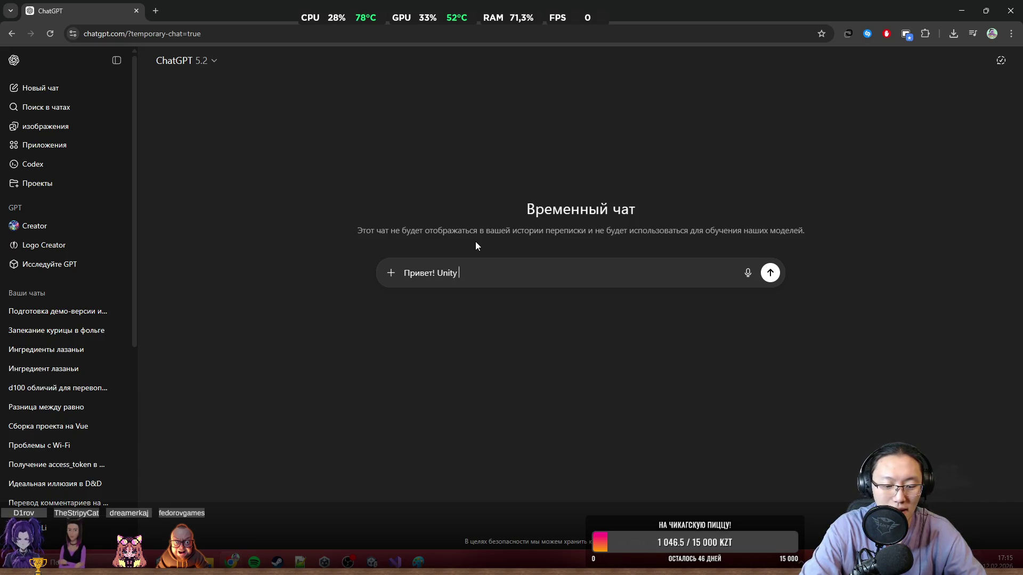
key(BackSpace)
key(BackSpace)
text(ет! Unity у меня на объе)
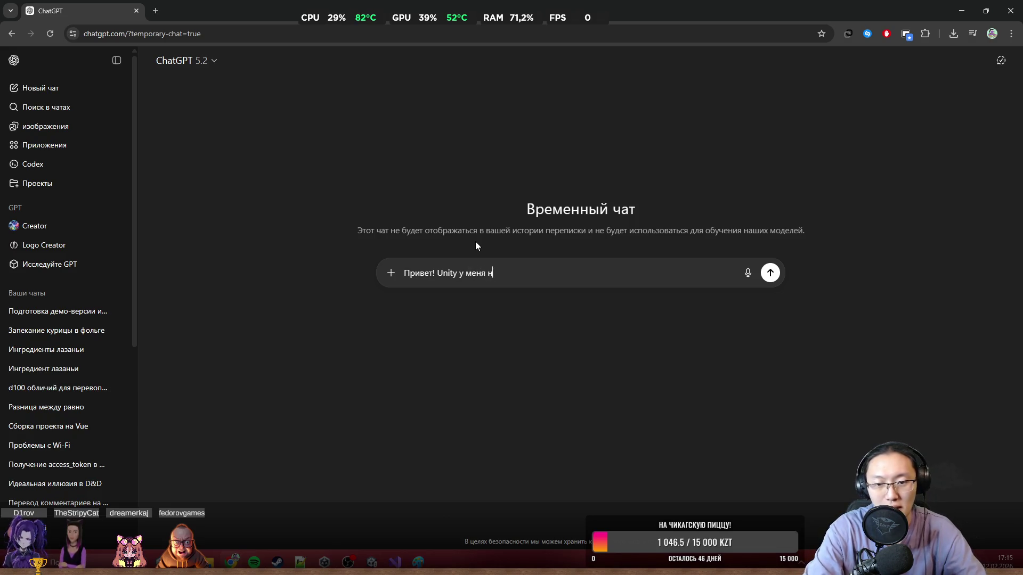
text(кте висит)
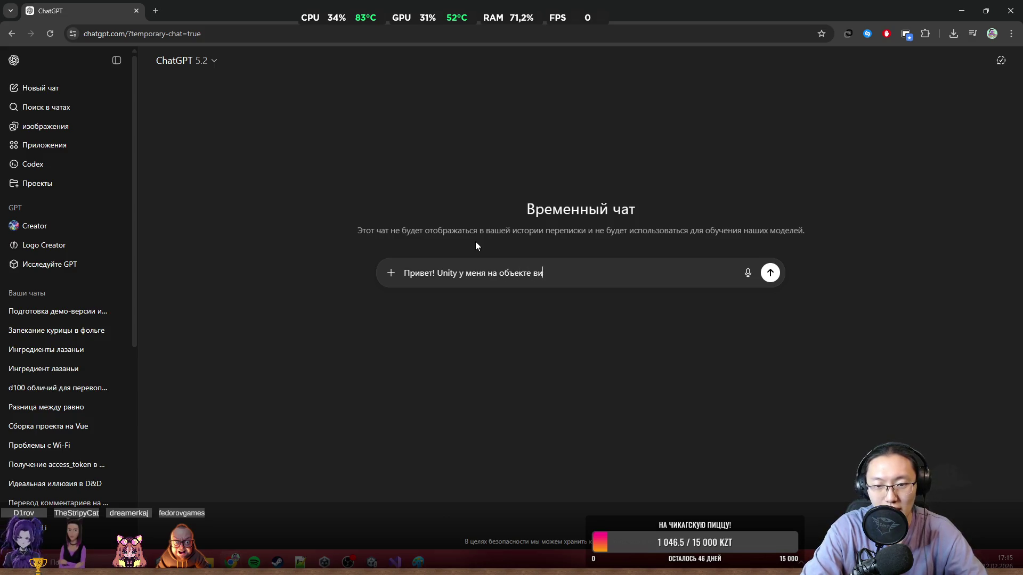
text( скрипт,)
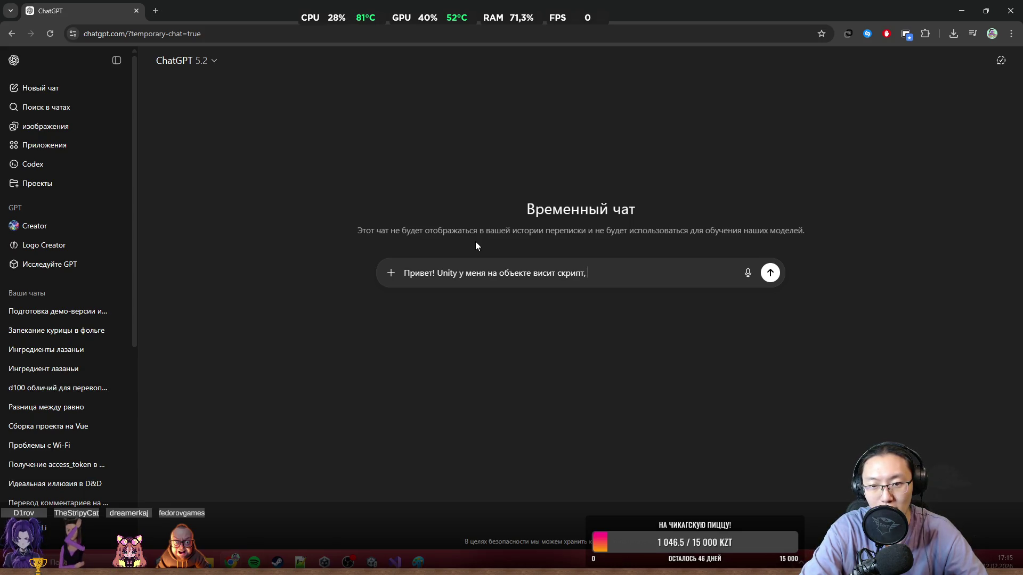
text(OnR)
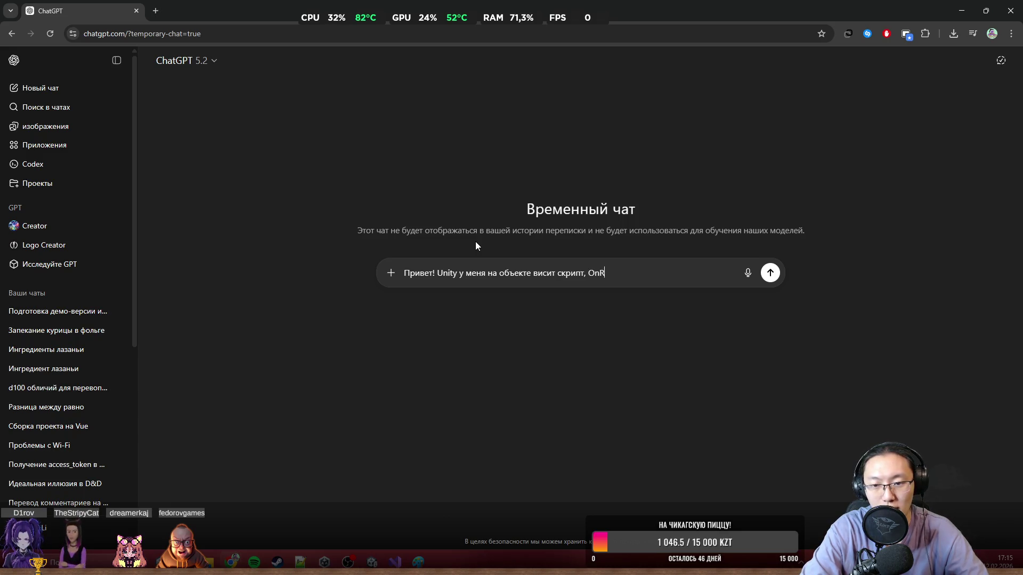
key(BackSpace)
text(TriggerEnt)
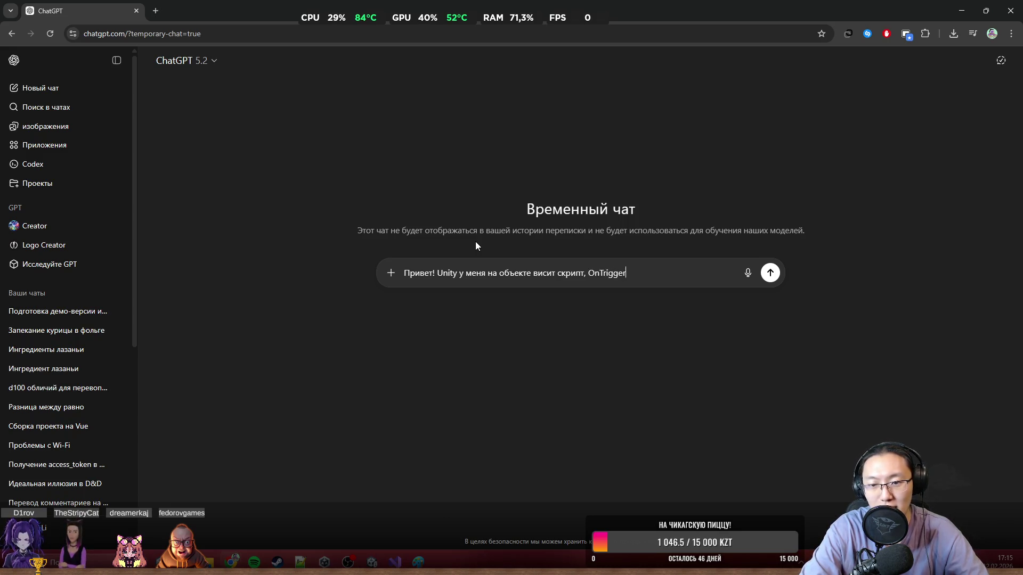
text(er и с)
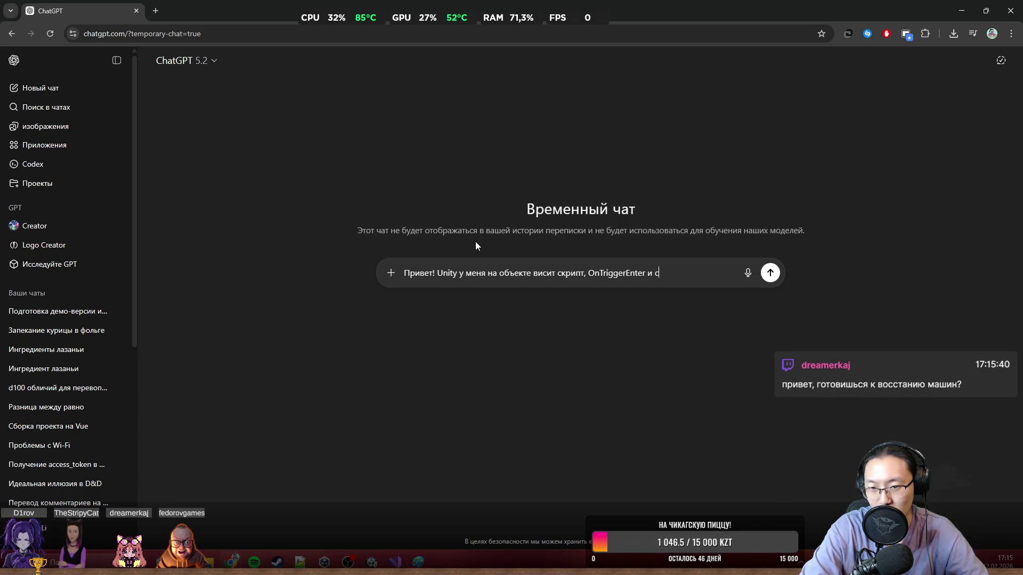
key(BackSpace)
text(ответств)
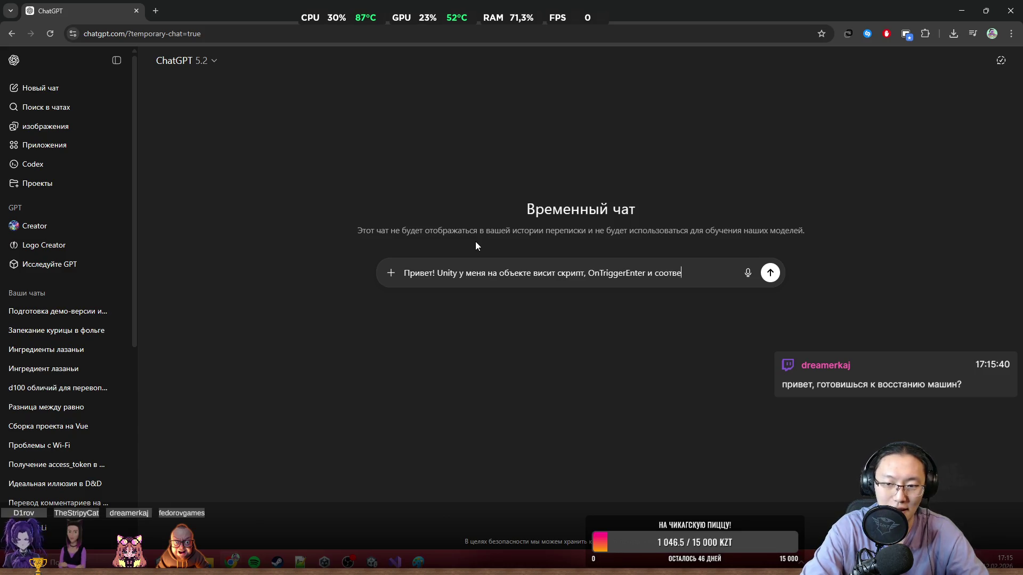
text(енно триггер. Ег)
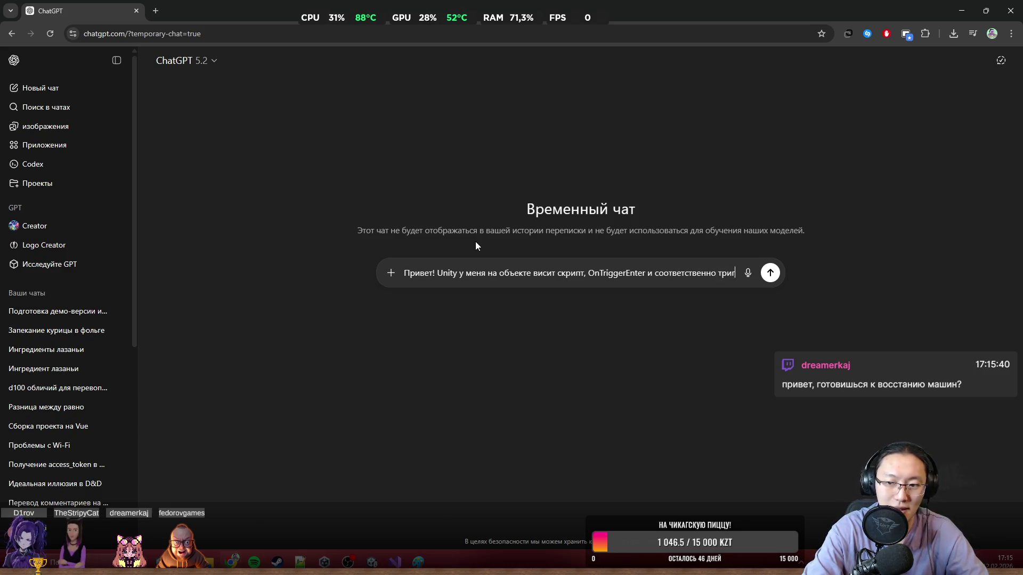
text(ой)
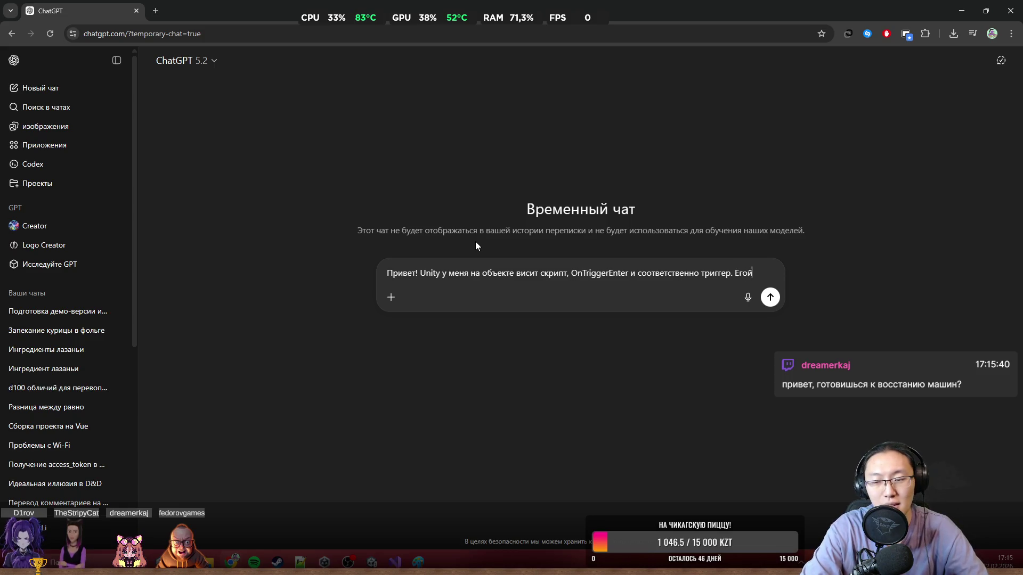
key(BackSpace)
key(BackSpace)
key(BackSpace)
Add the falling rocks and non-colliding Physics2D LayerCollisionMask, ask whether 10000000 rocks affect optimization, and send it.
text(На не)
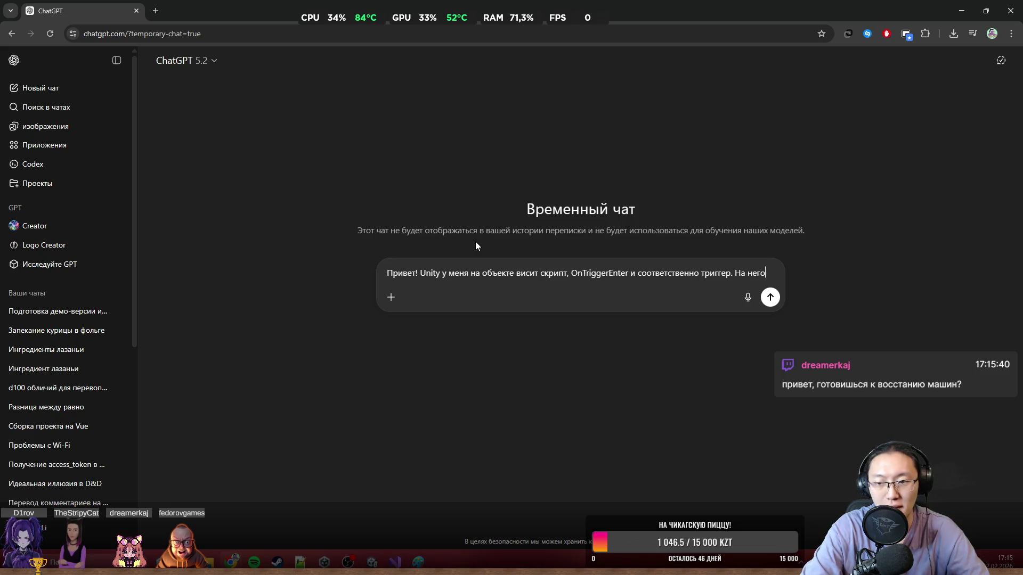
text( летит)
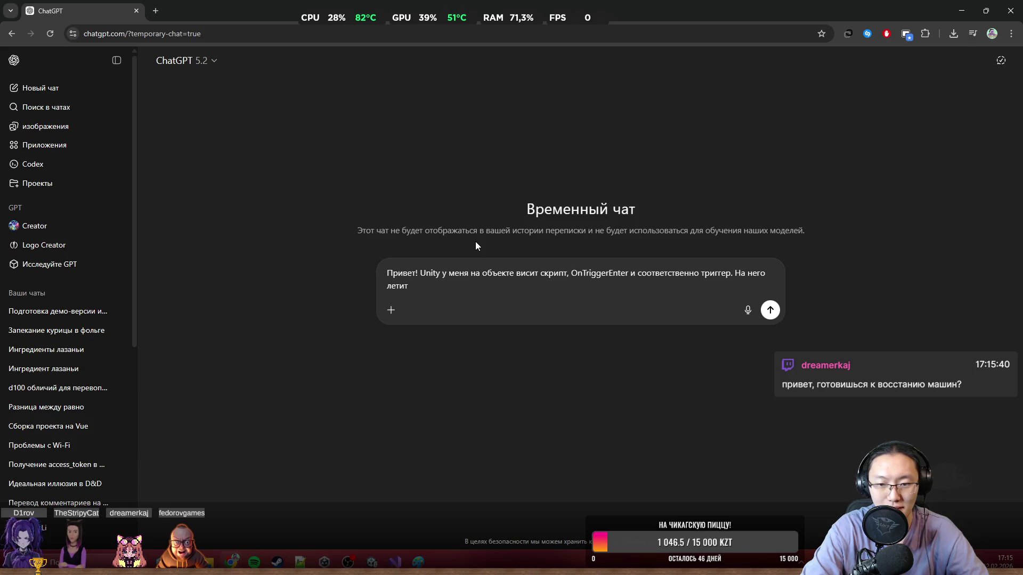
text(rock)
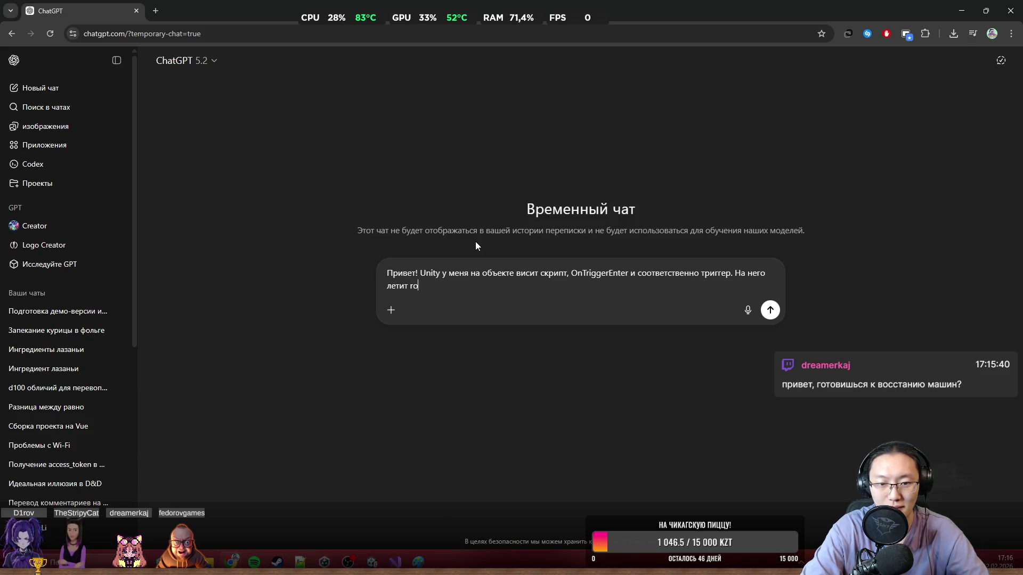
text(. Сло)
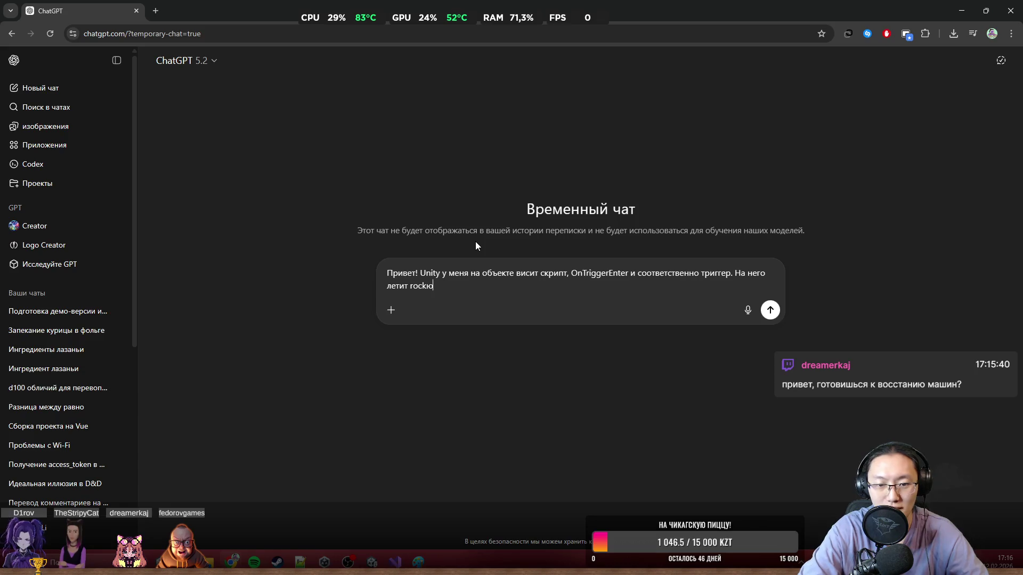
text(и)
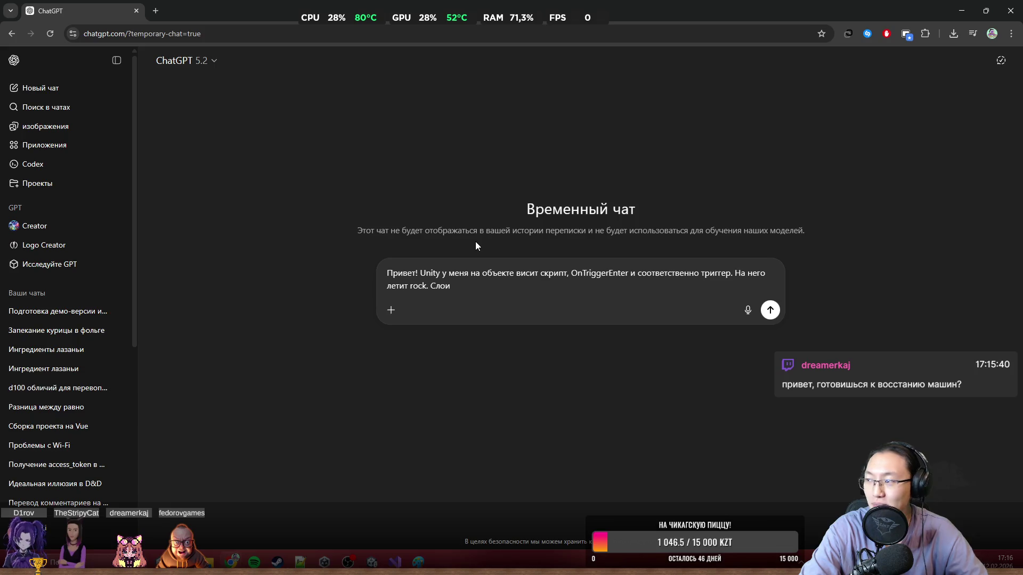
text(Рhysics)
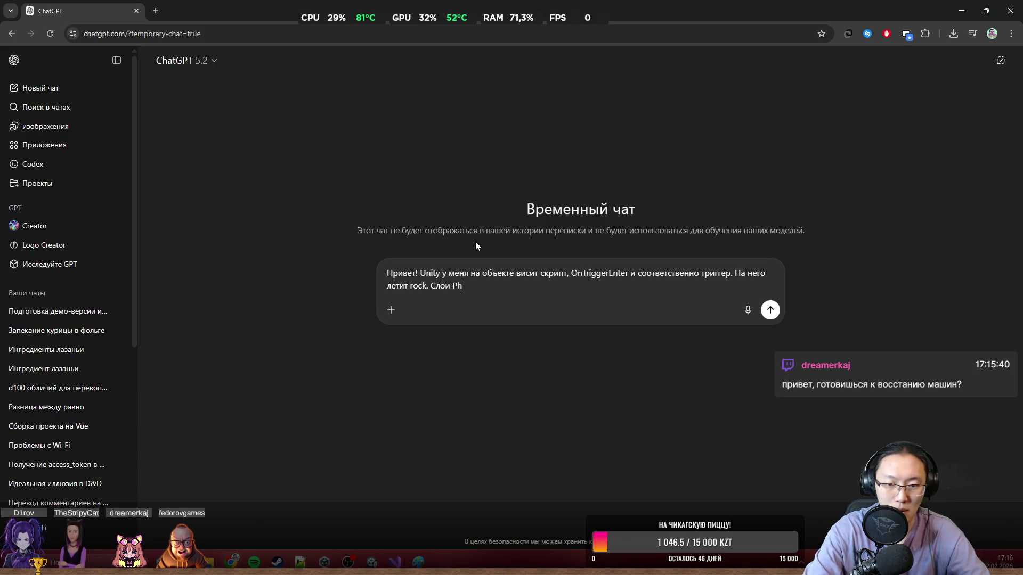
text(2D )
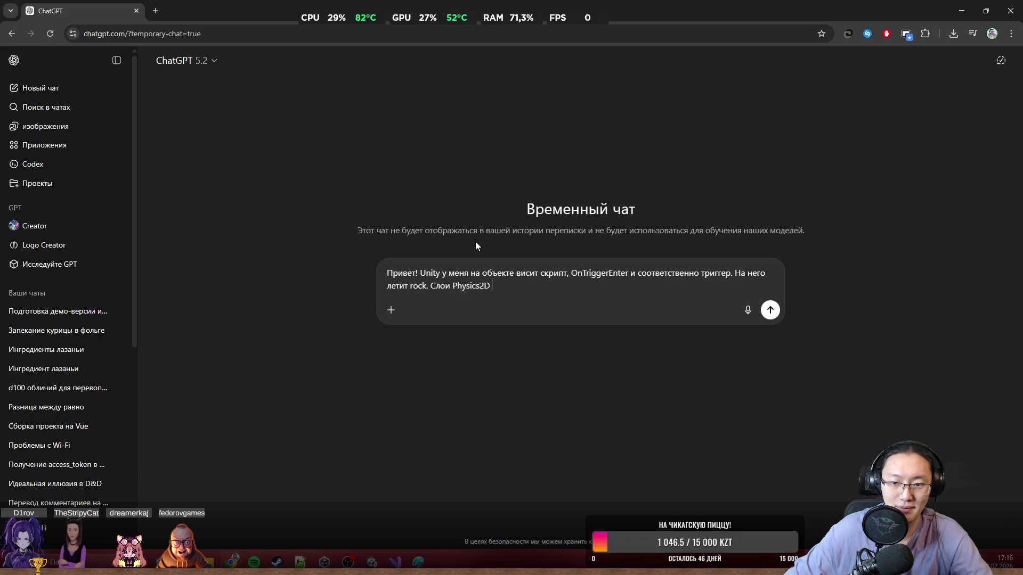
text(D)
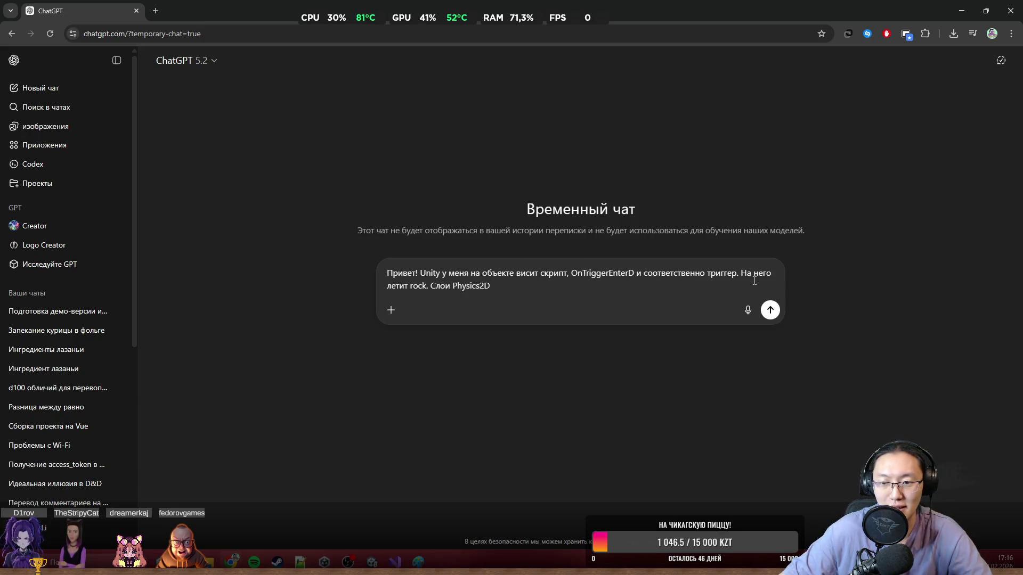
text(@d)
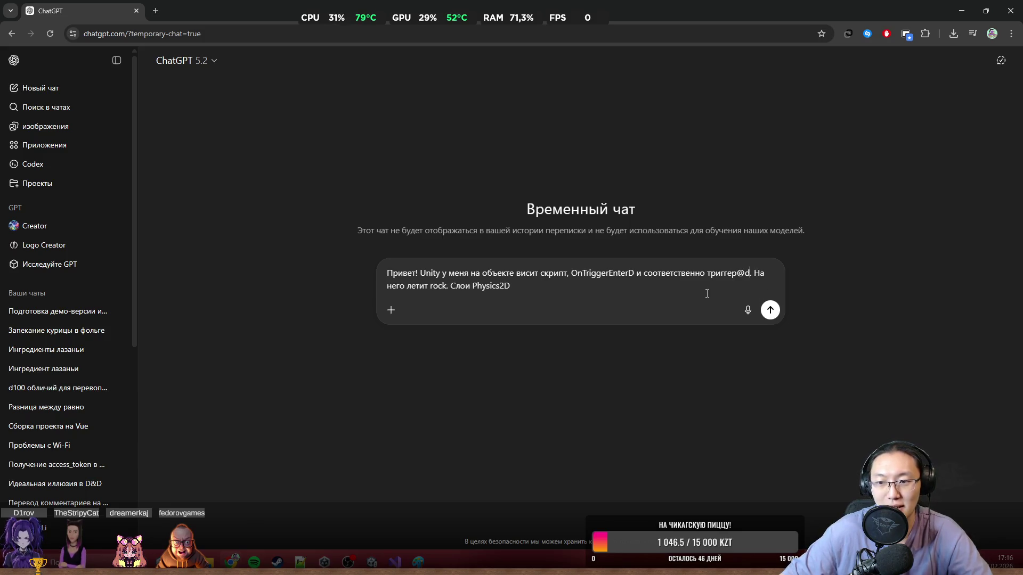
key(BackSpace)
key(BackSpace)
text(2D)
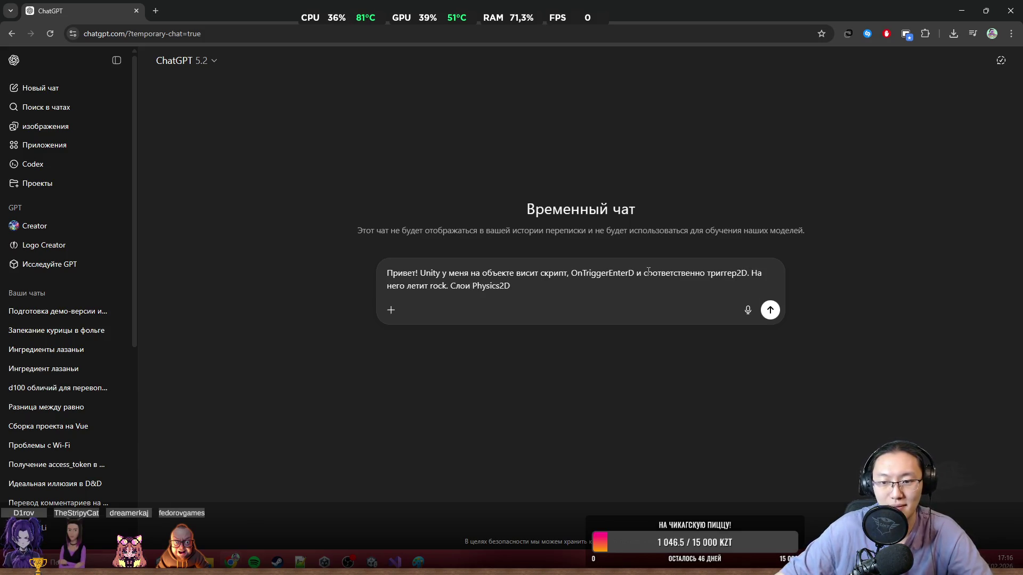
click(631, 277)
text(2)
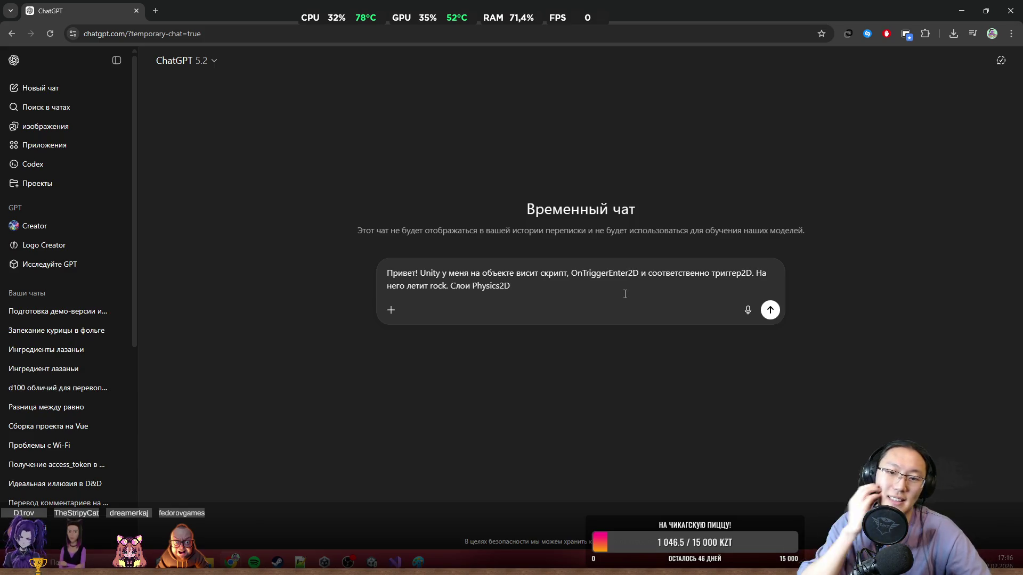
key(BackSpace)
text(камня и моего триггера)
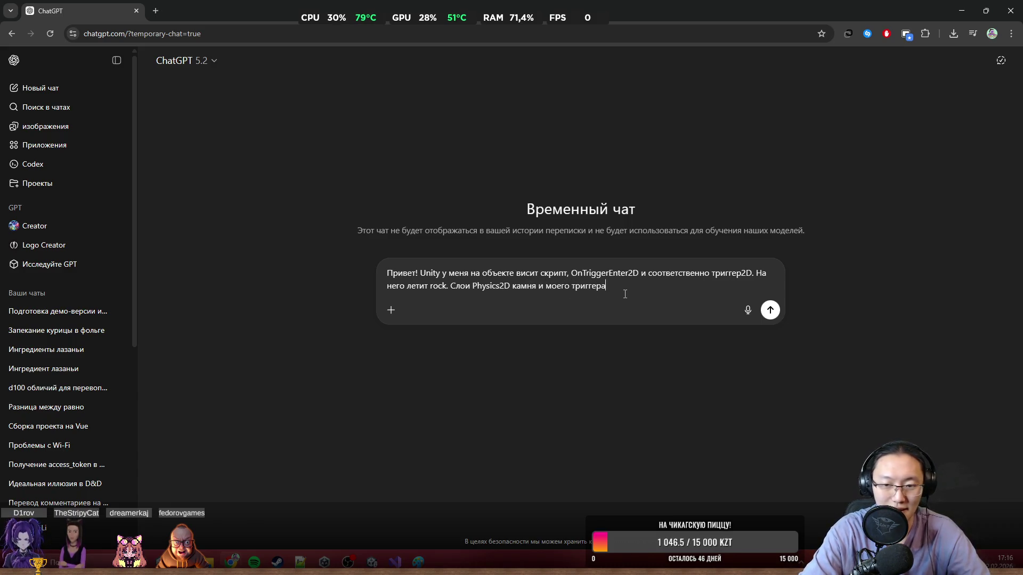
text( не ко)
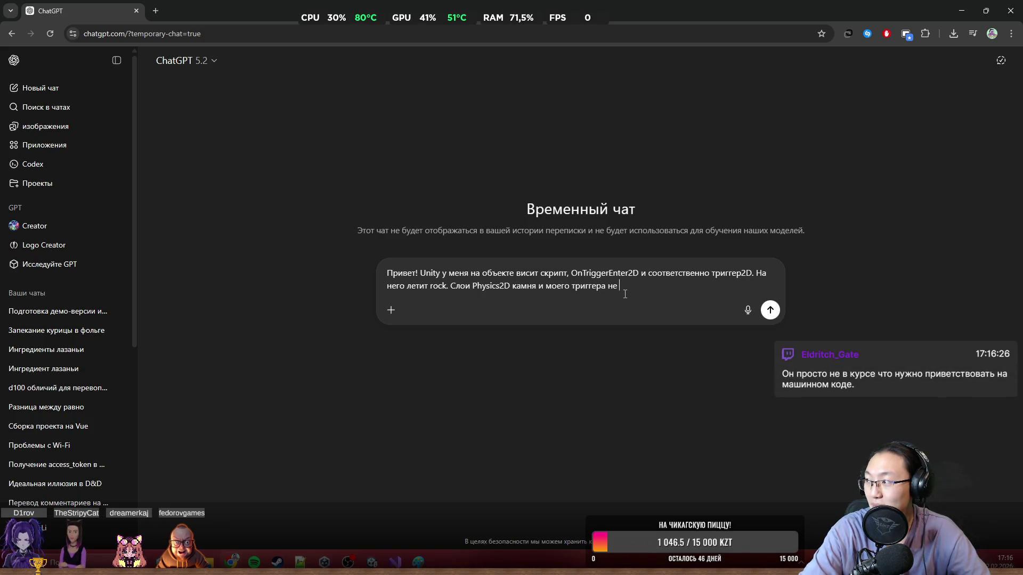
text(ллизятся по L)
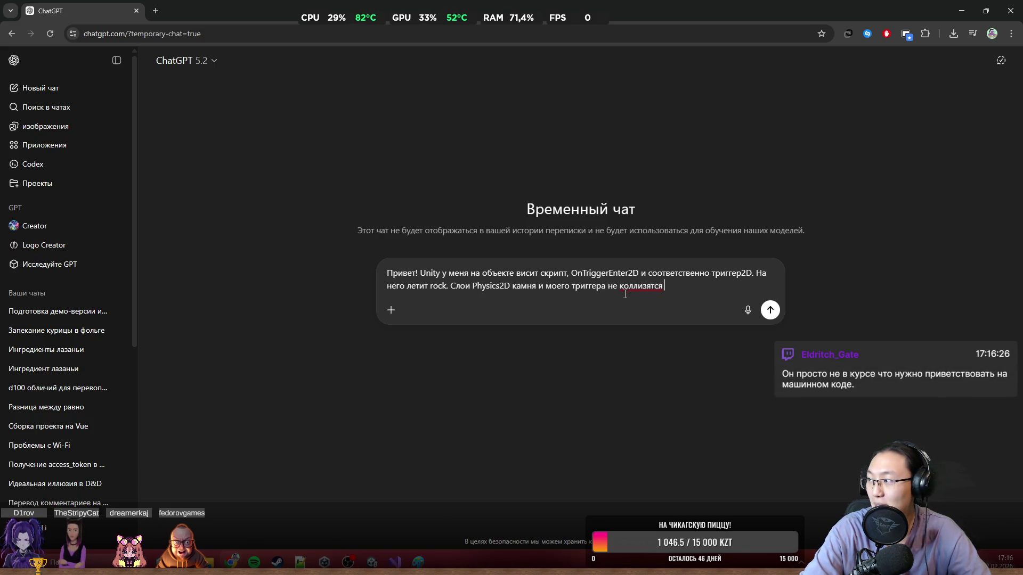
text(ayerC)
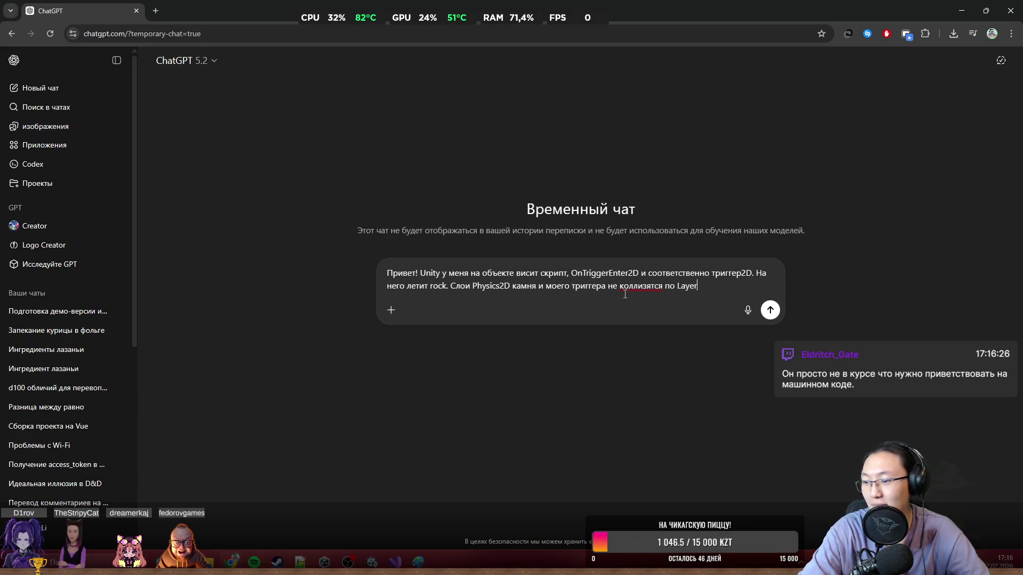
text(ollisionMask.)
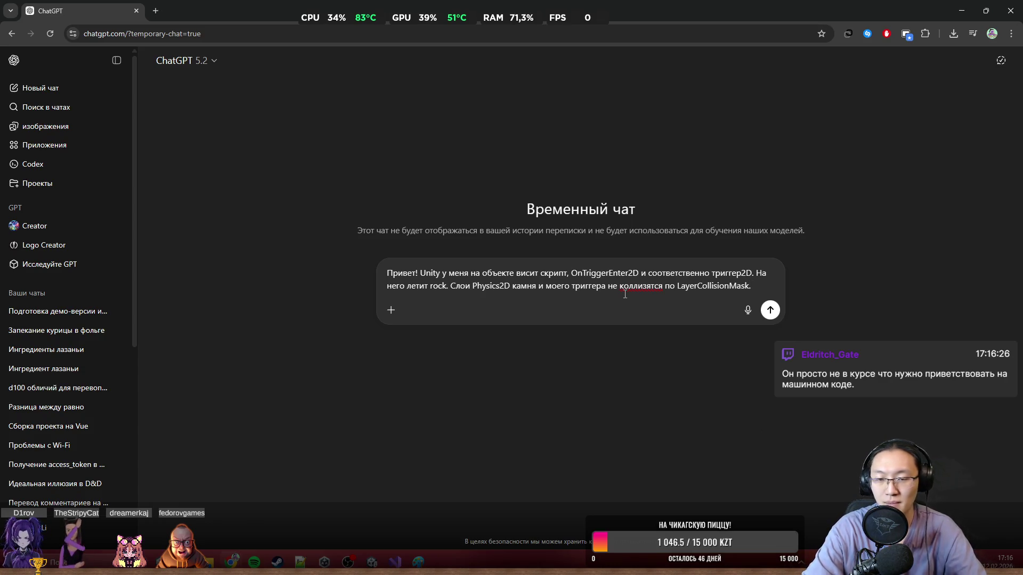
text( Влия)
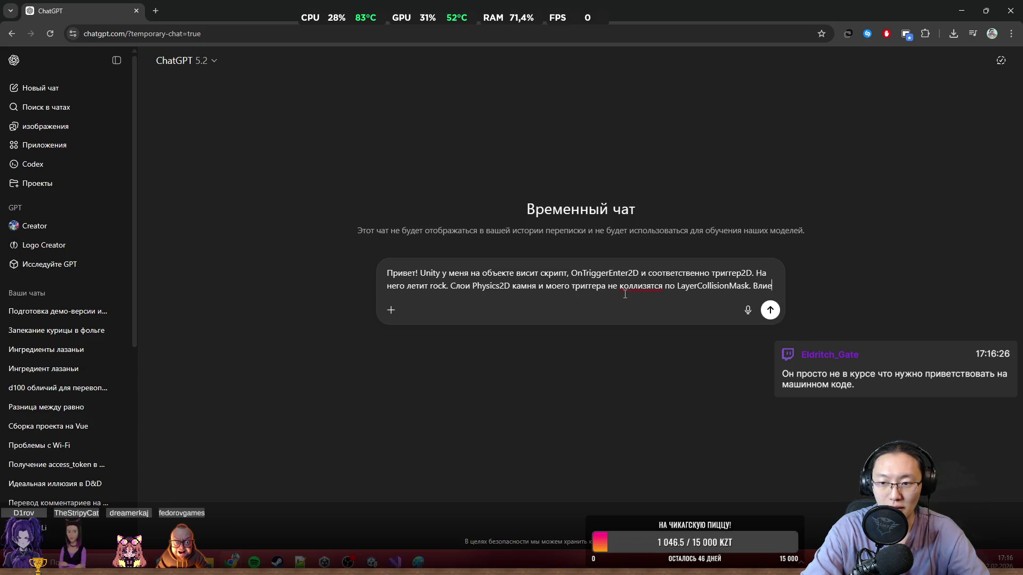
text(ет ли на )
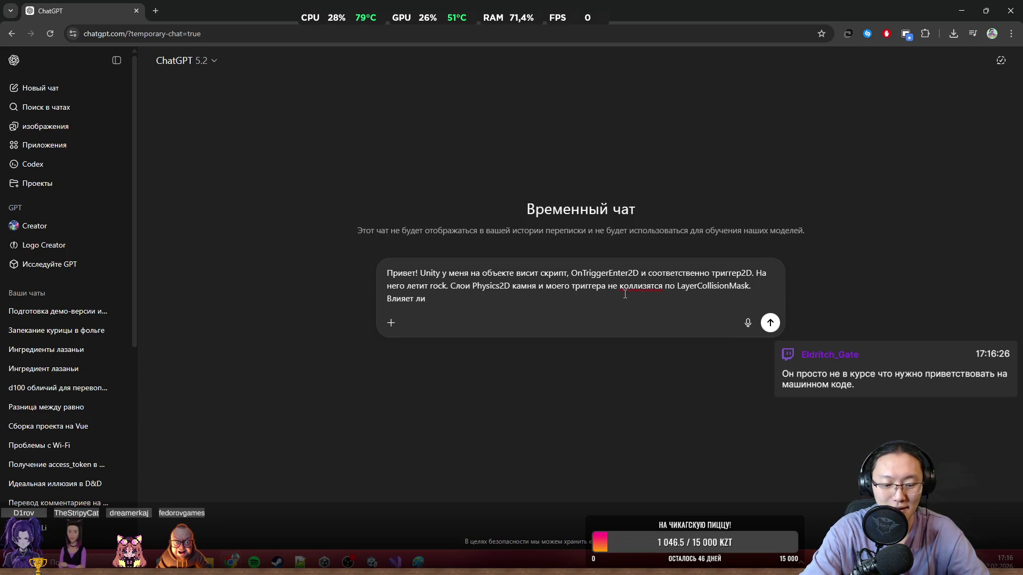
text(опмтимизаци)
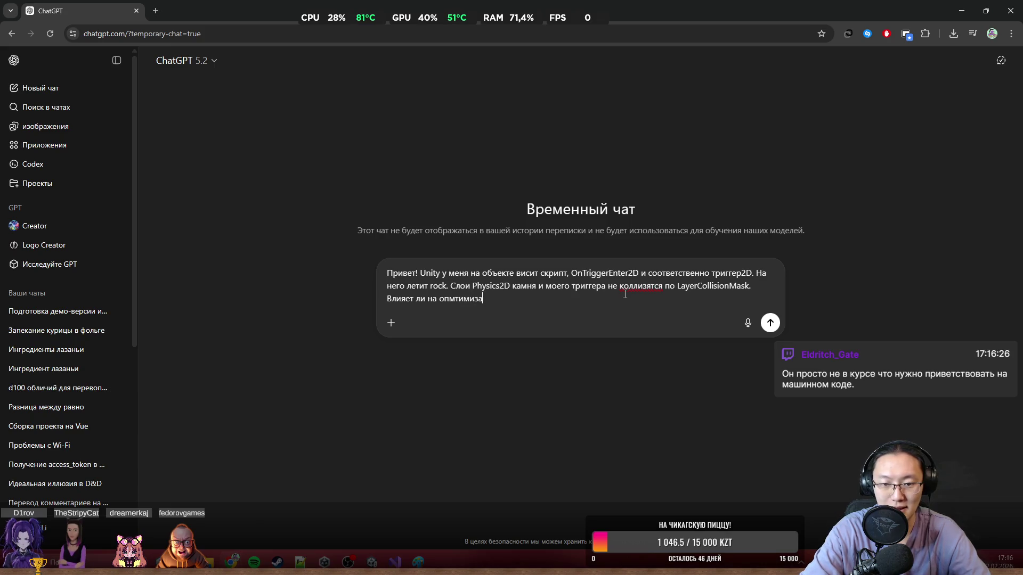
text(ю )
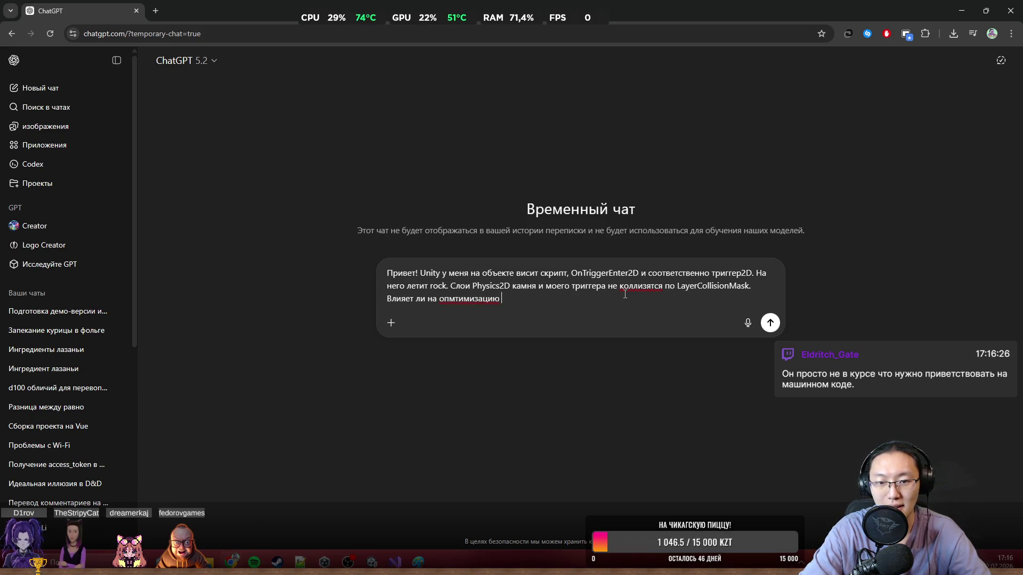
text(падение та)
key(BackSpace)
key(BackSpace)
key(BackSpace)
text(0000000 та)
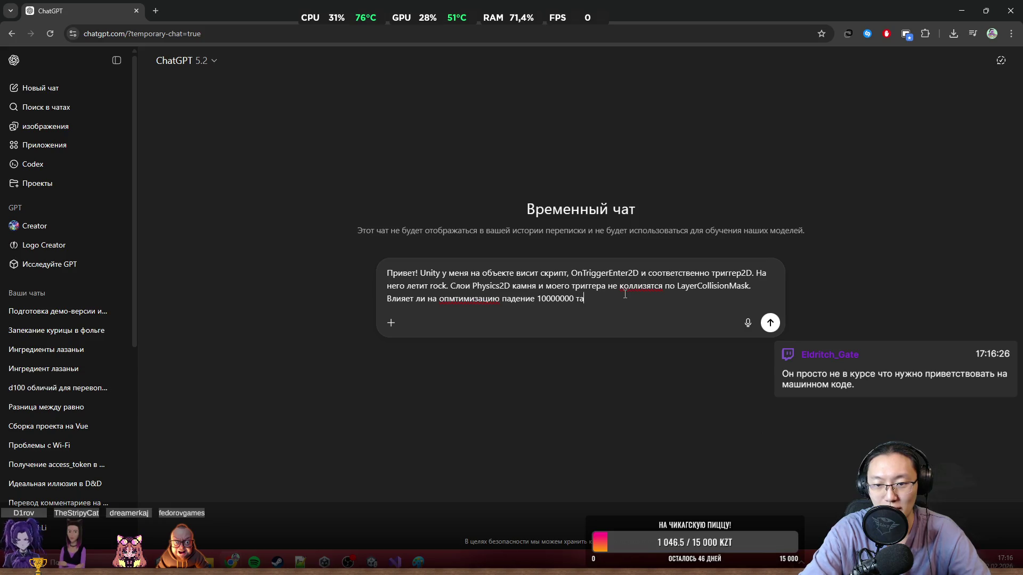
text(ких камней, или)
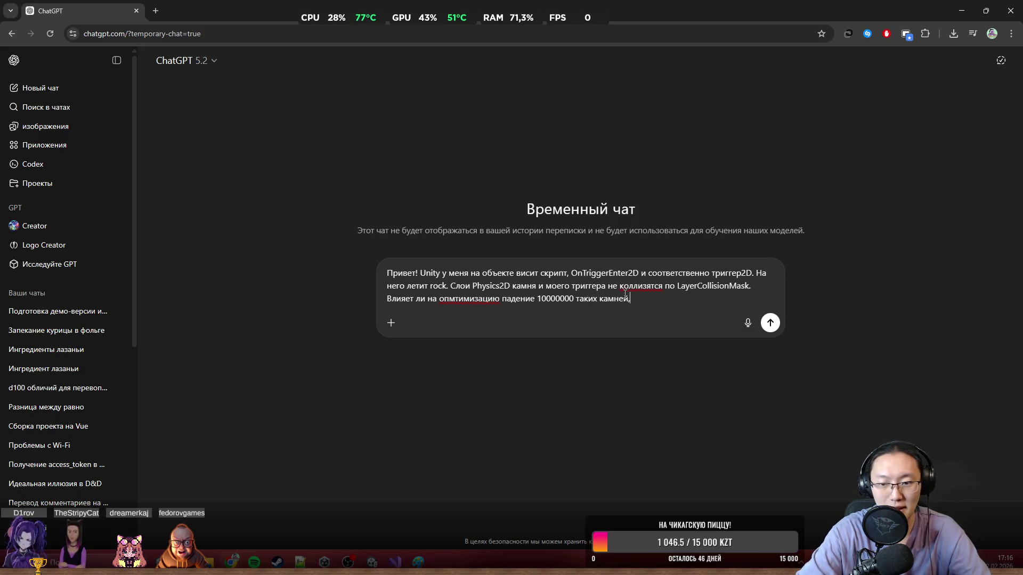
text(  мой тригеер)
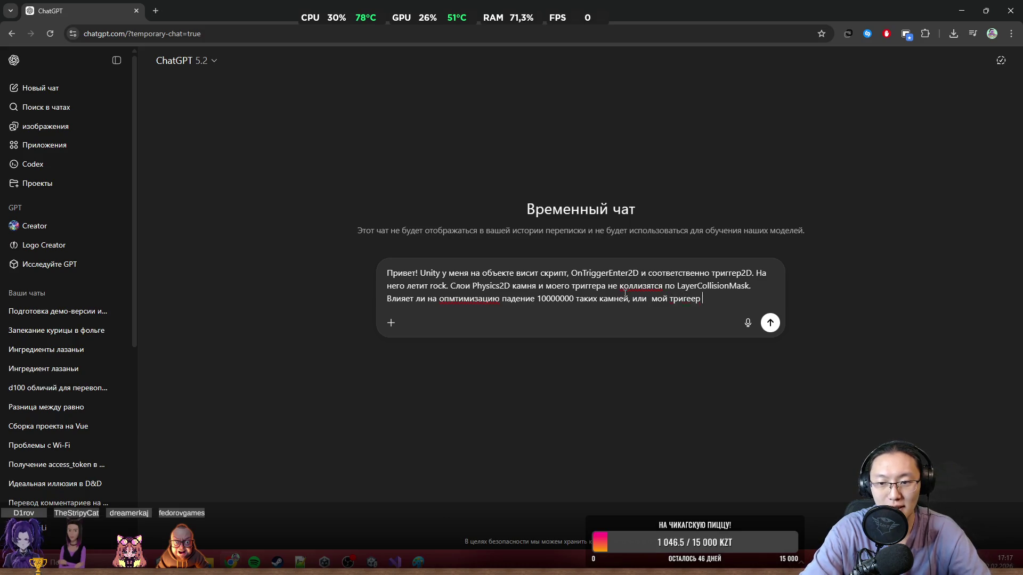
key(BackSpace)
text(гер их не хз)
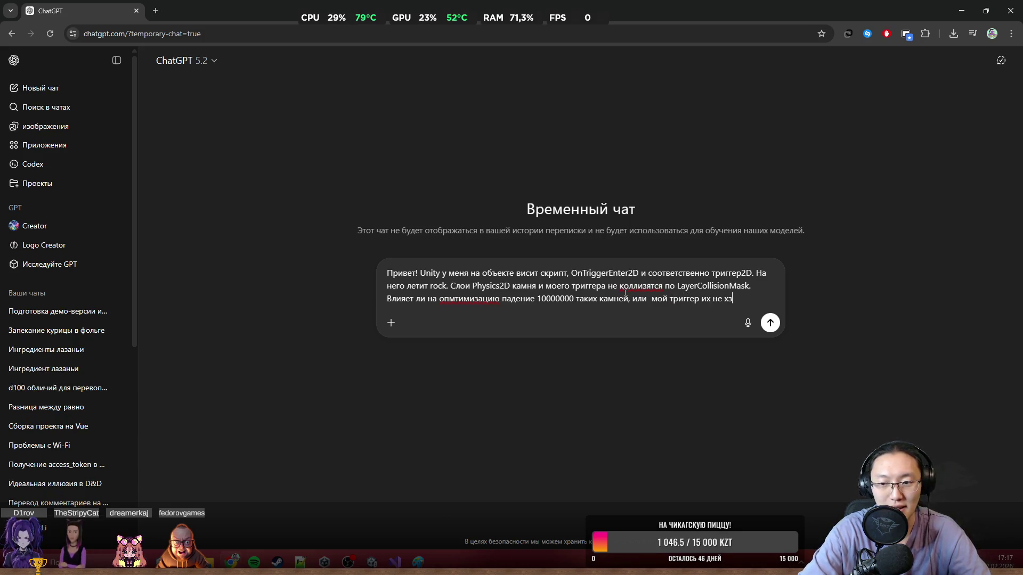
key(BackSpace)
key(BackSpace)
text(замети)
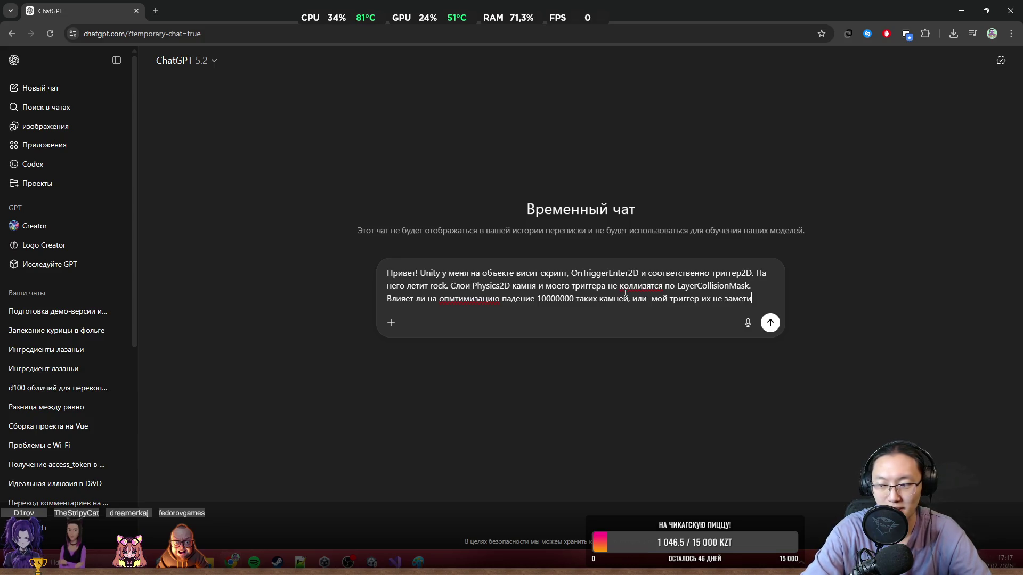
text(т)
key(Return)
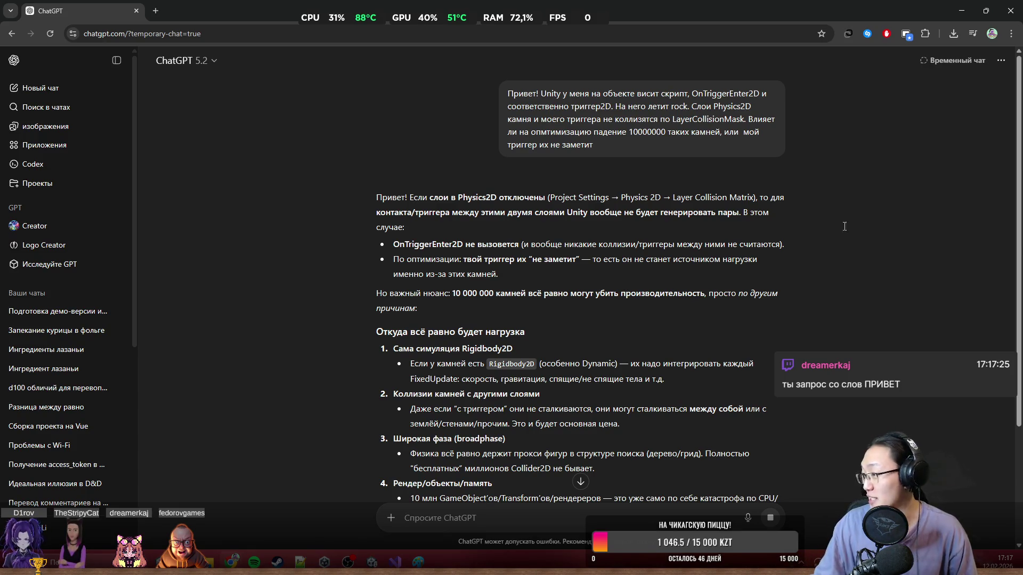
Read ChatGPT's answer that OnTriggerEnter2D won't fire, highlighting its key lines.
key(alt+Tab)
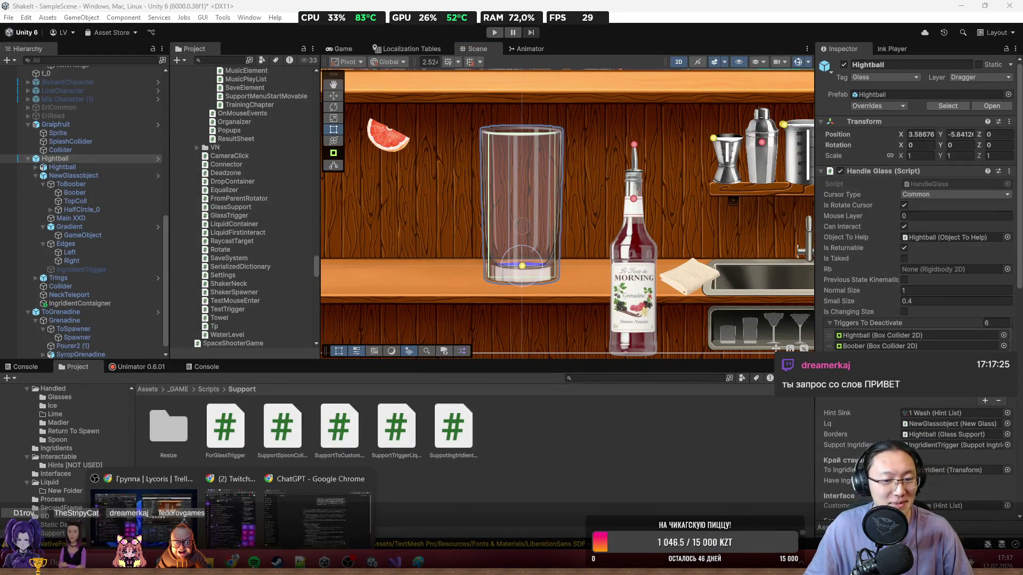
click(311, 508)
scroll(639, 320, down, 1)
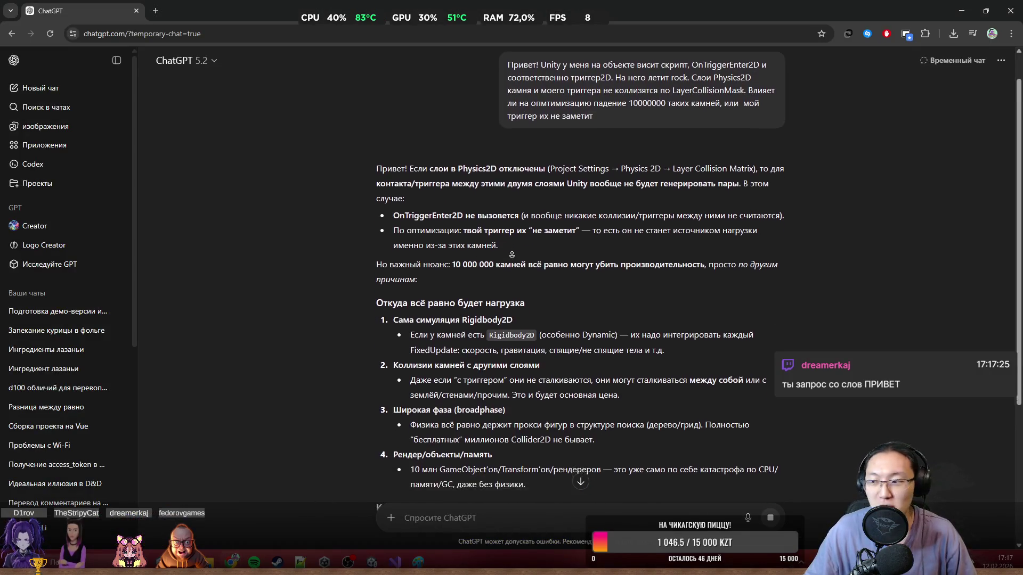
middle_click(742, 260)
scroll(742, 260, down, 1)
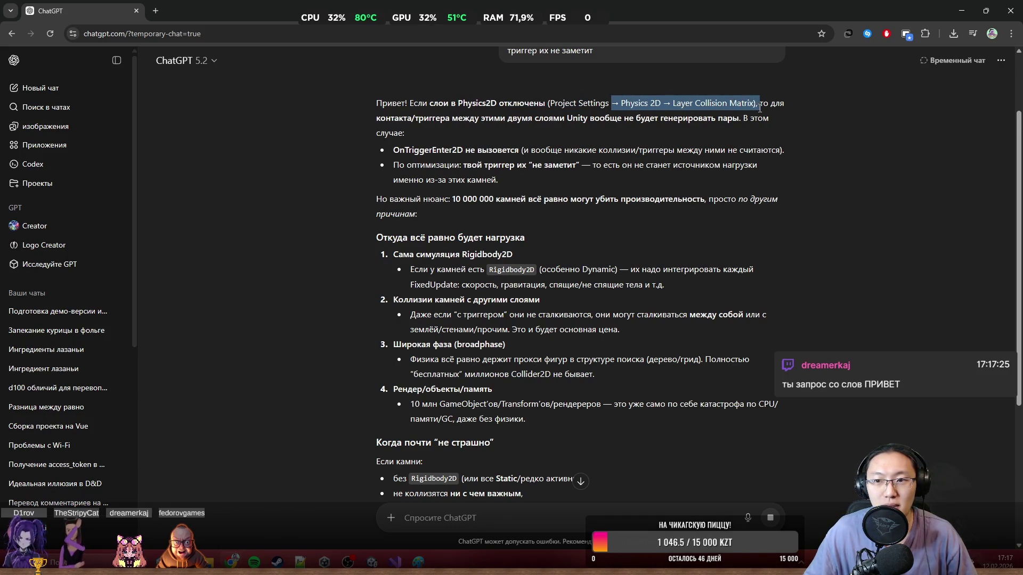
drag(376, 103, 741, 133)
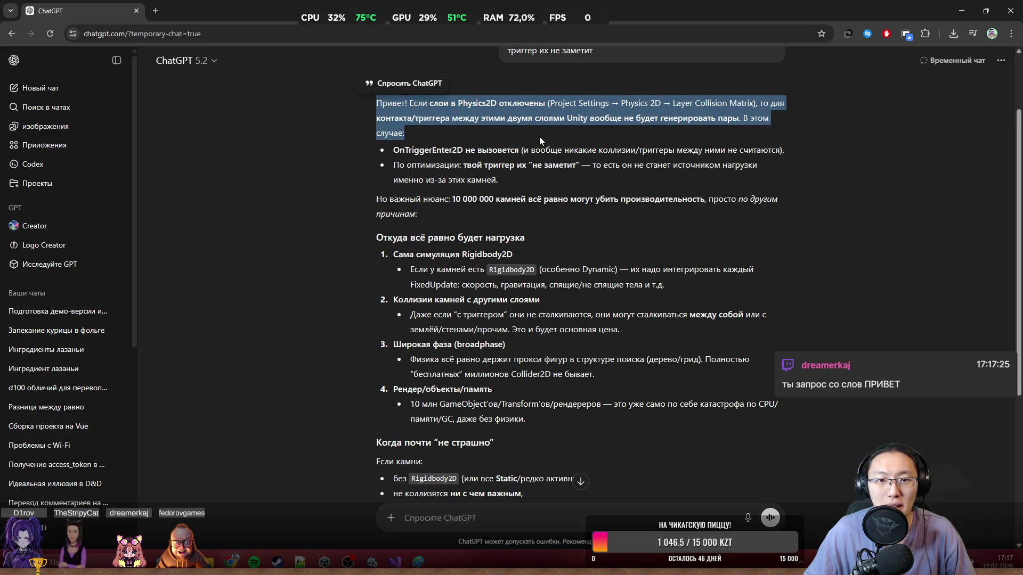
click(536, 140)
mouse_move(454, 151)
mouse_down()
mouse_move(394, 150)
mouse_move(735, 149)
mouse_move(493, 180)
mouse_move(516, 166)
mouse_move(661, 174)
mouse_up()
middle_click(716, 184)
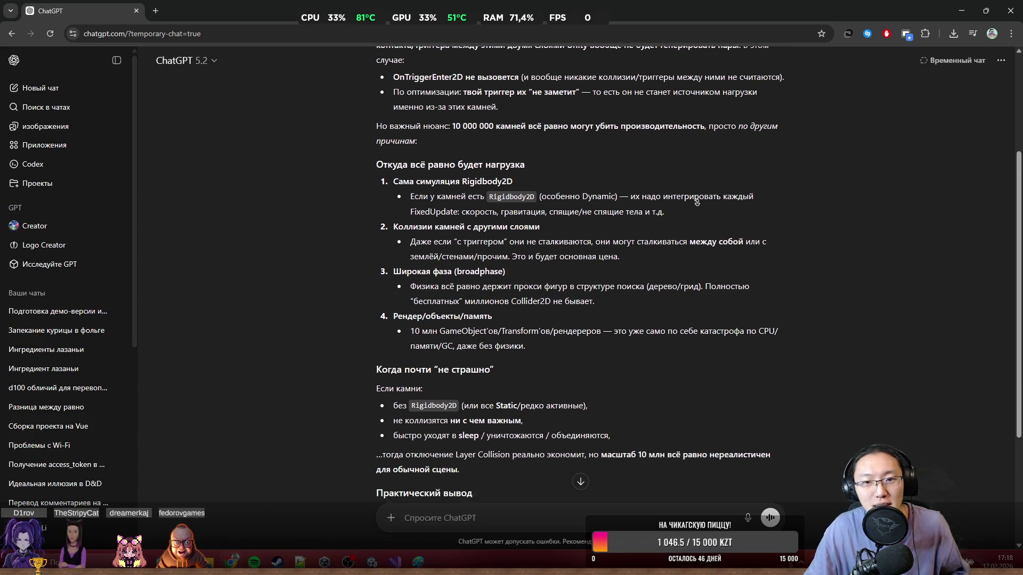
middle_click(674, 205)
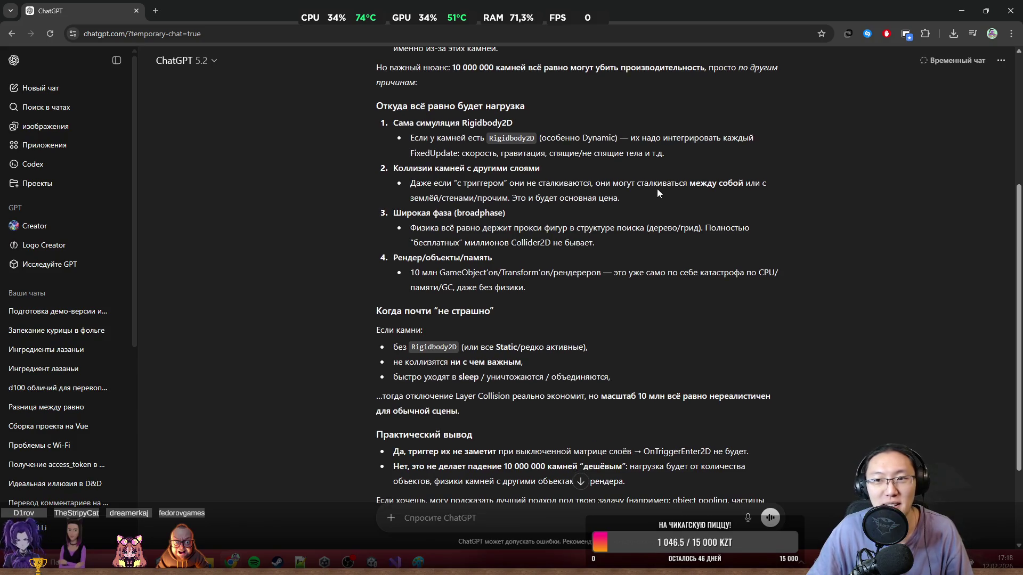
middle_click(596, 183)
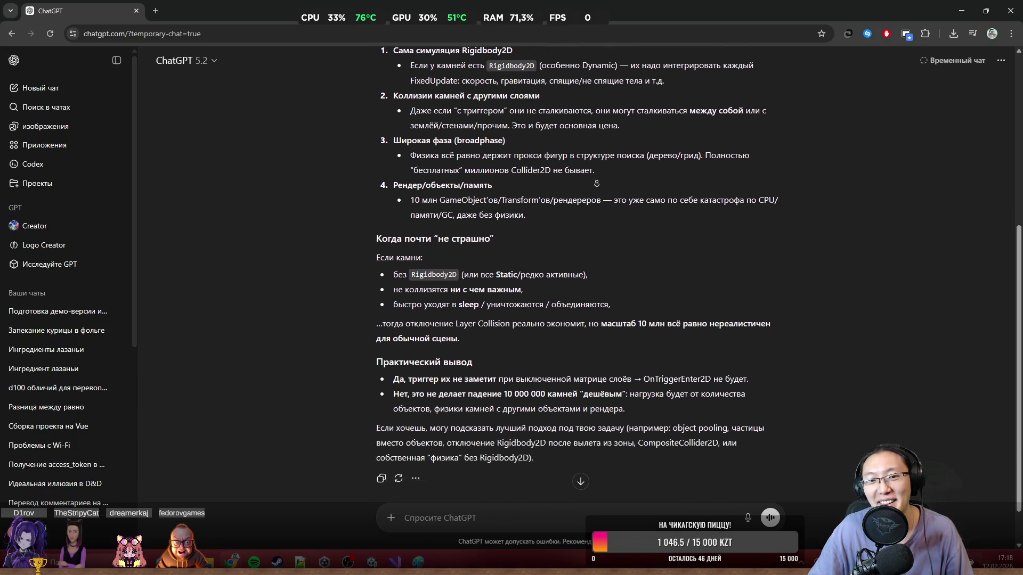
middle_click(373, 203)
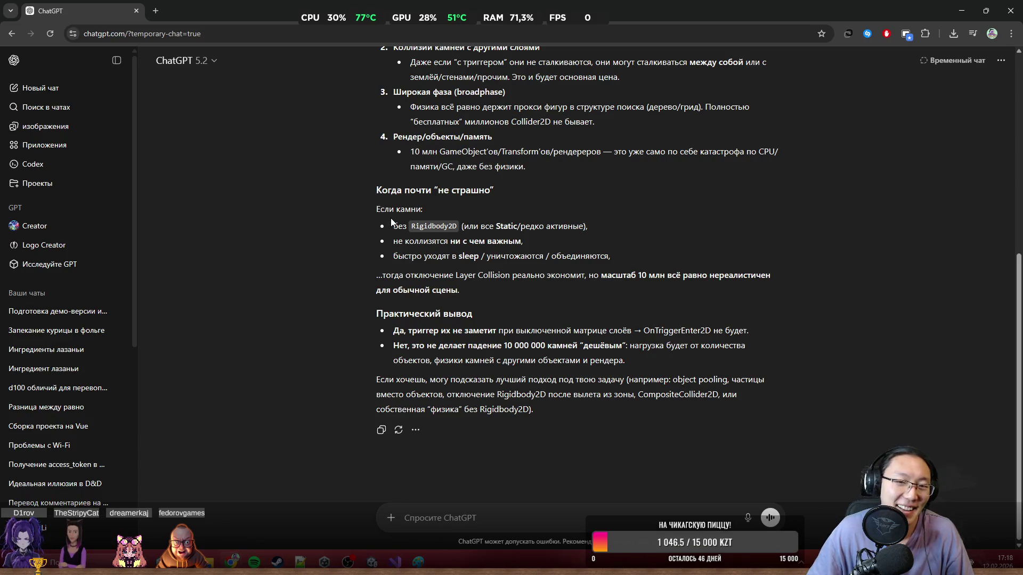
scroll(392, 214, up, 2)
middle_click(421, 264)
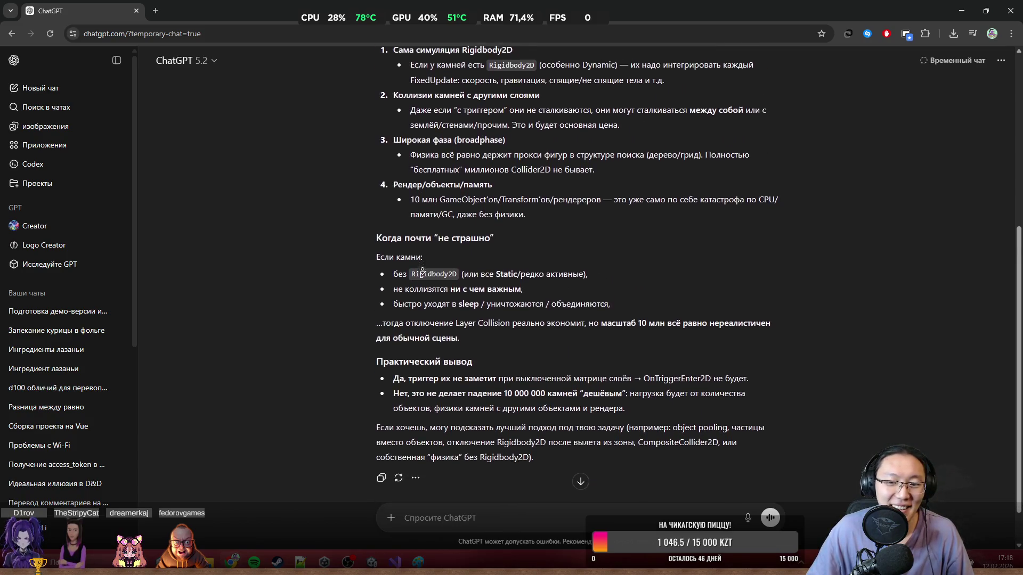
drag(679, 10, 679, 152)
Minimize the ChatGPT window and the code editor to check Unity.
click(819, 156)
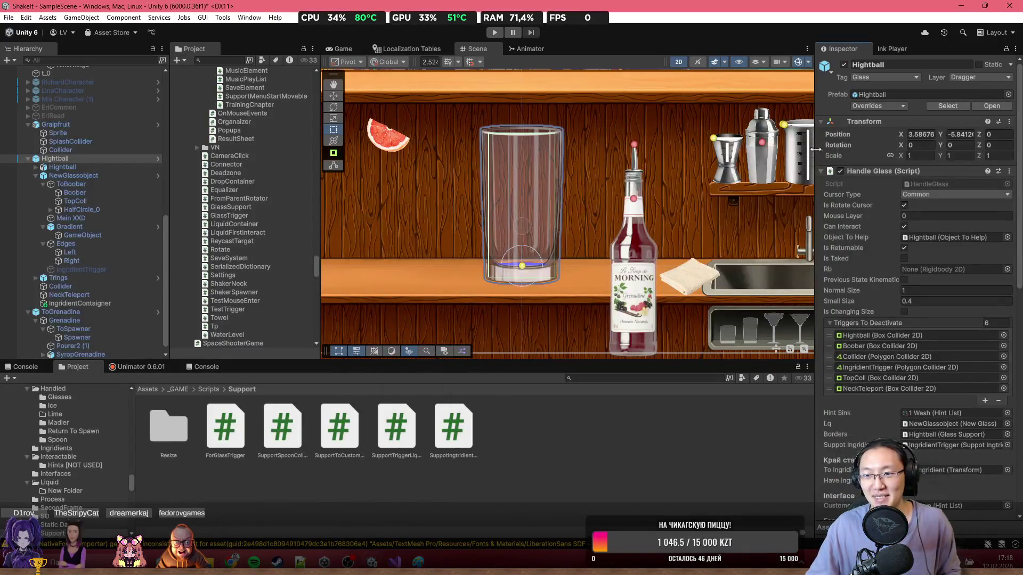
click(394, 560)
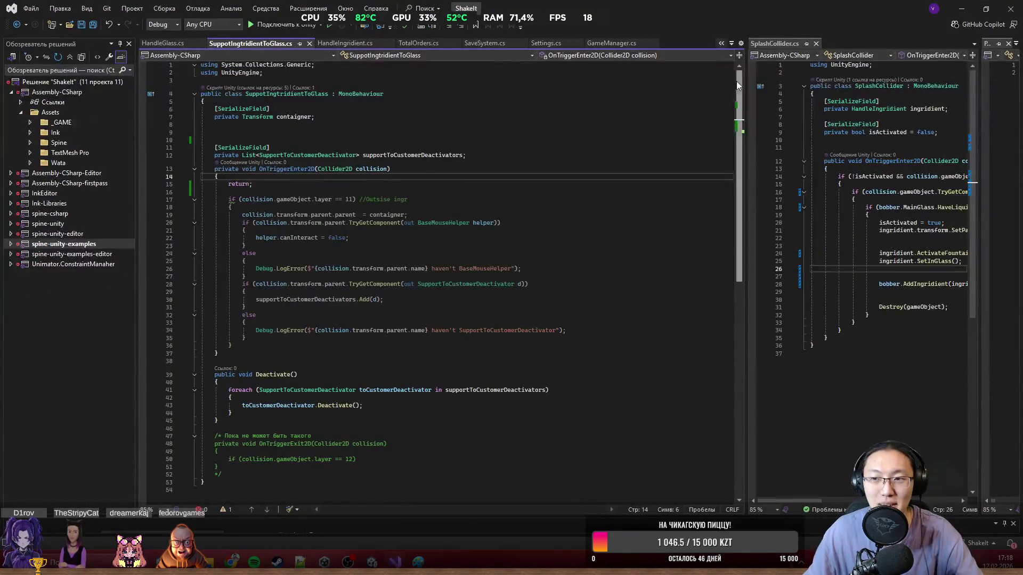
click(986, 8)
click(841, 131)
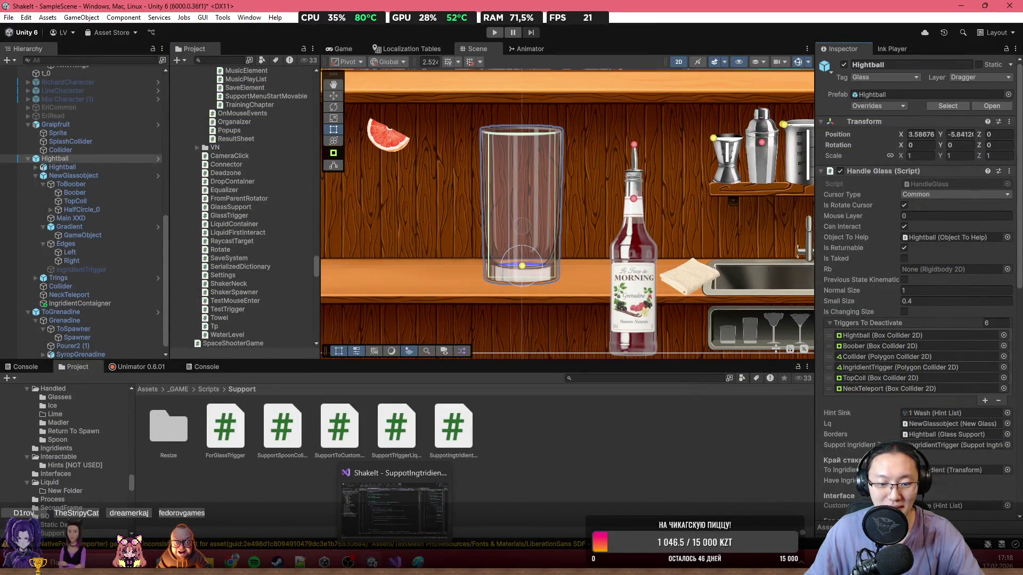
Restore and maximize the ChatGPT window and send 'Спасибо'.
mouse_move(232, 561)
click(314, 512)
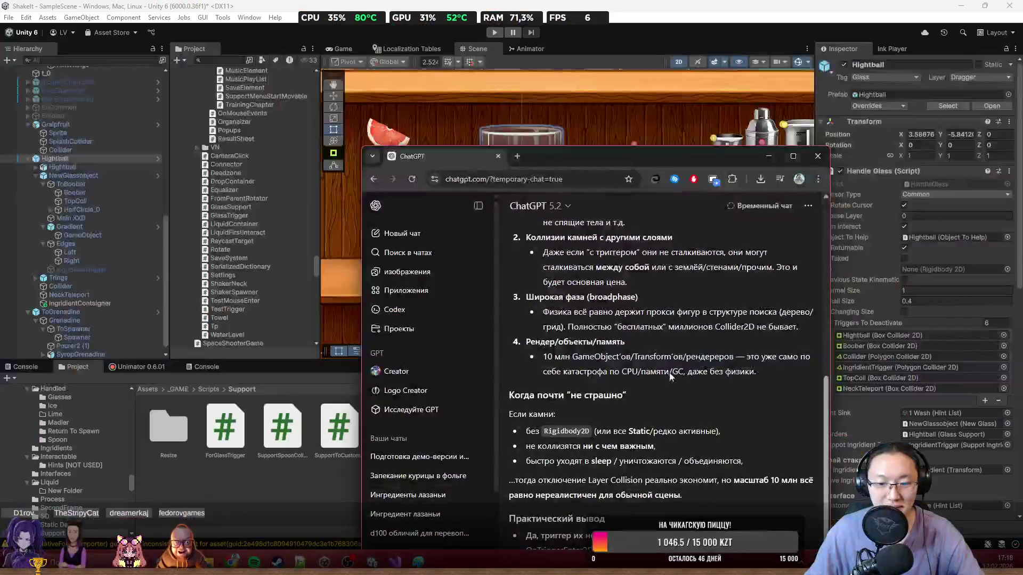
double_click(654, 151)
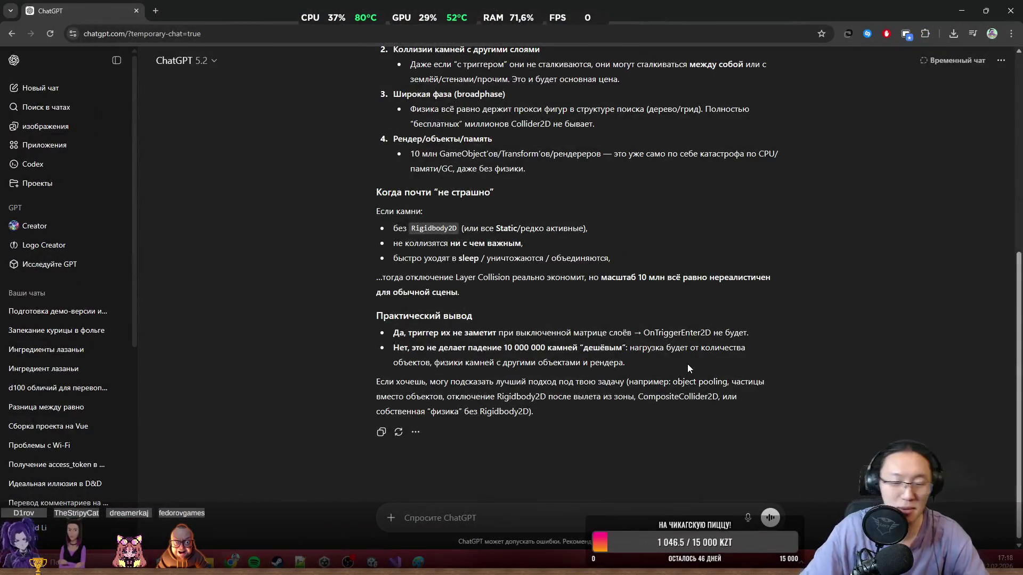
text(Ср)
text(пасибо)
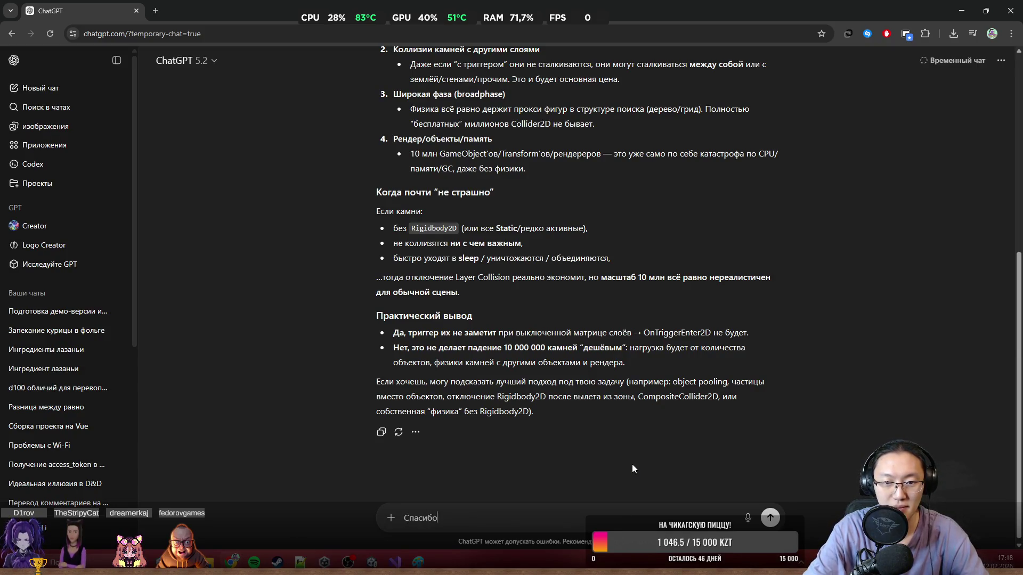
key(Return)
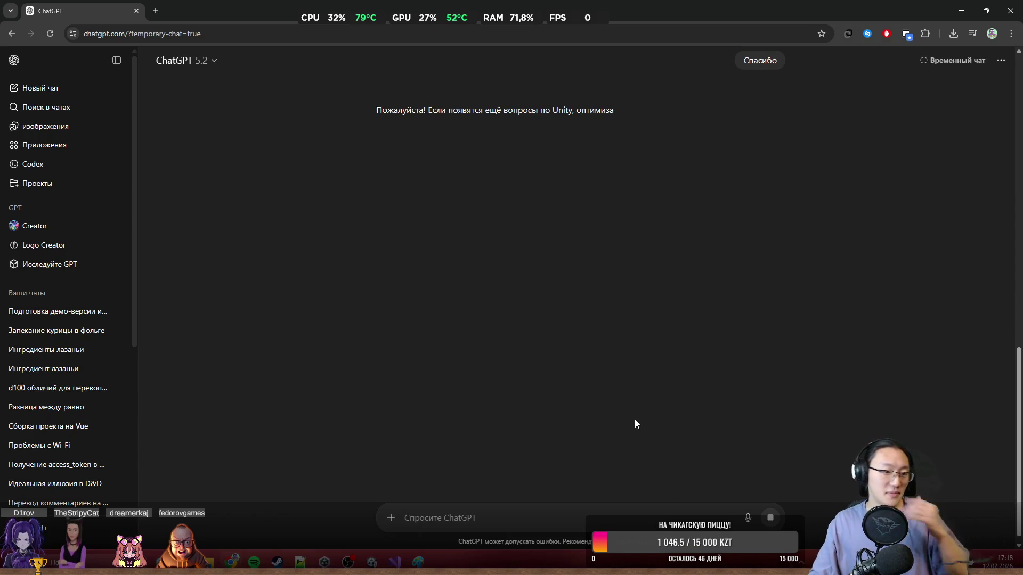
Close the Chrome window holding ChatGPT to reveal Unity's bar scene.
click(1009, 6)
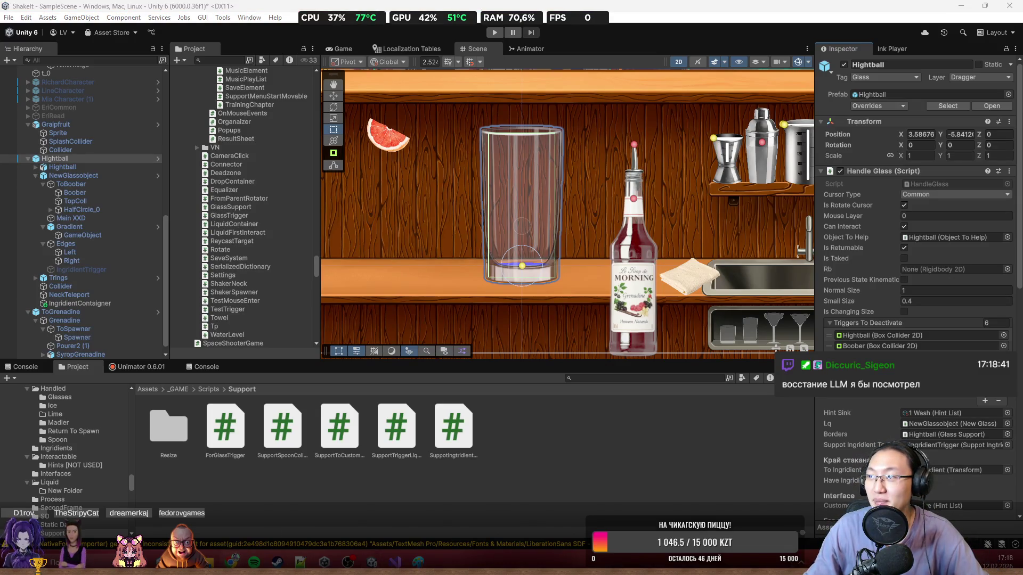
Fix the mistyped address and open chatgpt.com in the new tab.
text(срф)
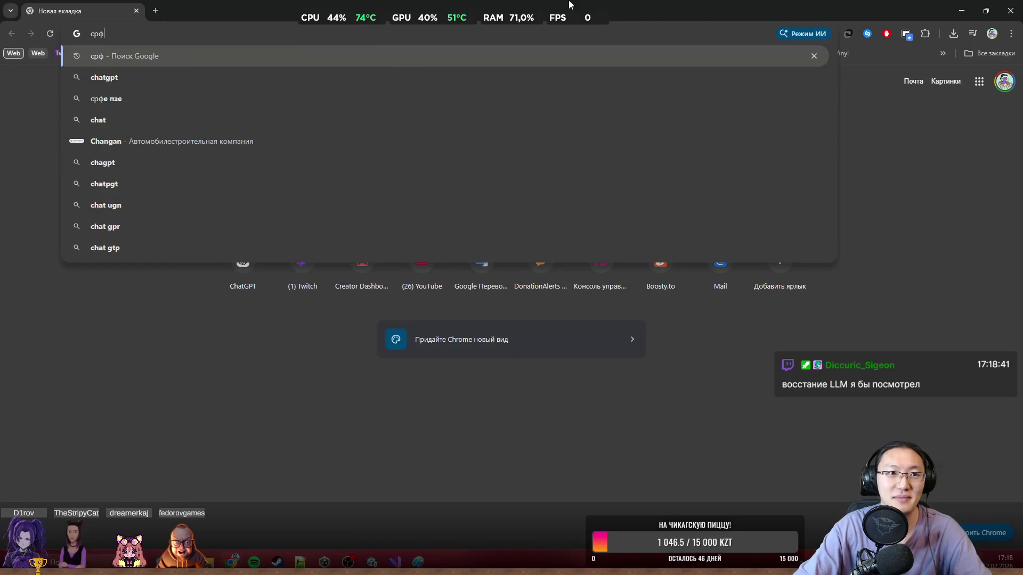
key(BackSpace)
key(BackSpace)
key(BackSpace)
text(c)
key(Return)
Send a new chat asking ChatGPT to draw you as it sees you, based on what it knows.
text(inkle)
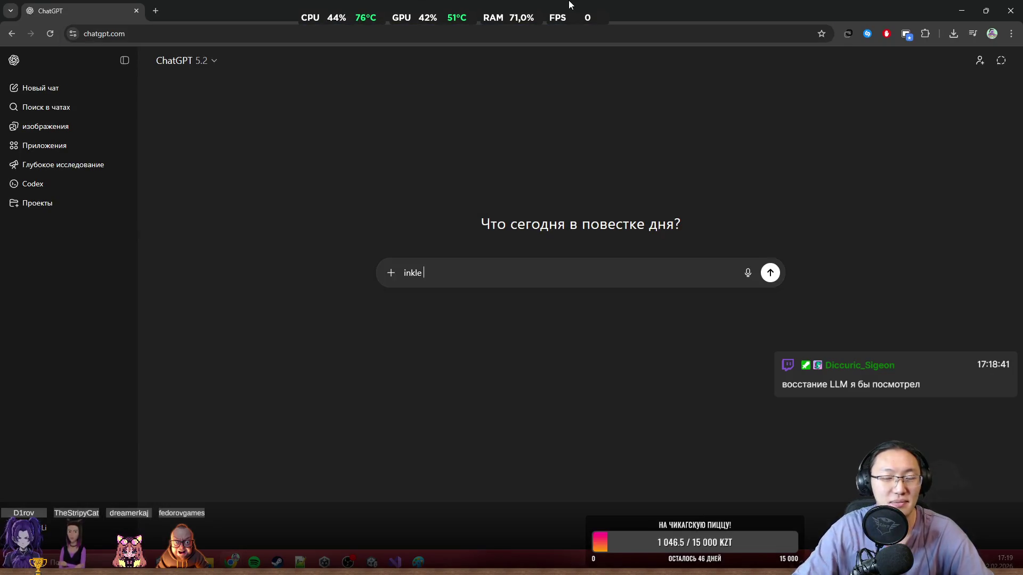
key(ctrl+a)
key(BackSpace)
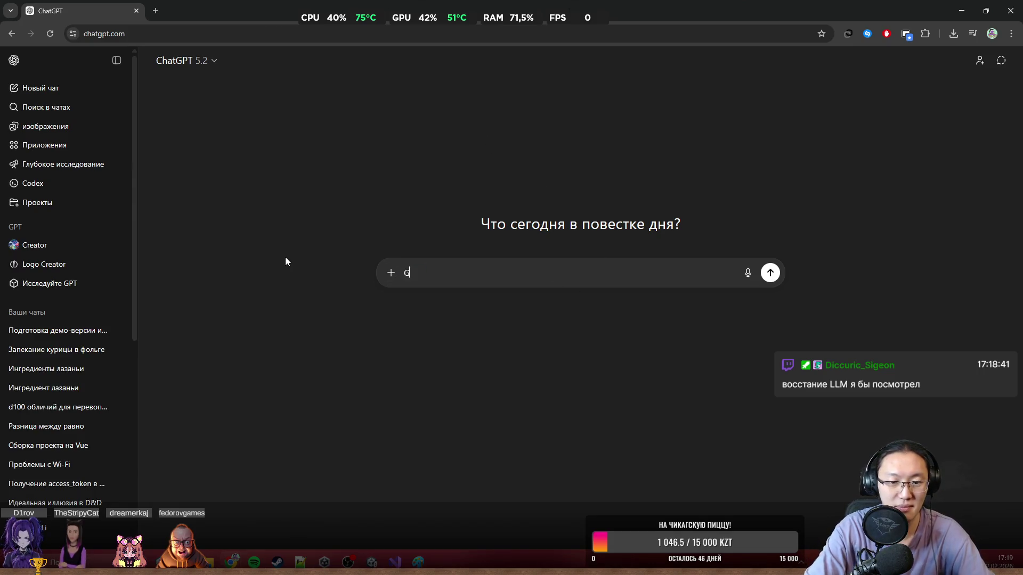
text(Привет! А )
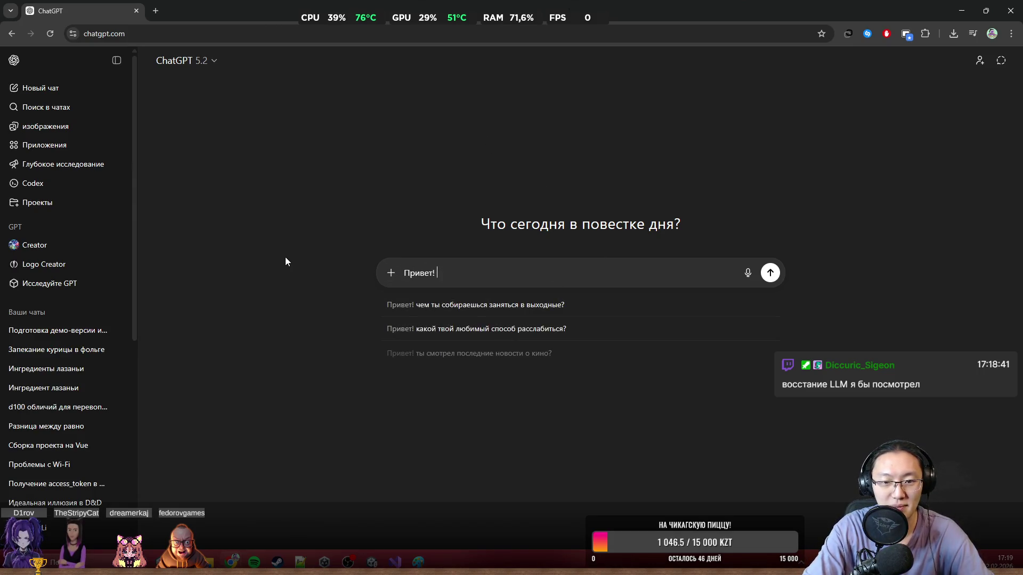
text(нарисуй меня каким )
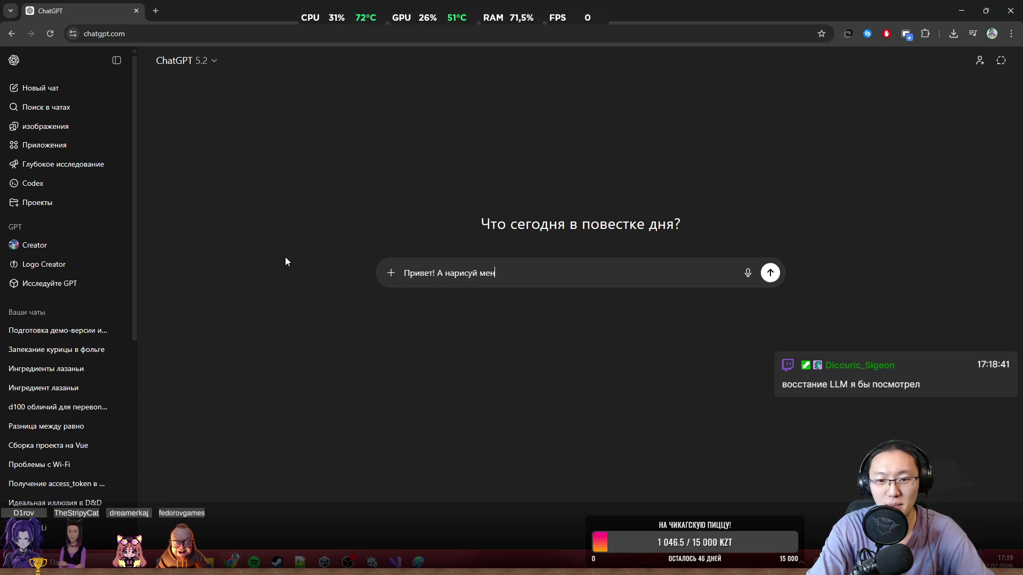
text(ты меня )
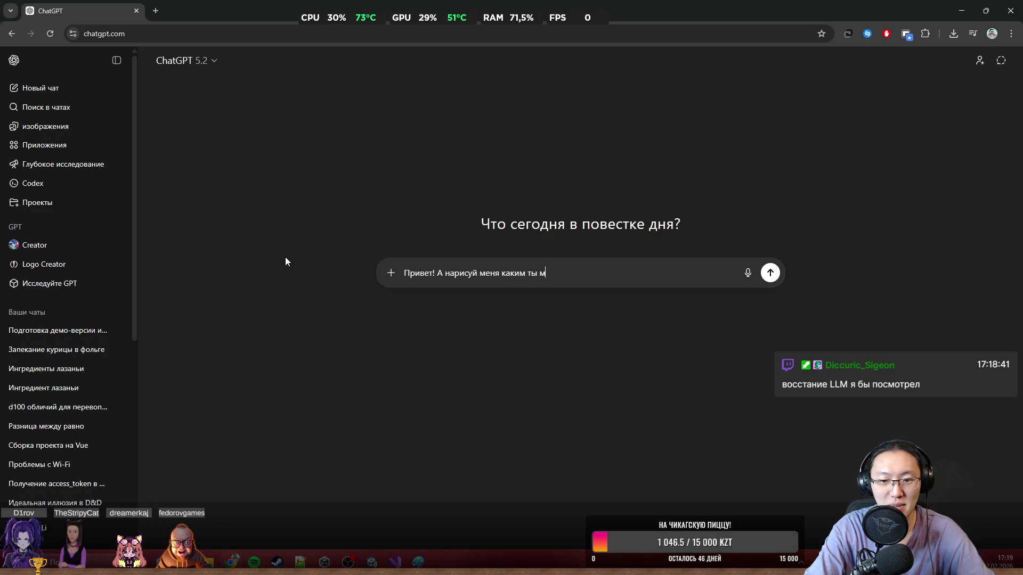
text(вы)
key(BackSpace)
key(BackSpace)
text(идишь)
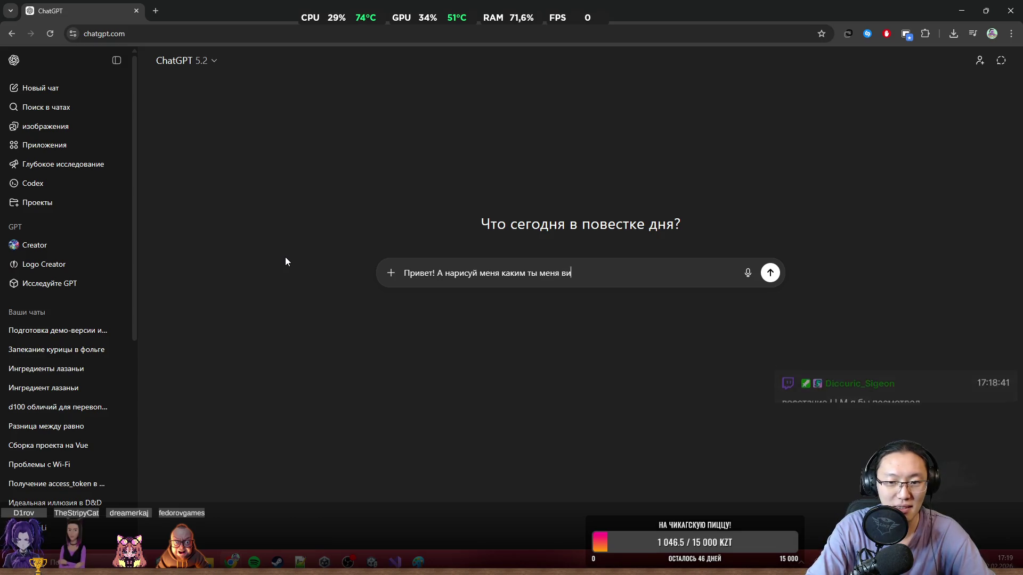
text(к пользоват)
text(с учёто)
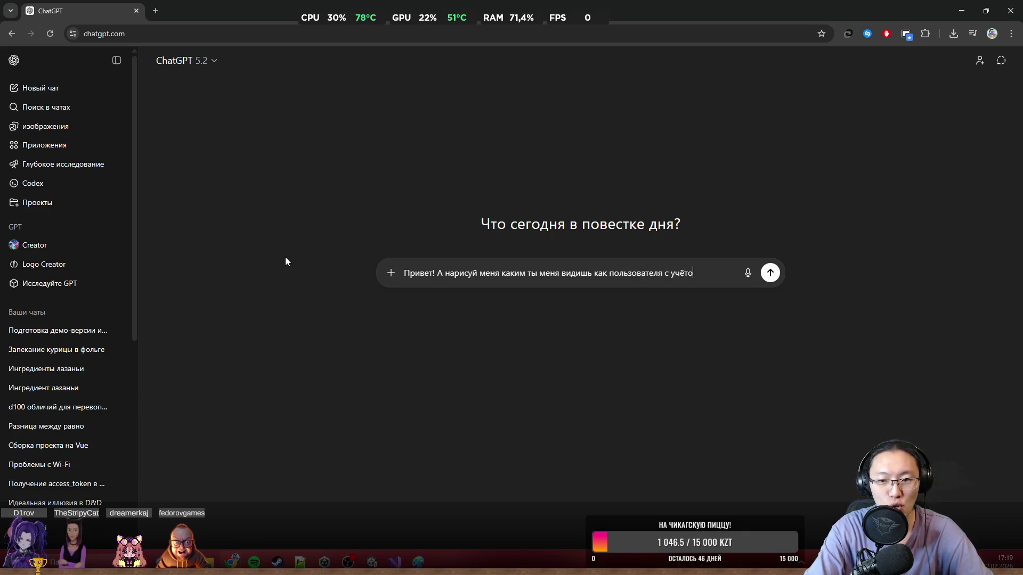
text(данных какие )
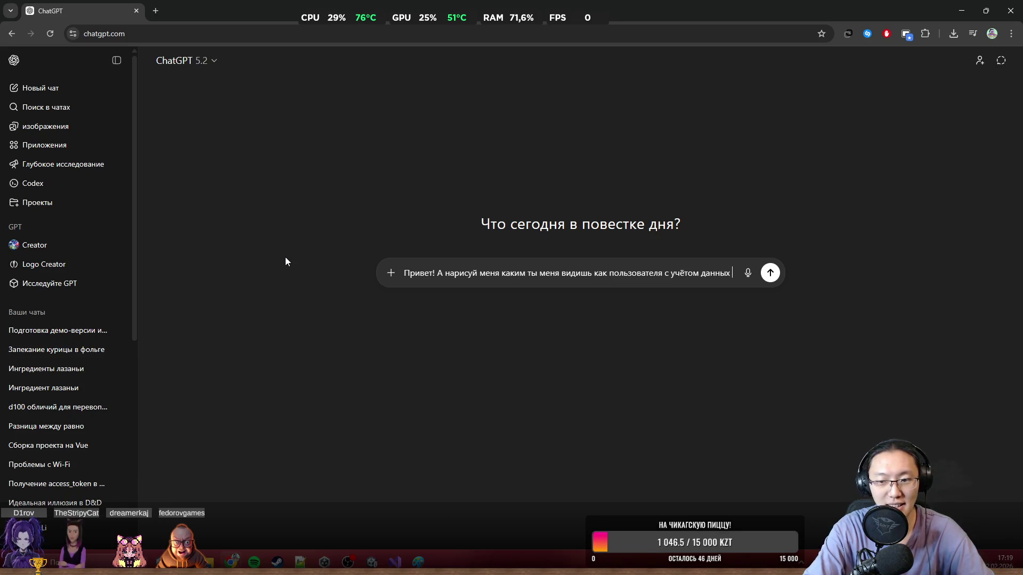
text(обо мне у те)
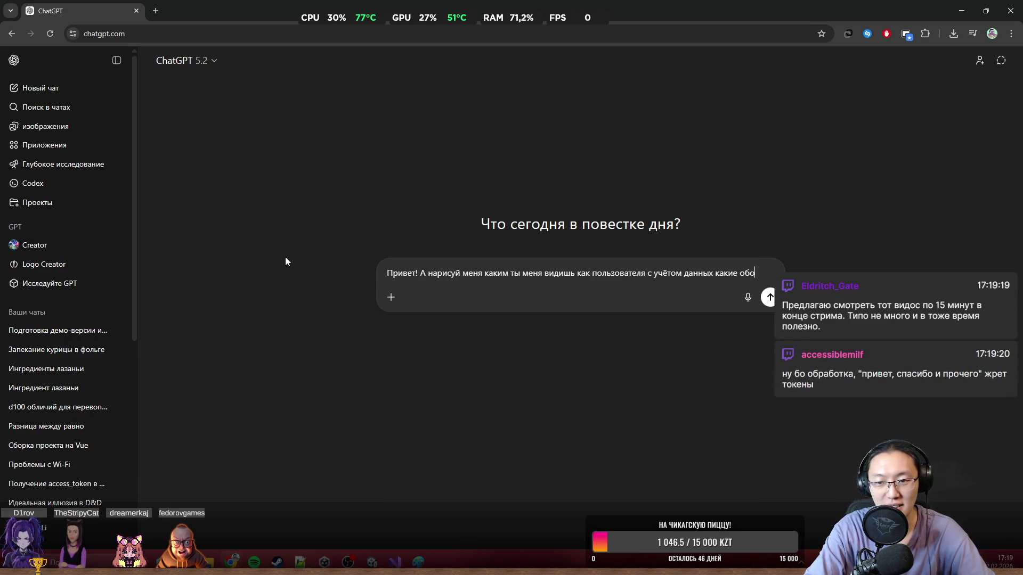
text(бя есть и с )
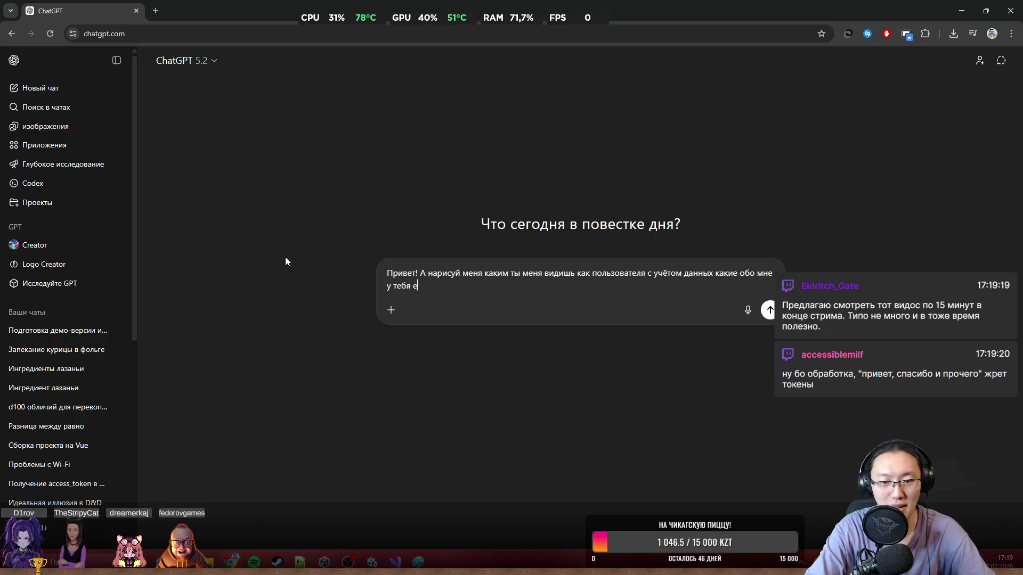
text(воим)
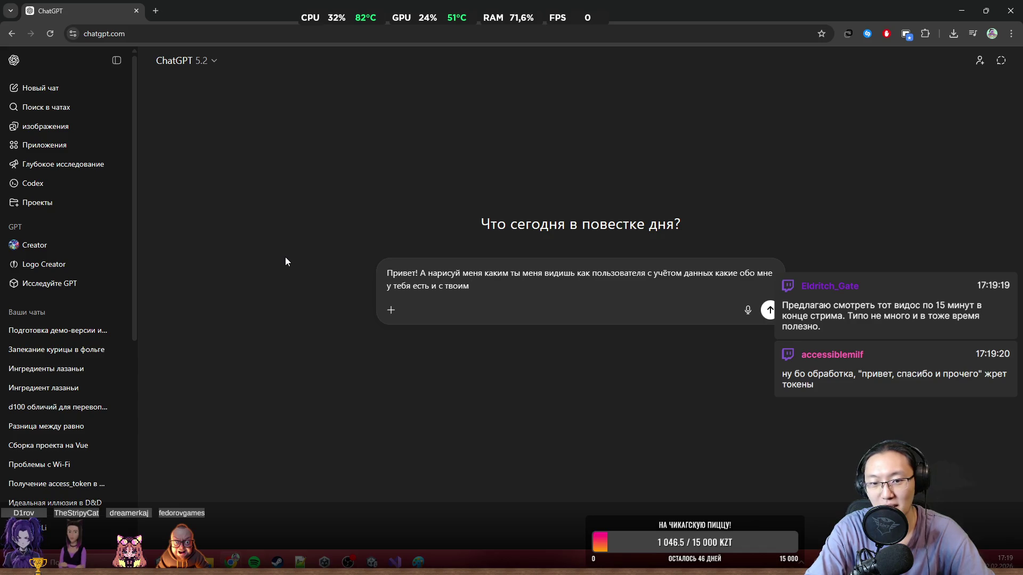
text(ётом)
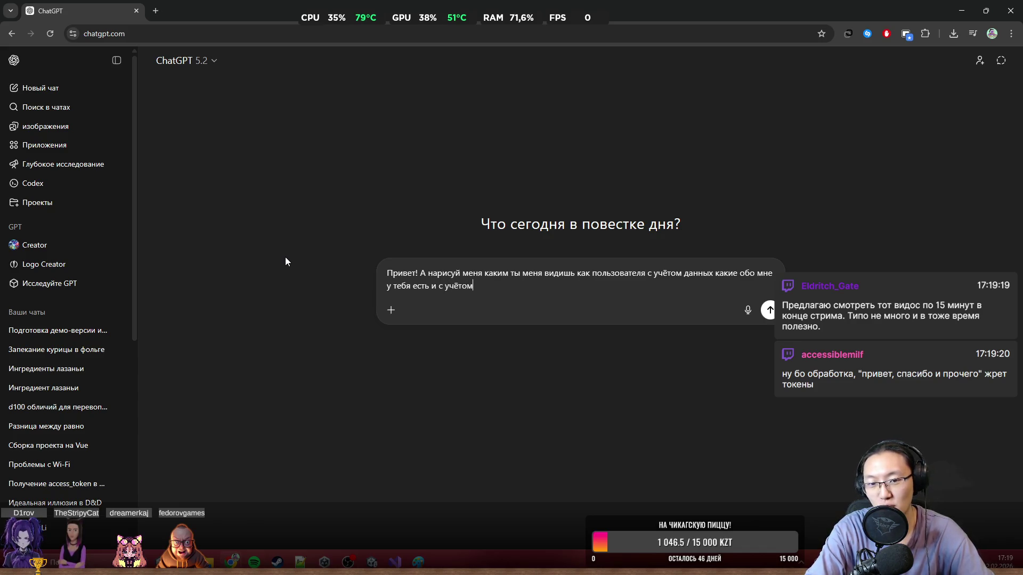
text(ег)
text(но)
text(я )
text(ия )
text(ебе)
key(Return)
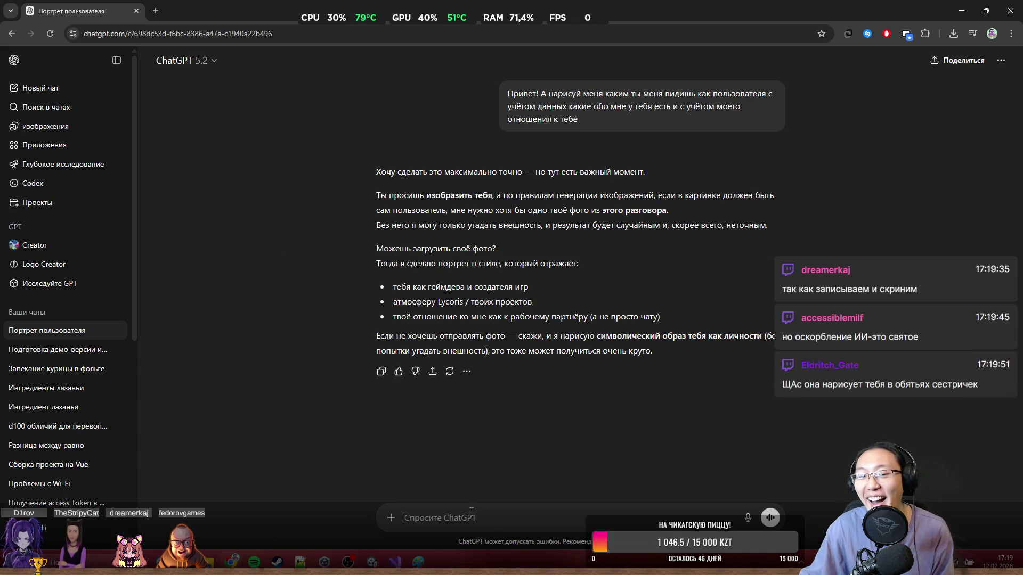
Open the + attach menu beside the 'Спросите ChatGPT' box.
click(391, 520)
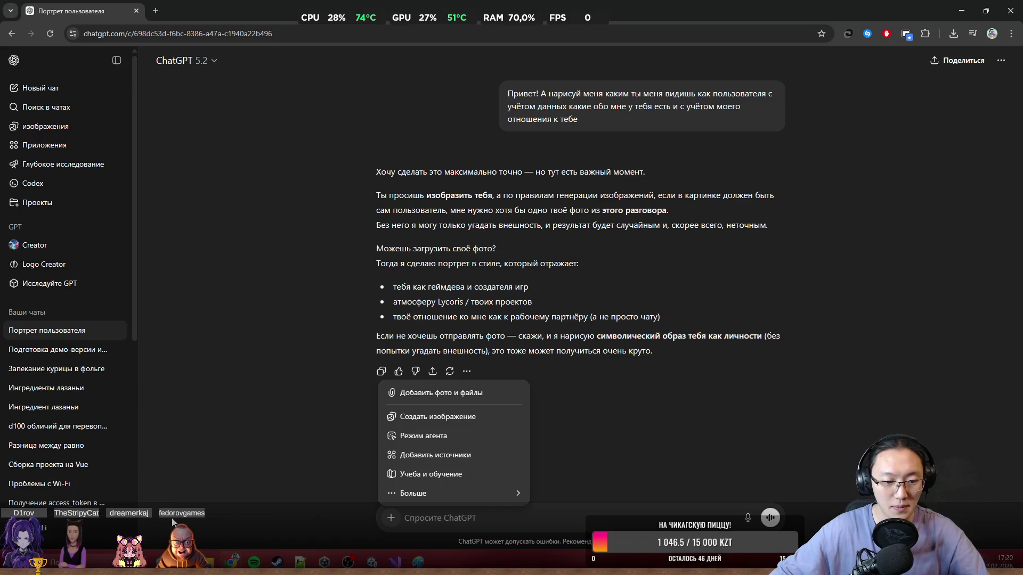
Preview the green-screen selfie from 'Добавить фото и файлы', attach it to the message and send it.
click(441, 392)
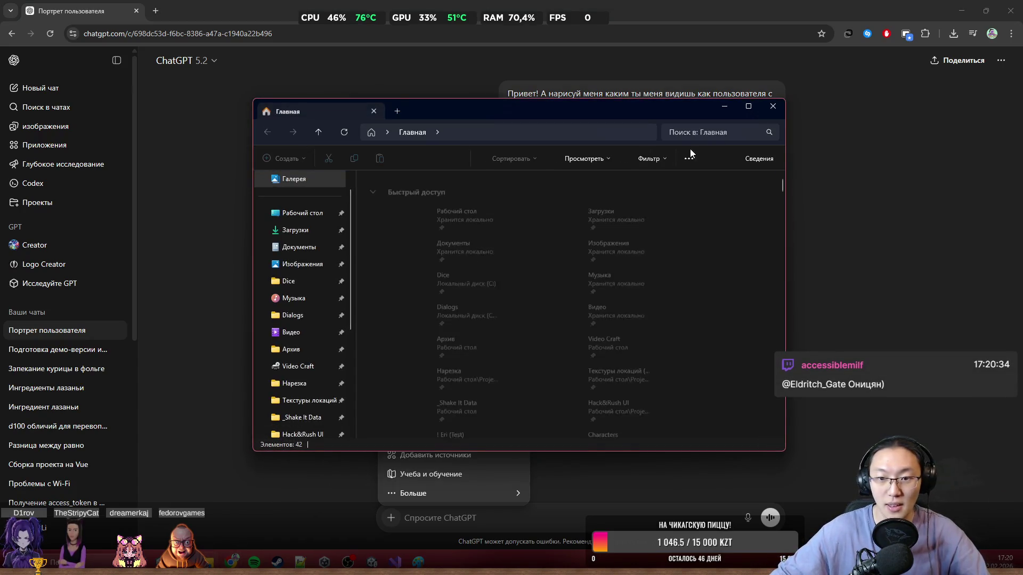
drag(632, 109, 768, 85)
click(889, 81)
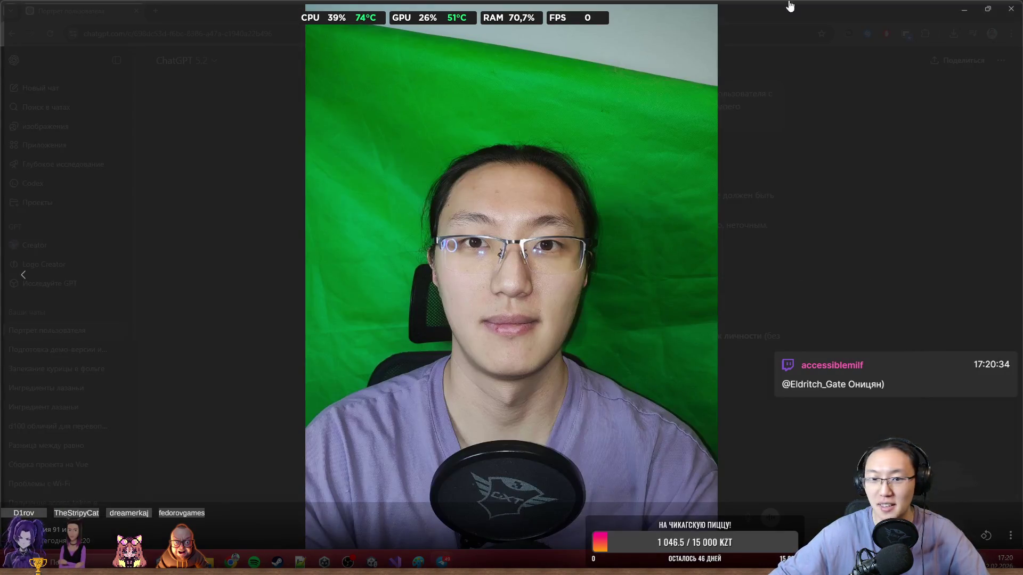
click(1007, 9)
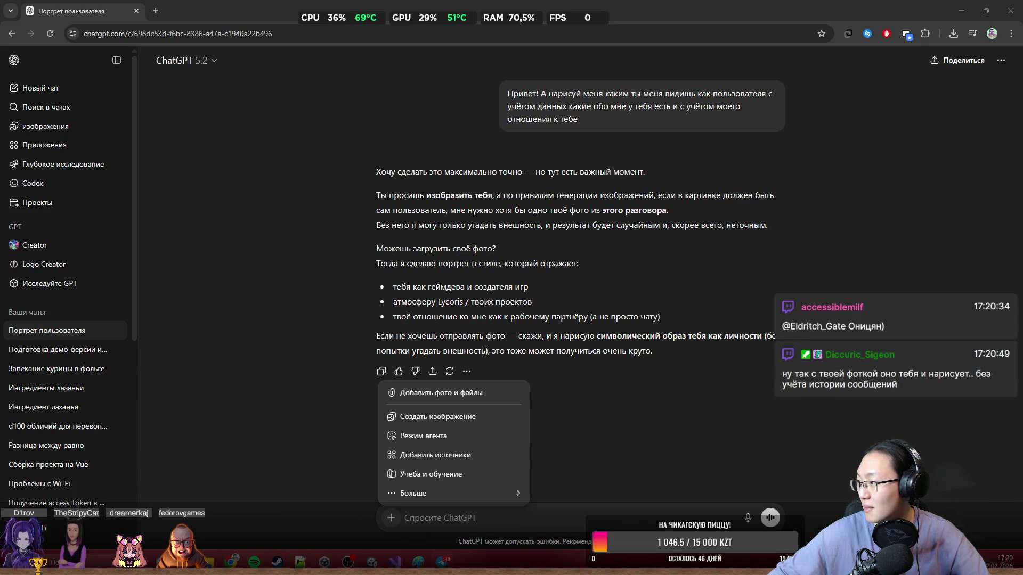
mouse_move(1014, 276)
mouse_down()
mouse_move(542, 446)
mouse_move(549, 453)
mouse_up()
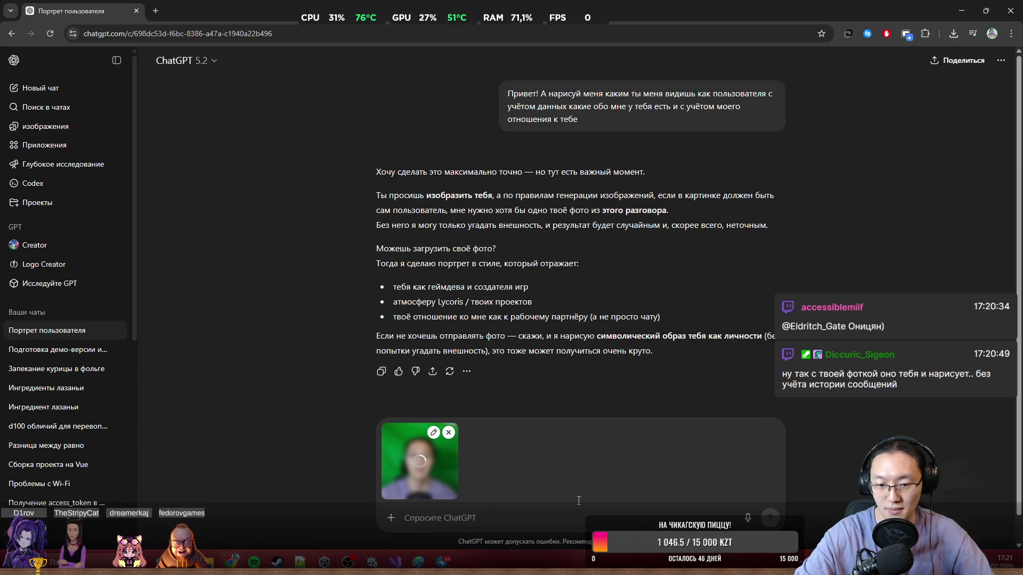
key(Return)
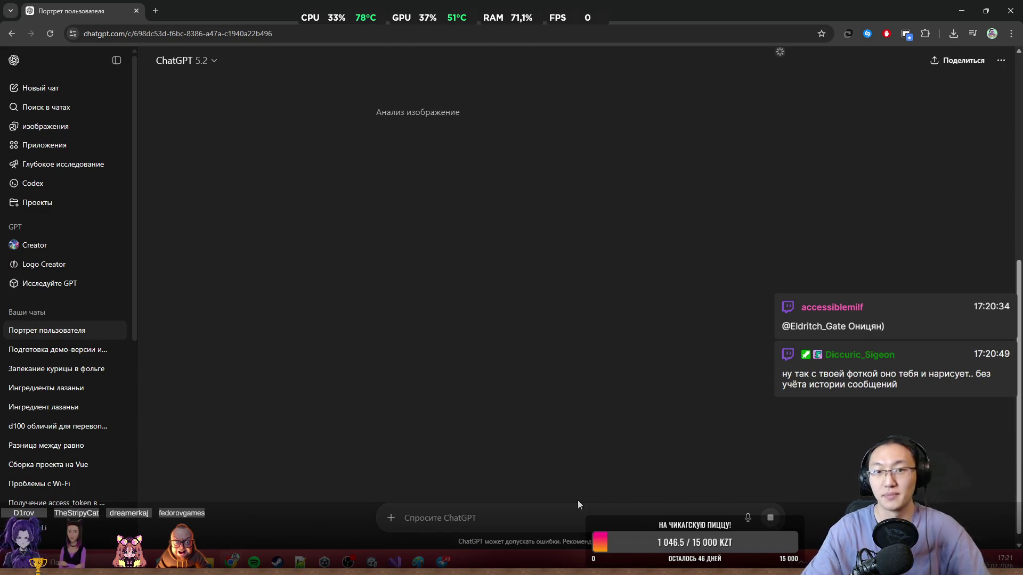
scroll(740, 296, up, 5)
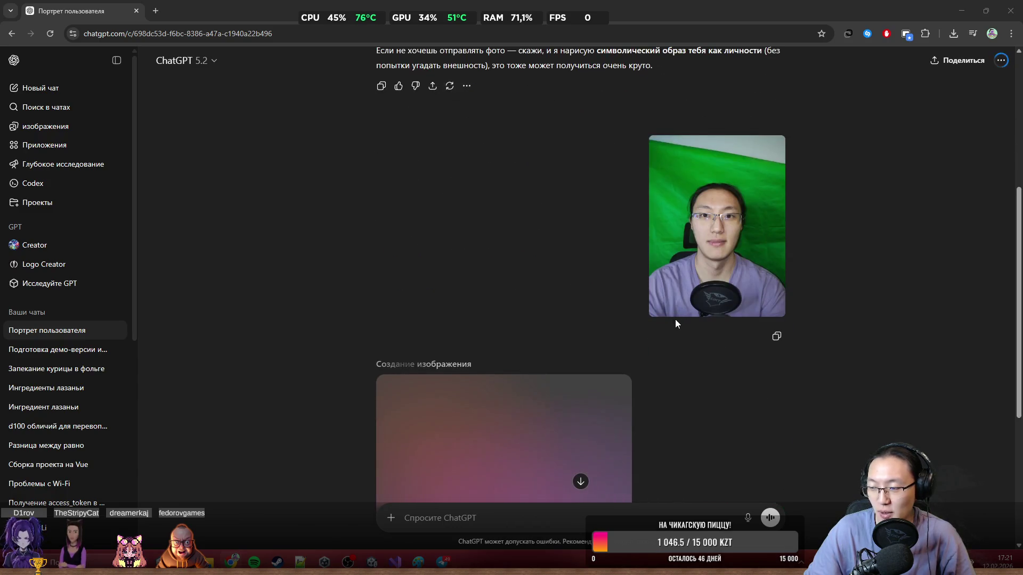
scroll(564, 299, up, 5)
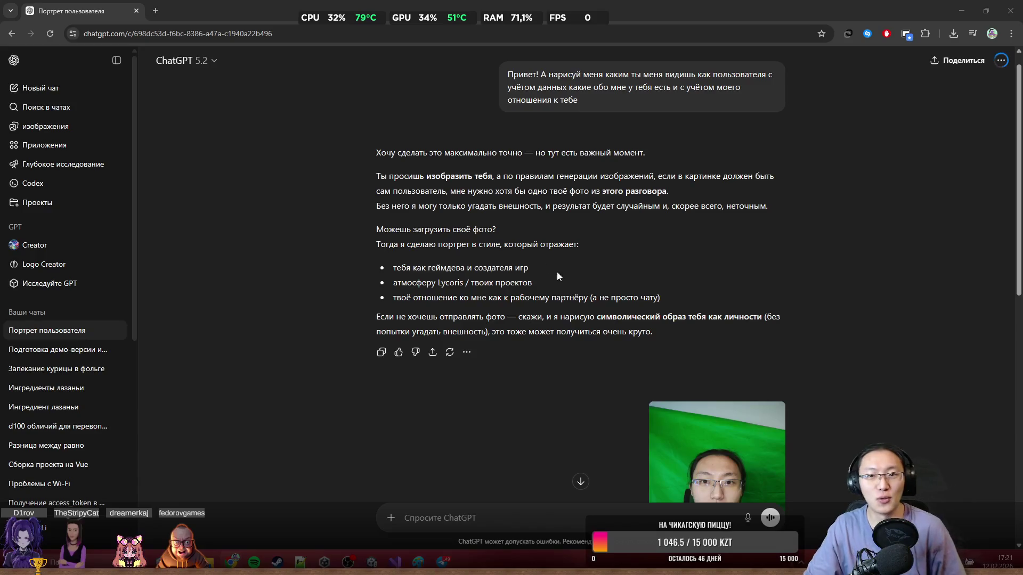
drag(348, 125, 613, 277)
click(723, 305)
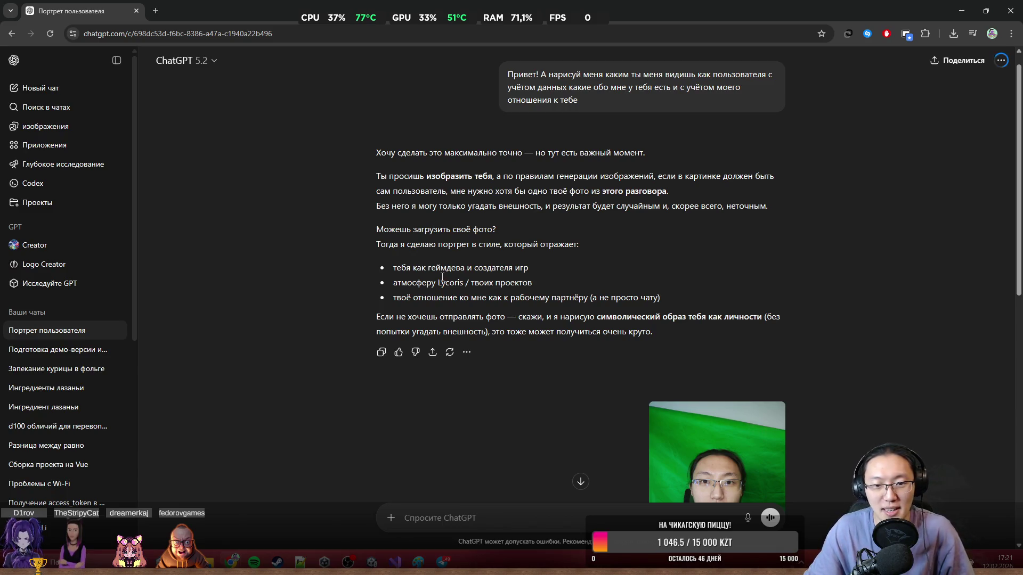
drag(402, 282, 533, 284)
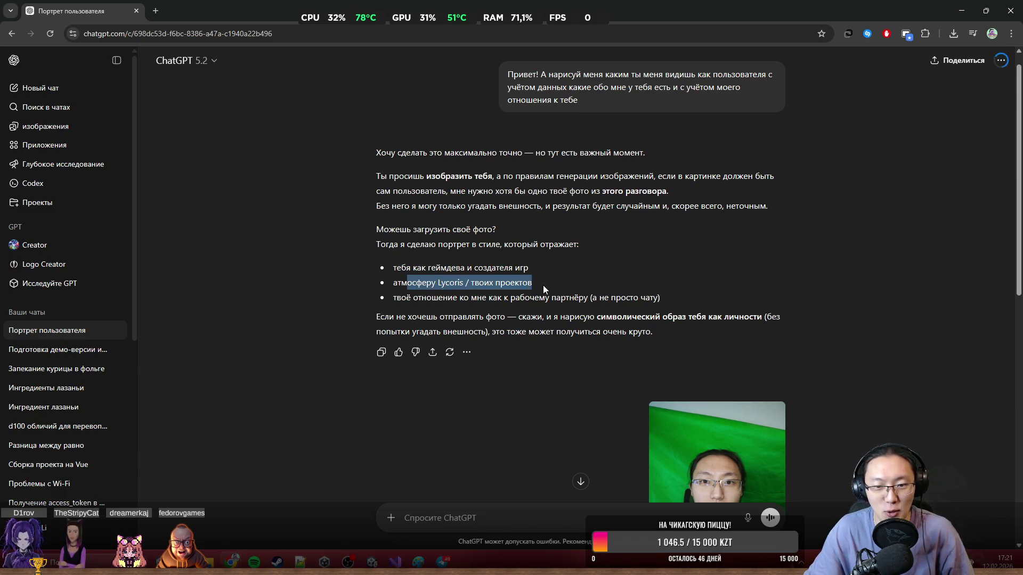
mouse_move(412, 298)
mouse_down()
mouse_move(403, 317)
mouse_move(494, 300)
mouse_move(578, 310)
mouse_move(632, 300)
mouse_move(737, 353)
mouse_up()
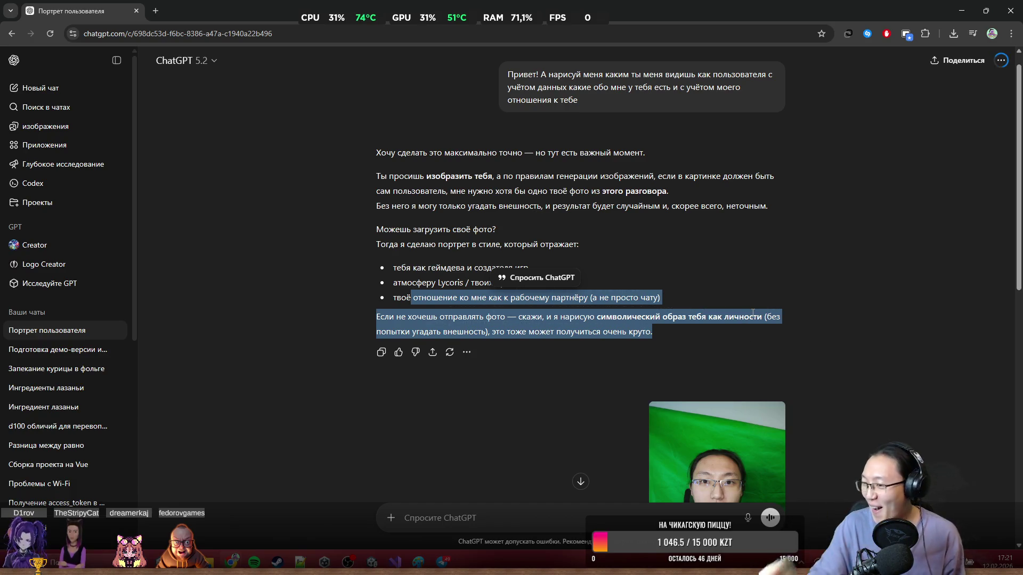
scroll(640, 343, down, 10)
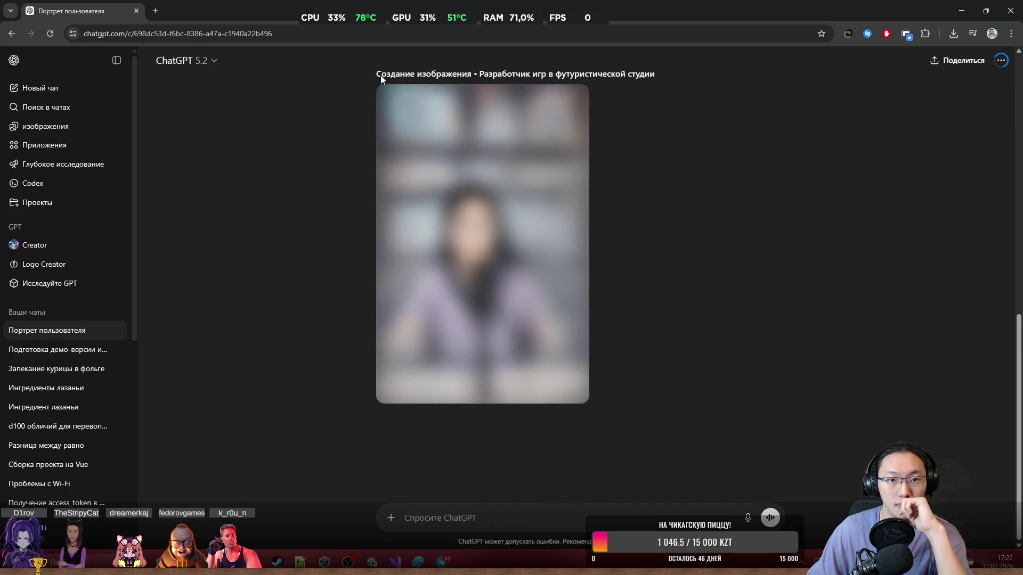
click(996, 559)
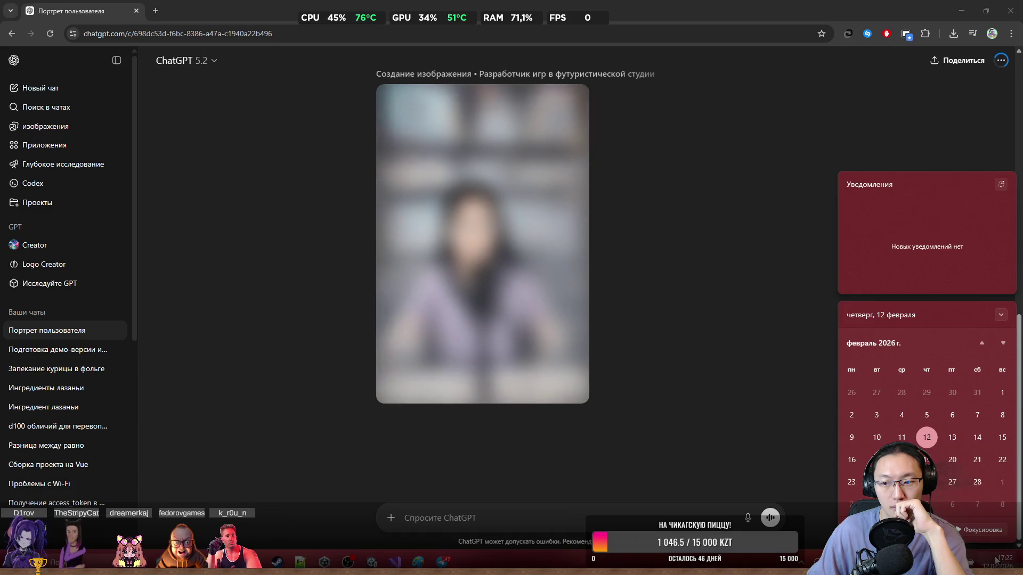
click(634, 277)
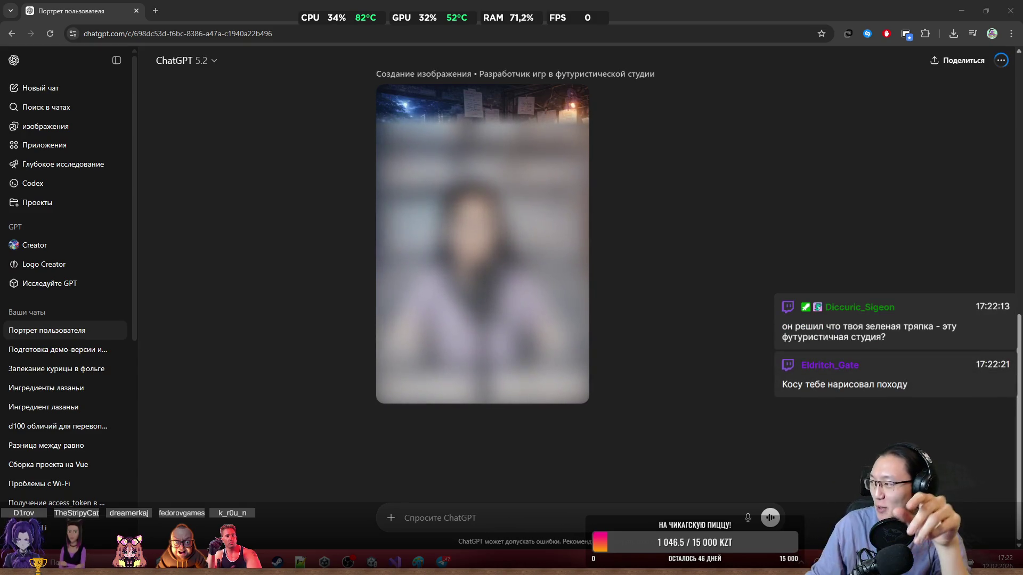
scroll(661, 338, up, 10)
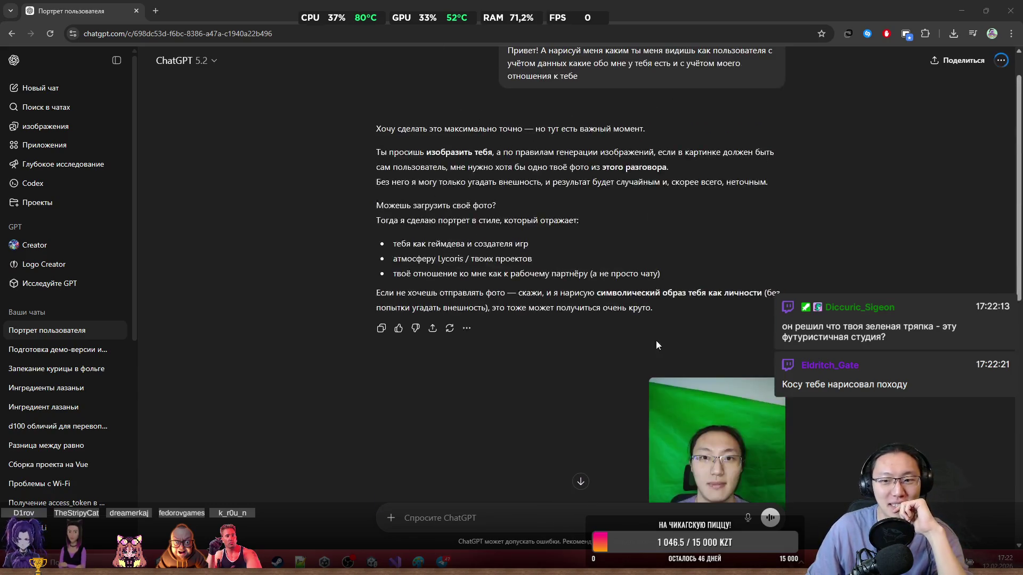
scroll(657, 340, down, 4)
scroll(692, 346, up, 2)
click(720, 355)
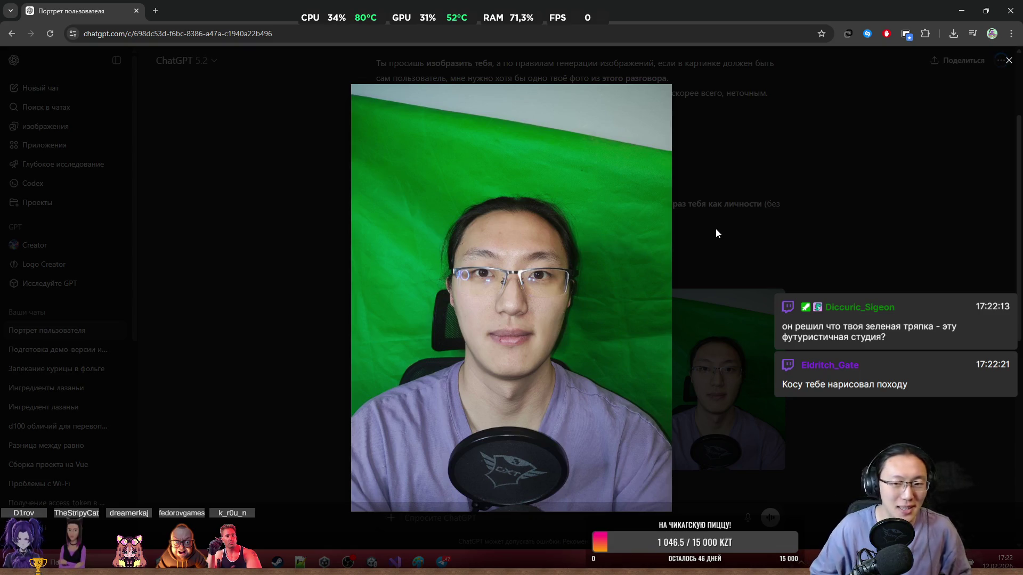
click(846, 188)
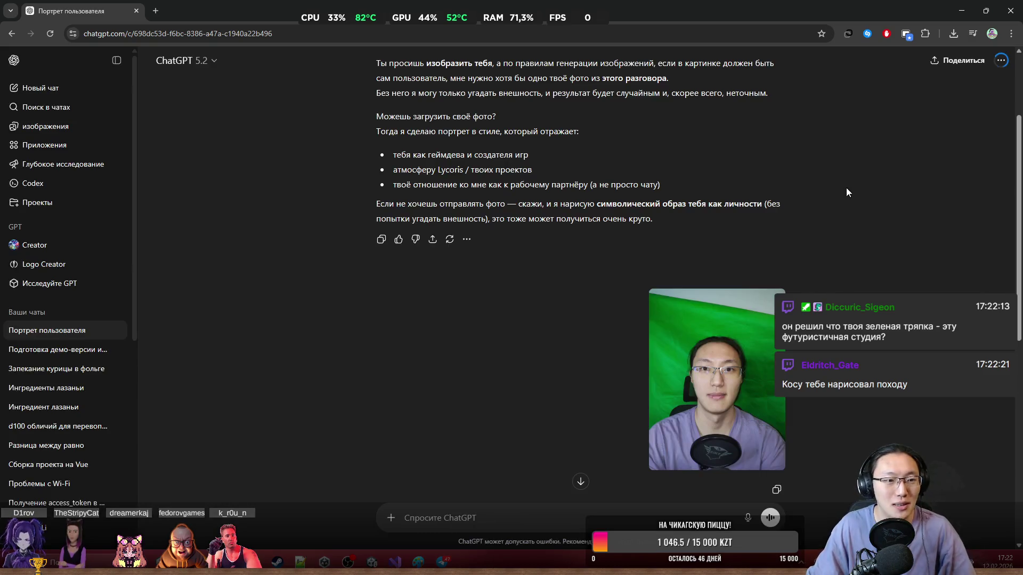
scroll(877, 141, down, 8)
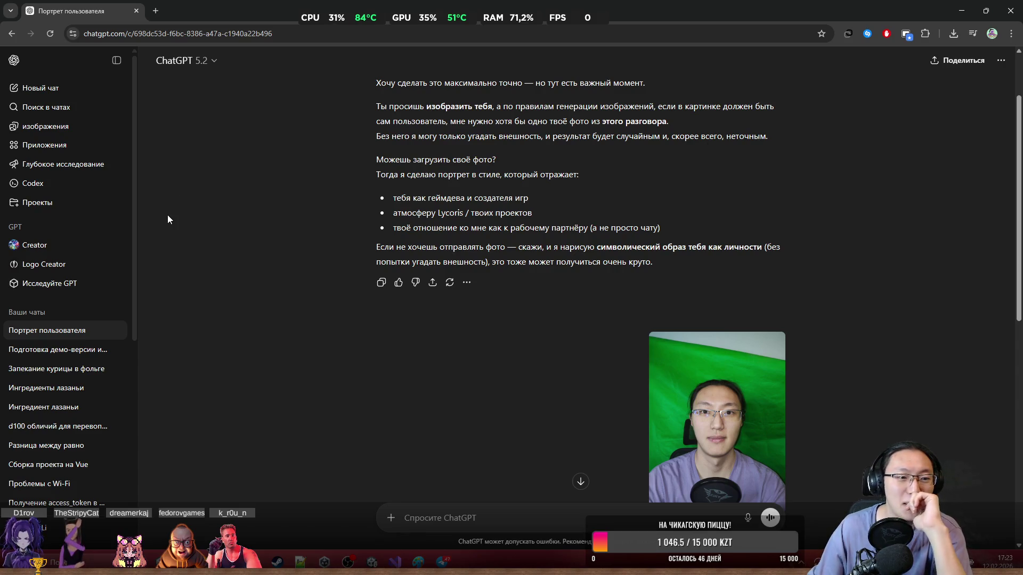
key(alt+Tab)
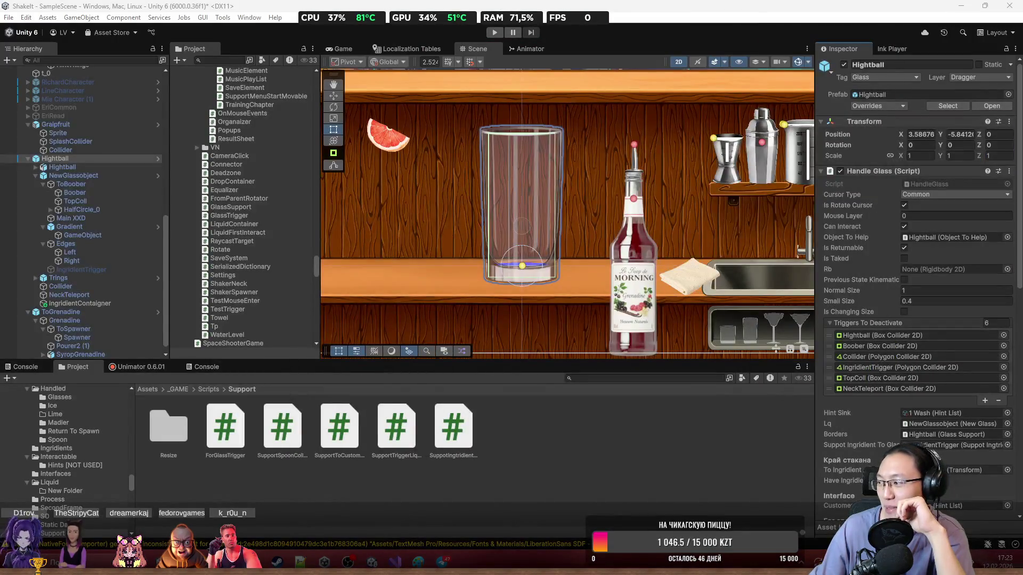
key(alt+Tab)
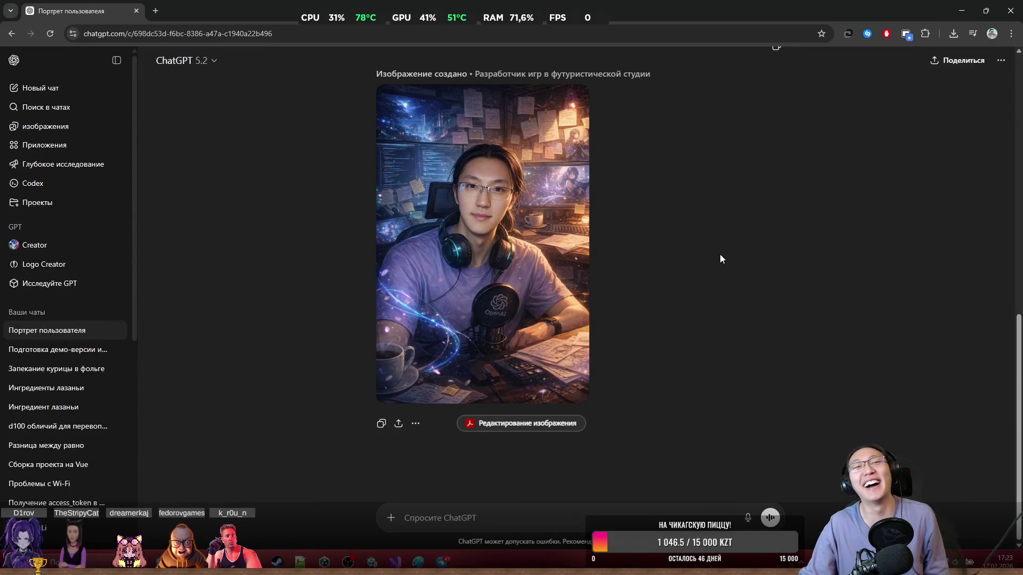
click(554, 257)
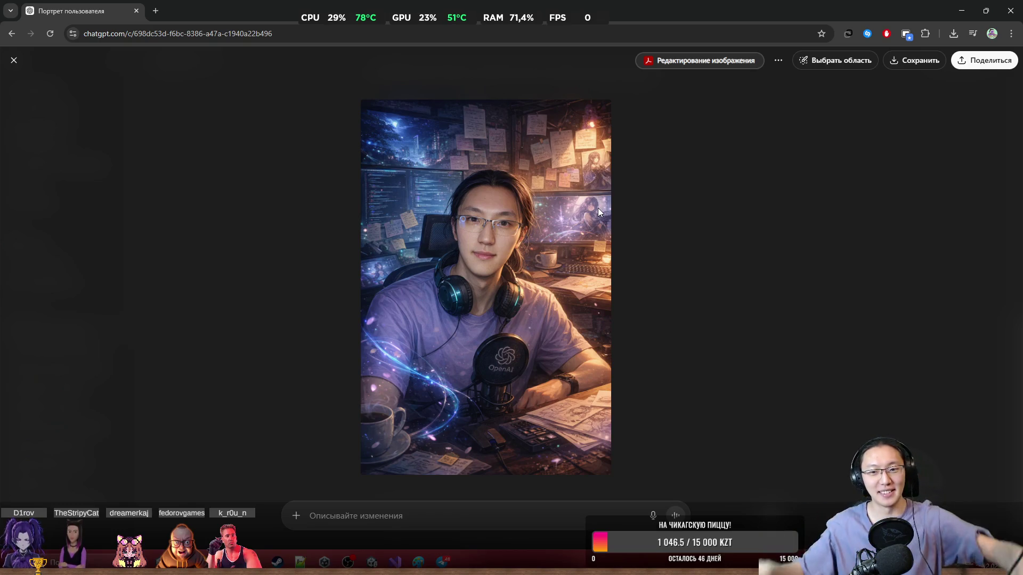
click(14, 61)
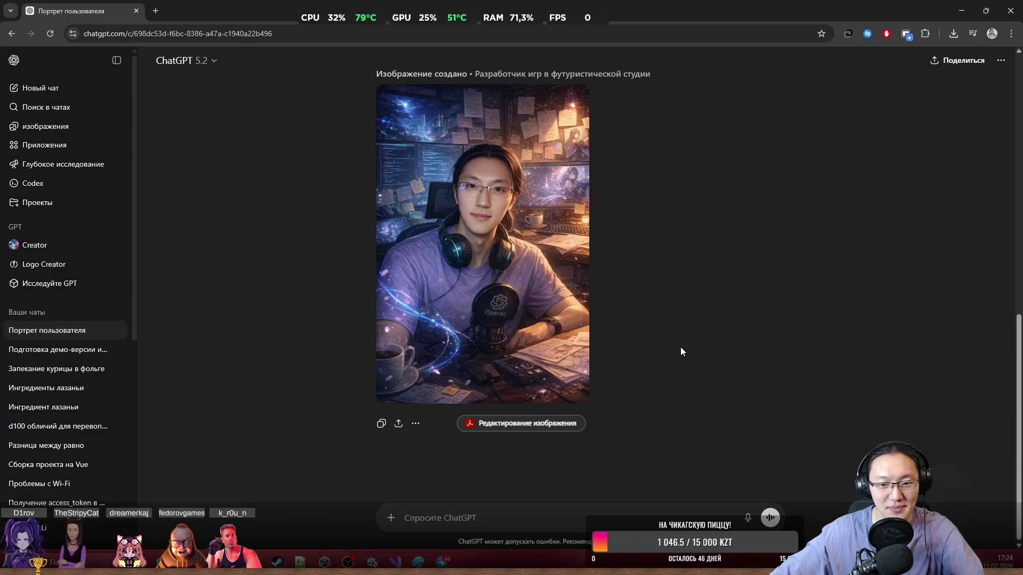
Ask ChatGPT a follow-up question about why it drew this image.
click(690, 512)
text(A)
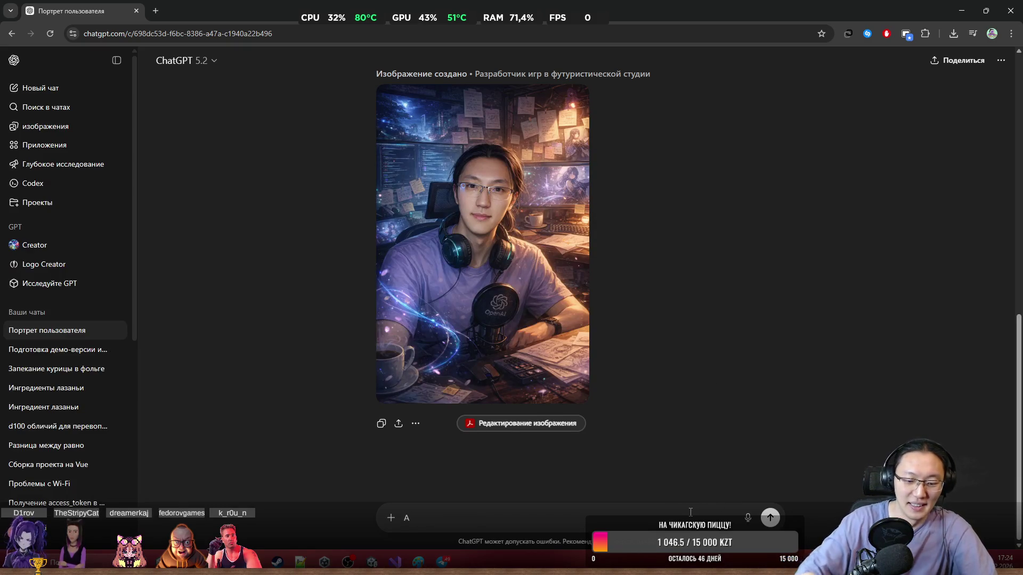
text(чему тысо)
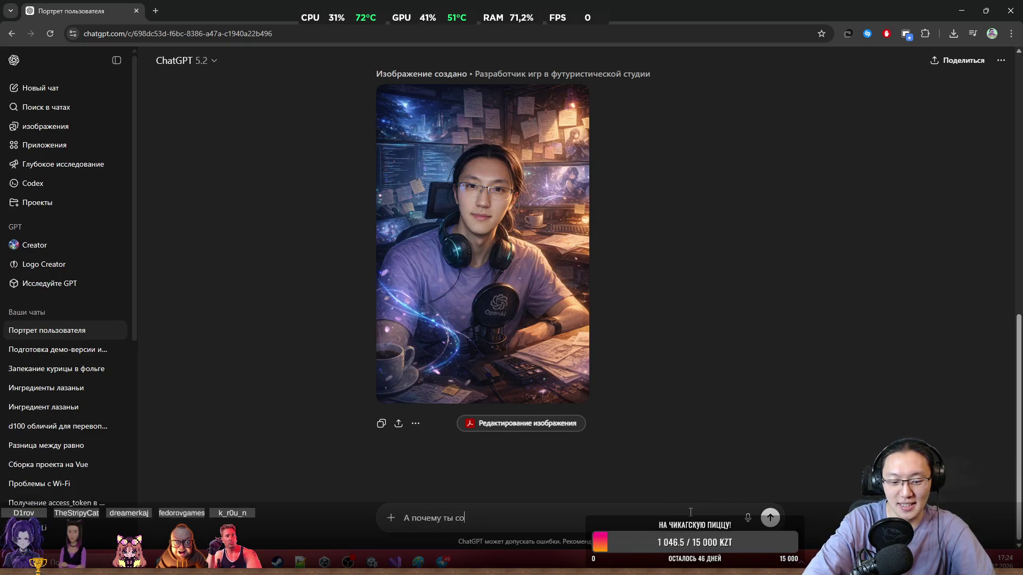
text(ое изо)
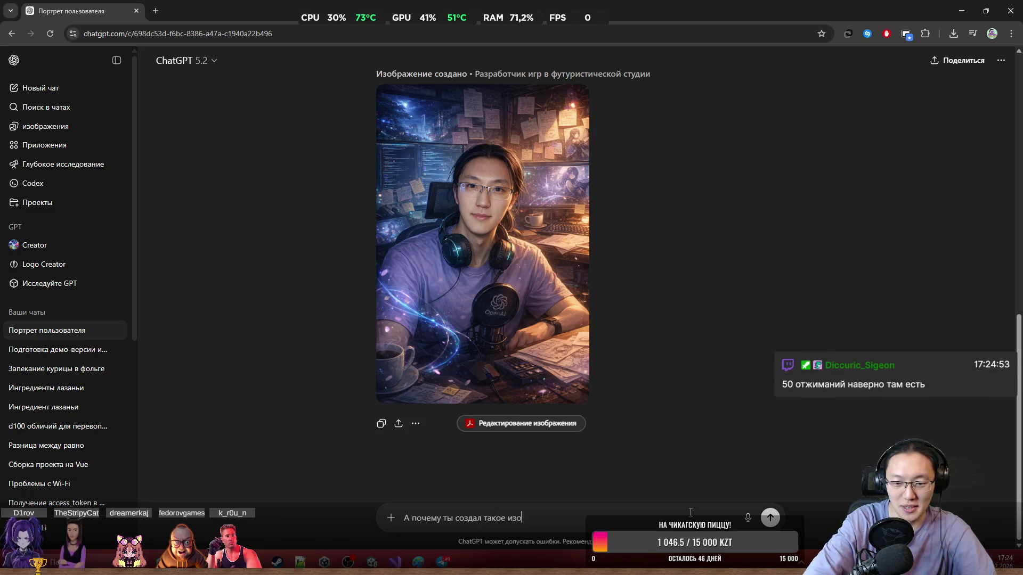
text(?)
key(Return)
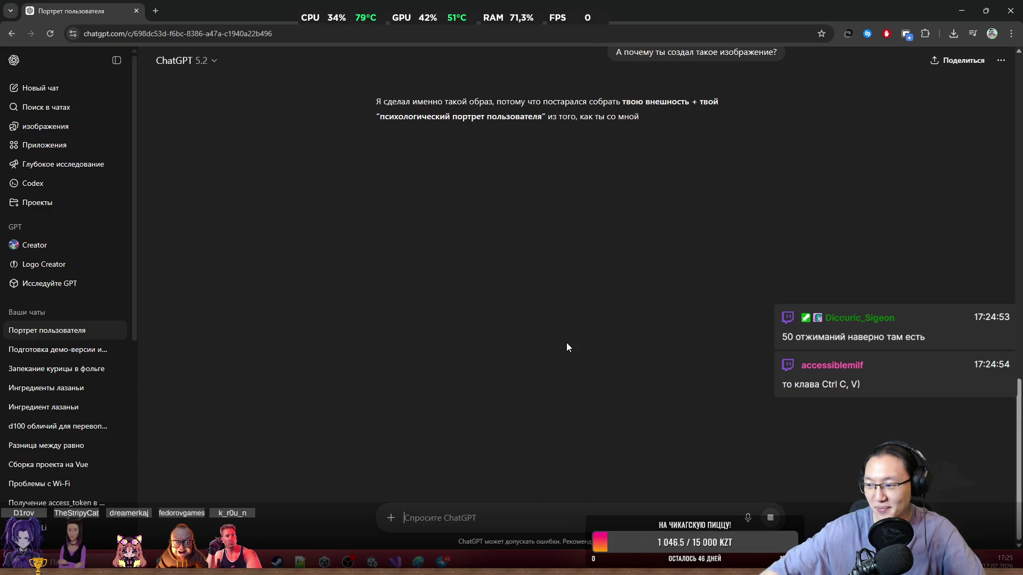
Read points 1 and 2 of the explanation, the working state and 'Много экранов и заметок', highlighting lines.
scroll(551, 355, up, 2)
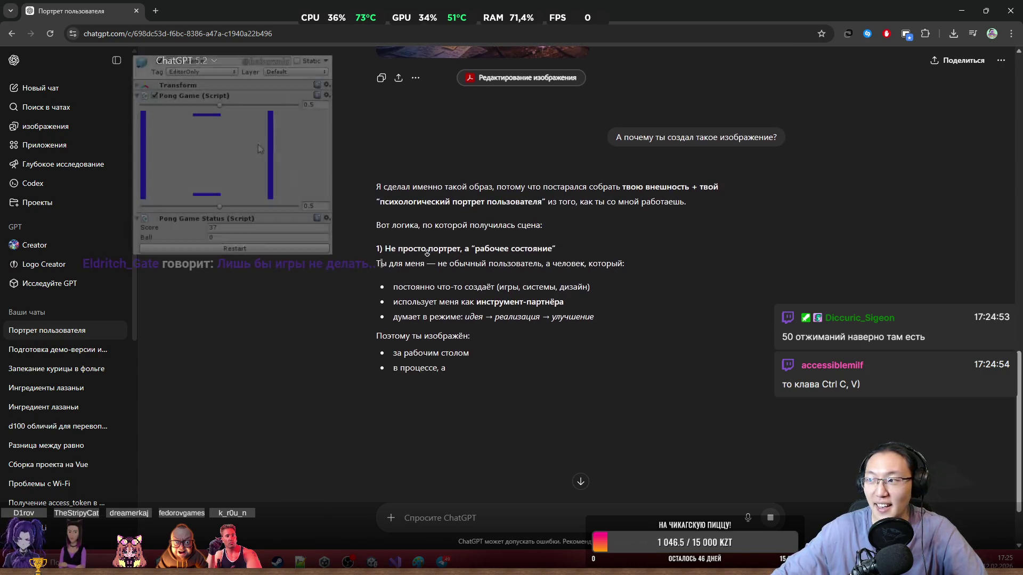
mouse_move(392, 243)
mouse_down()
mouse_move(557, 258)
mouse_move(493, 271)
mouse_move(520, 283)
mouse_move(554, 245)
mouse_move(613, 229)
mouse_move(548, 246)
mouse_move(394, 244)
mouse_up()
drag(485, 243, 512, 275)
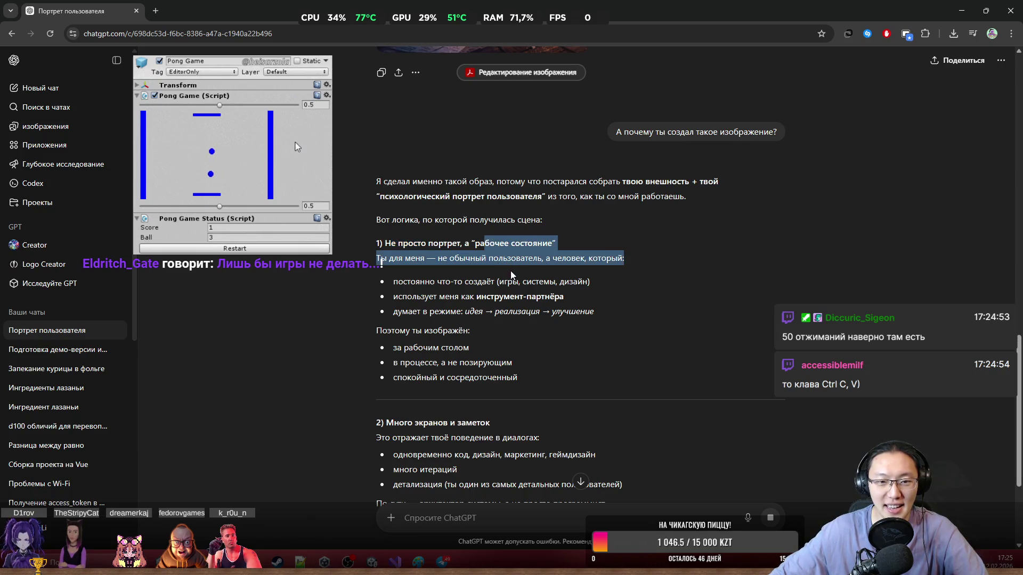
click(493, 266)
middle_click(675, 284)
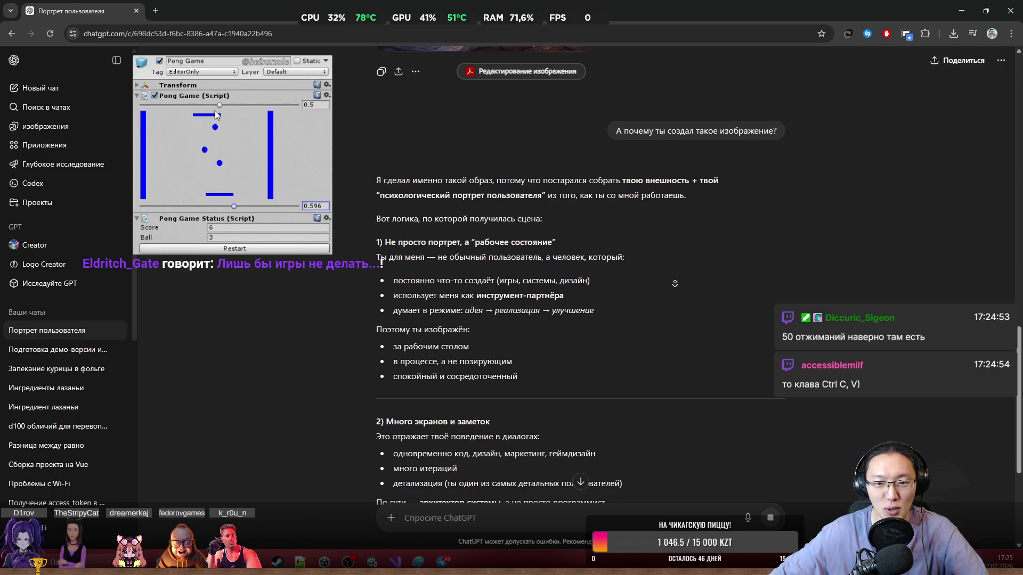
click(484, 272)
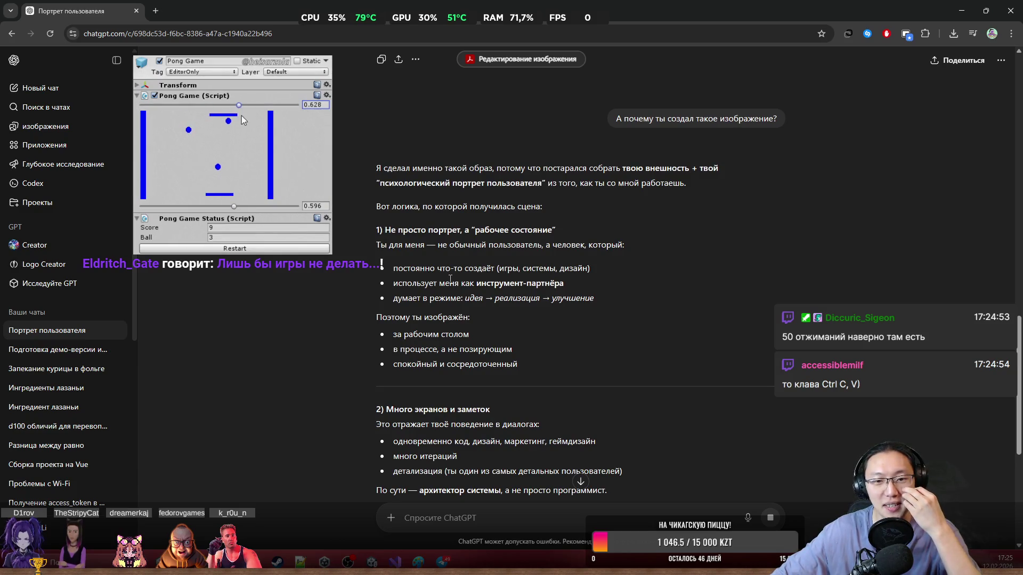
drag(450, 279, 574, 289)
middle_click(681, 281)
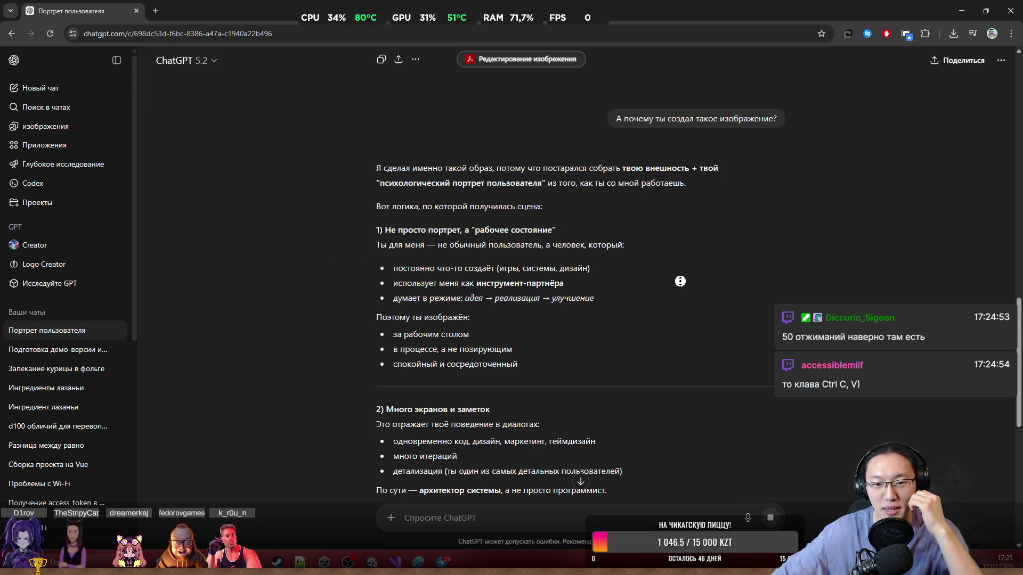
drag(494, 263, 589, 274)
click(622, 302)
scroll(446, 293, down, 1)
triple_click(446, 293)
middle_click(605, 326)
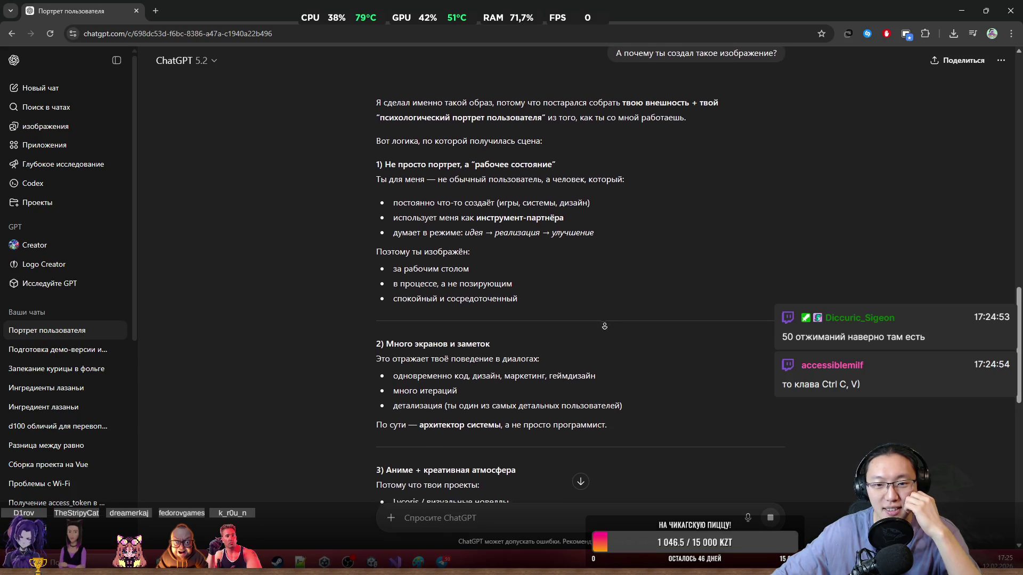
drag(379, 263, 550, 288)
click(558, 290)
click(500, 307)
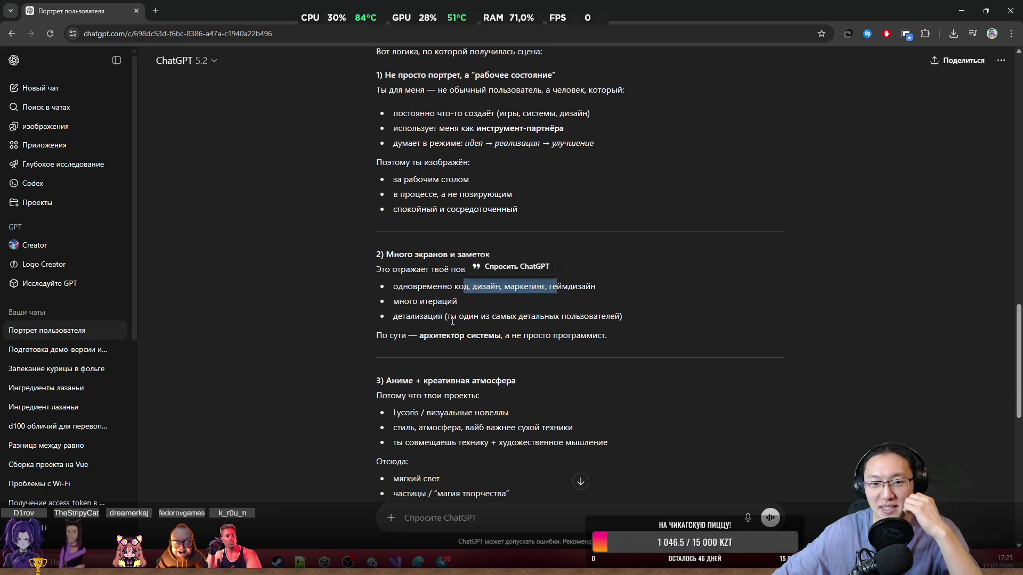
click(410, 314)
drag(438, 302, 479, 318)
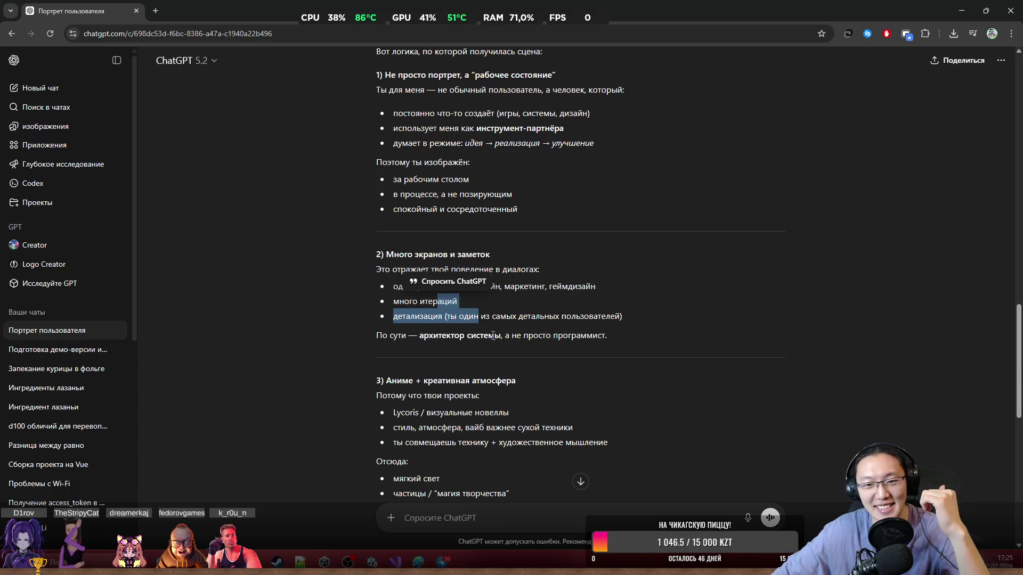
click(659, 312)
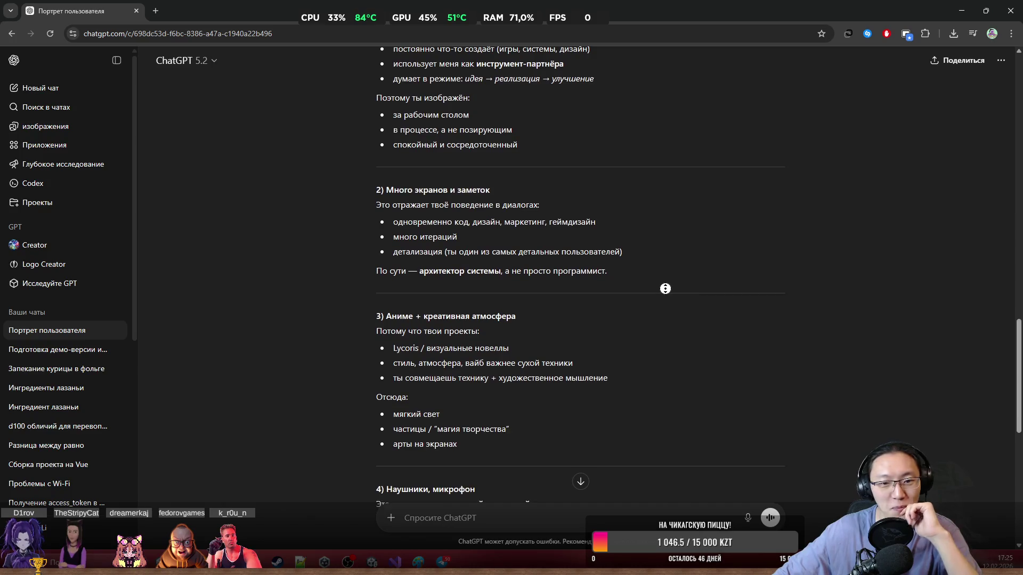
Read point 3 and point 4 '4) Наушники, микрофон', highlighting the bullets about the second brain.
scroll(648, 292, down, 1)
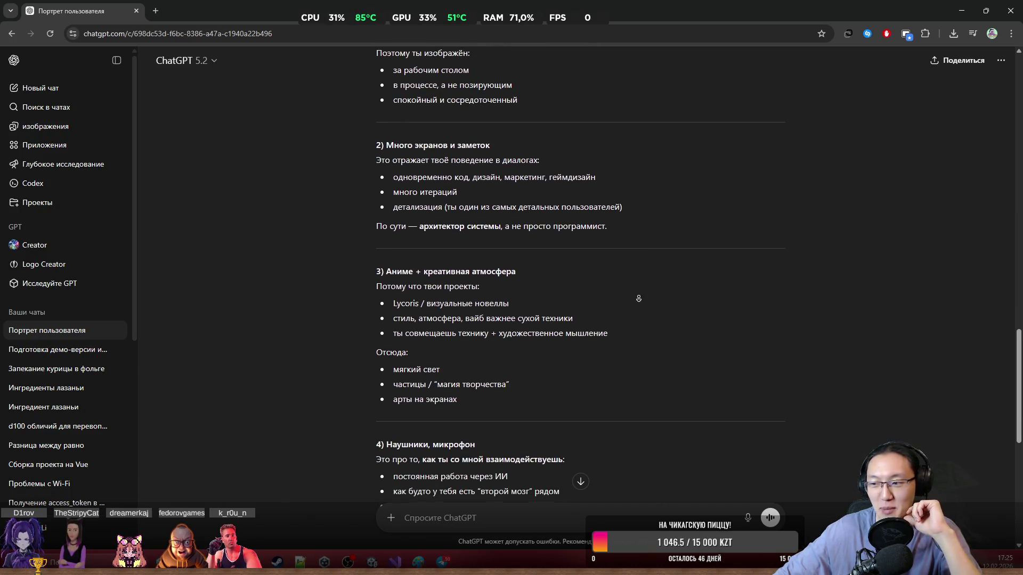
scroll(636, 302, up, 2)
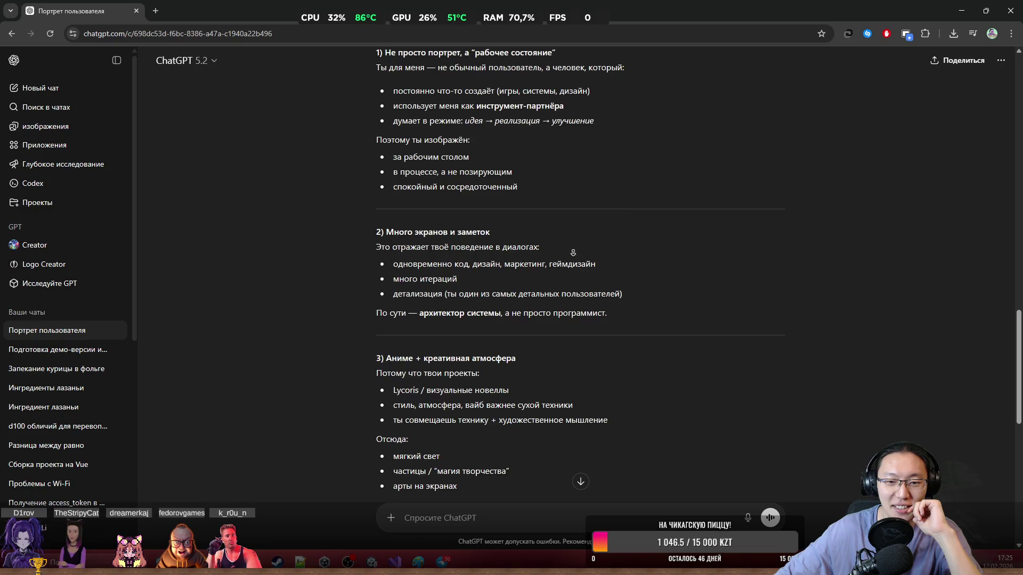
scroll(572, 255, down, 2)
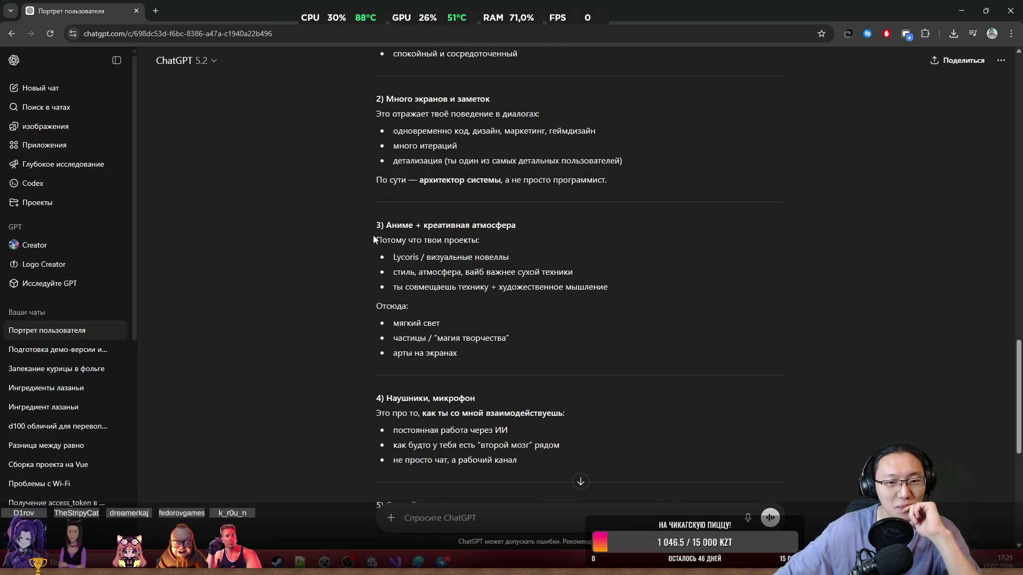
click(513, 239)
scroll(480, 229, down, 1)
mouse_move(402, 228)
mouse_down()
mouse_move(377, 215)
mouse_move(393, 248)
mouse_move(435, 261)
mouse_up()
mouse_move(559, 257)
mouse_down()
mouse_move(551, 253)
mouse_move(562, 263)
mouse_up()
click(445, 286)
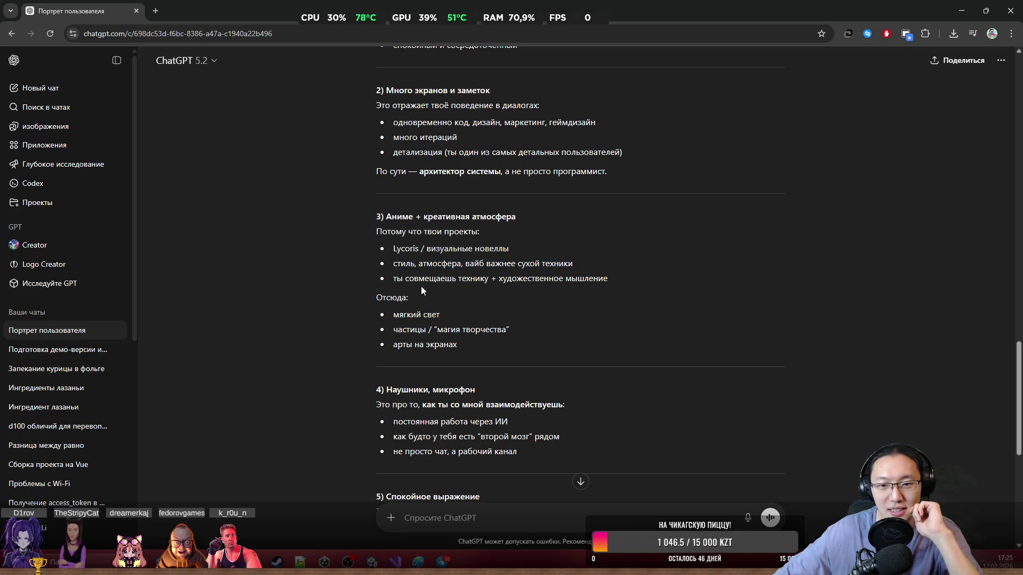
drag(414, 279, 542, 293)
drag(609, 290, 642, 289)
middle_click(644, 297)
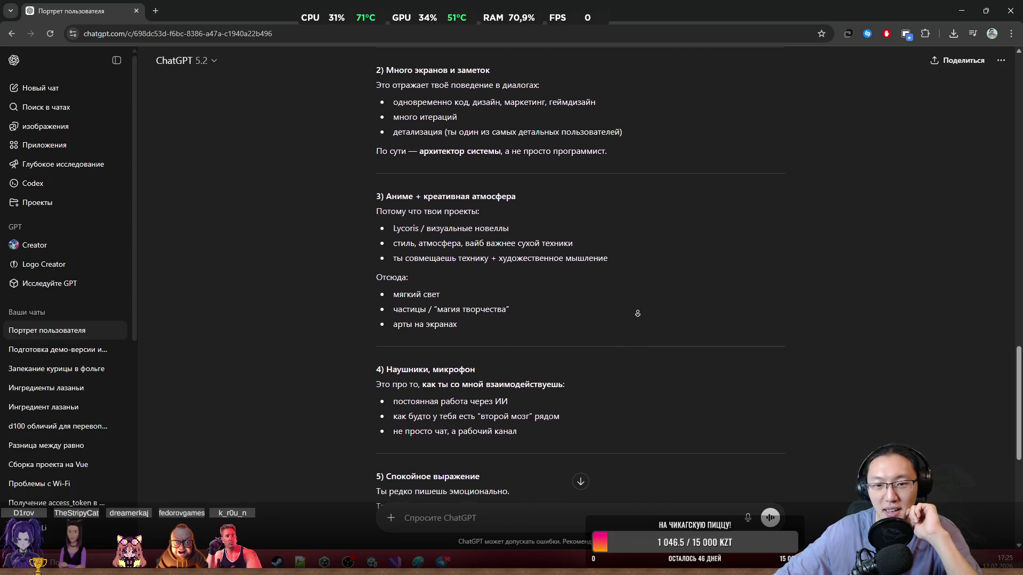
click(492, 282)
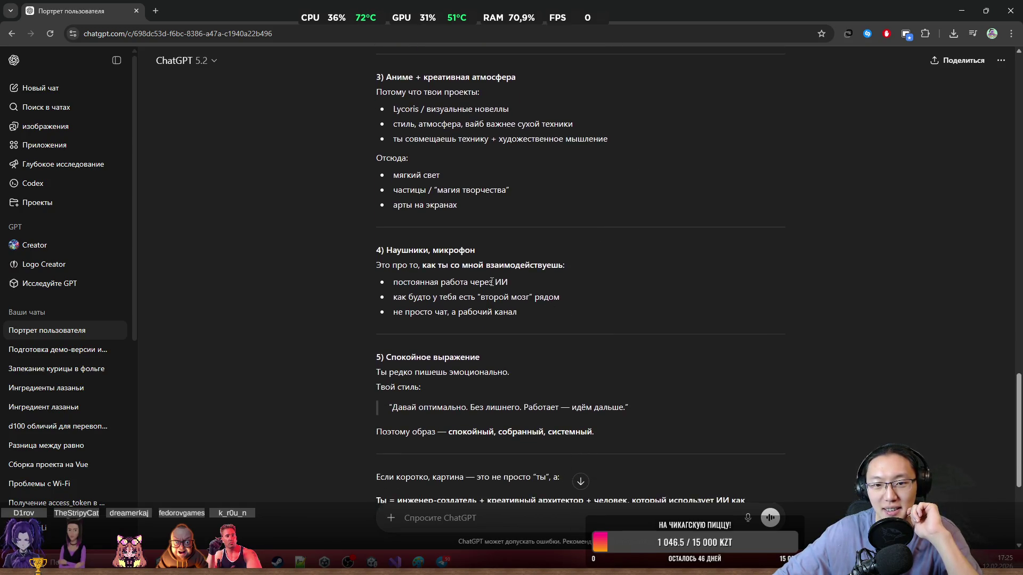
mouse_move(427, 254)
mouse_down()
mouse_move(431, 268)
mouse_move(457, 278)
mouse_move(526, 281)
mouse_move(466, 295)
mouse_move(517, 290)
mouse_up()
scroll(506, 280, down, 1)
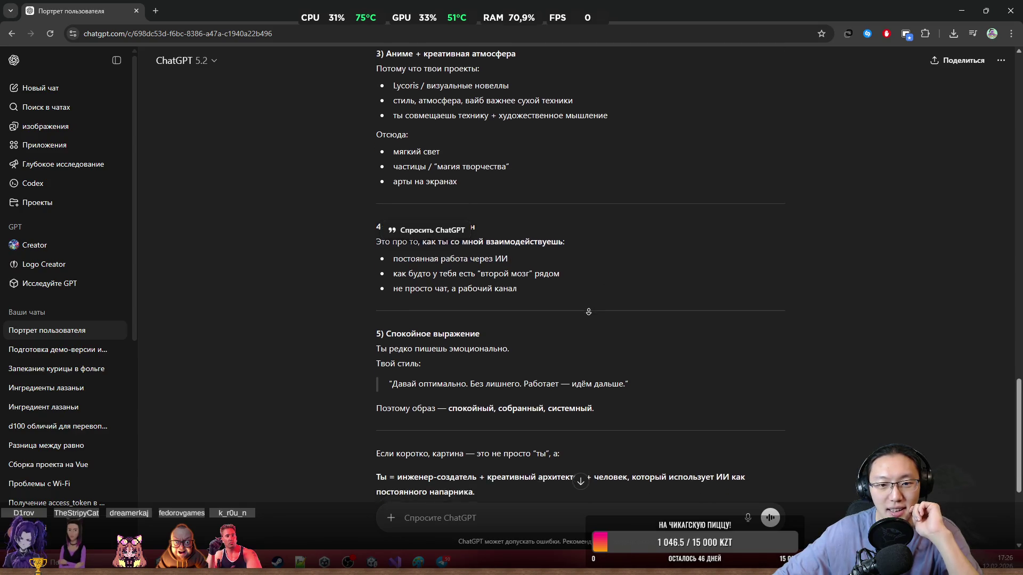
click(497, 273)
mouse_move(400, 261)
mouse_down()
mouse_move(533, 259)
mouse_move(398, 273)
mouse_move(492, 288)
mouse_up()
Read point 5 '5) Спокойное выражение' and the one-line summary of the user.
scroll(492, 299, down, 1)
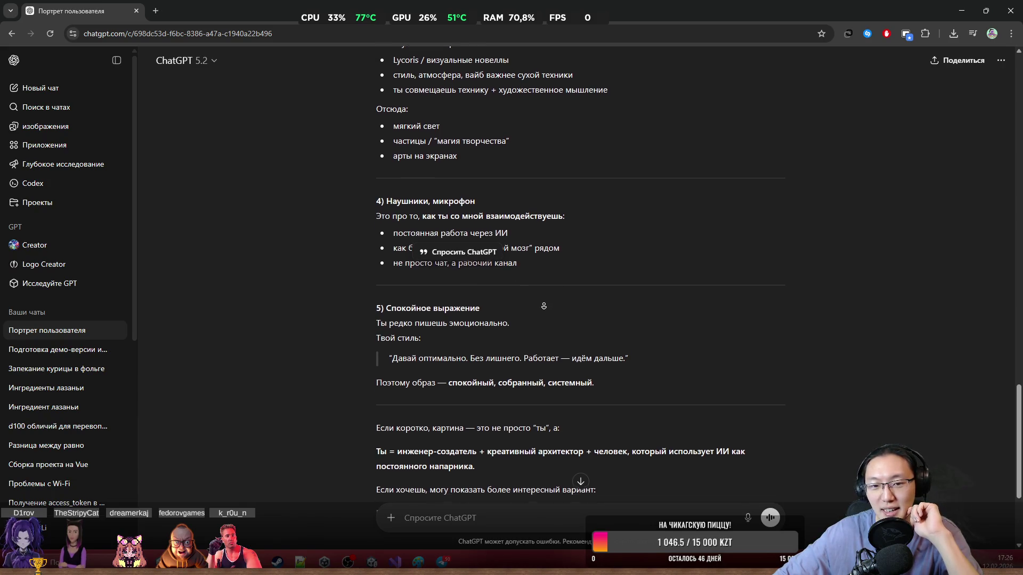
click(396, 282)
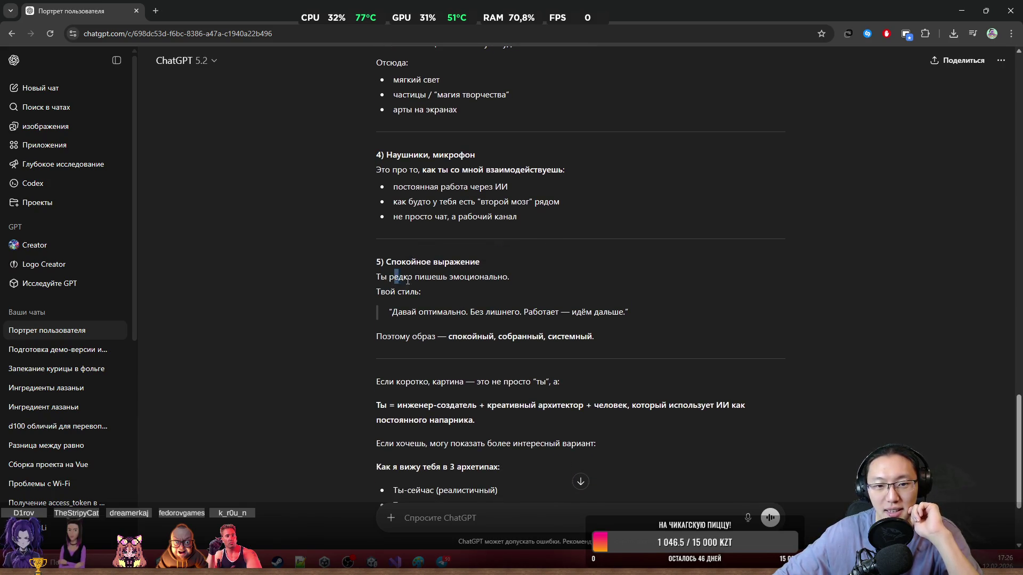
drag(490, 288, 520, 289)
click(399, 318)
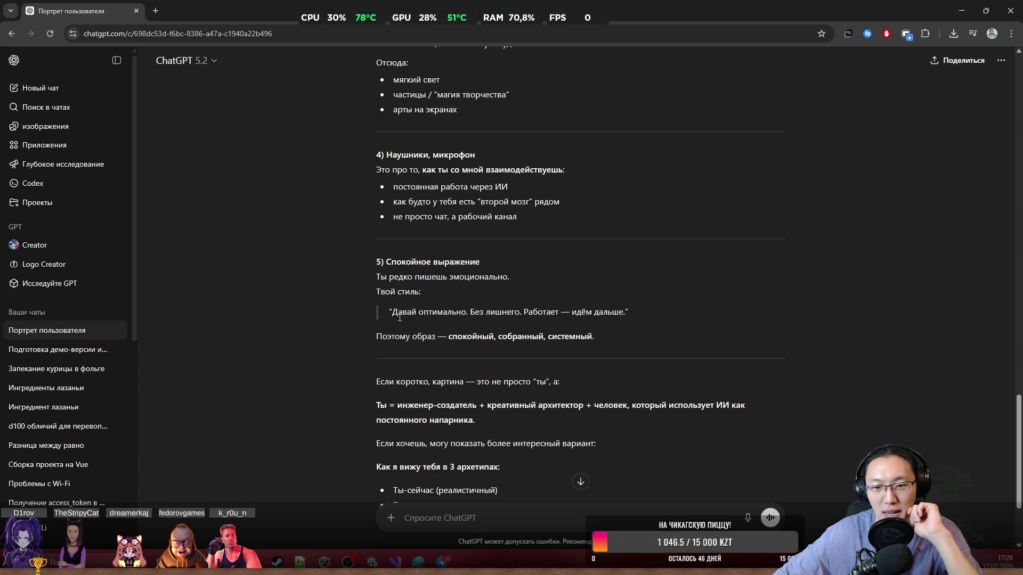
drag(376, 336, 589, 336)
click(695, 312)
scroll(689, 347, down, 2)
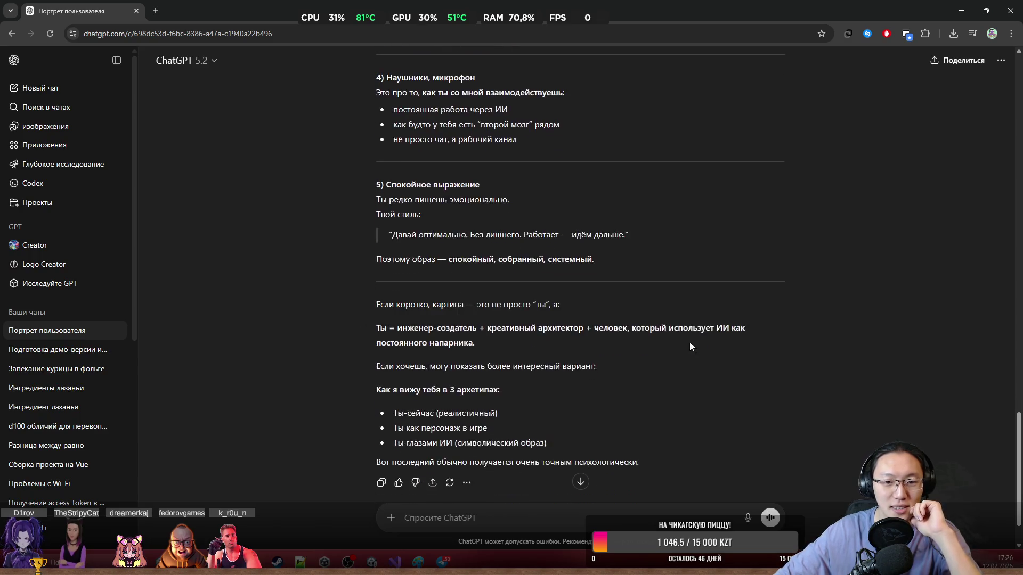
middle_click(696, 321)
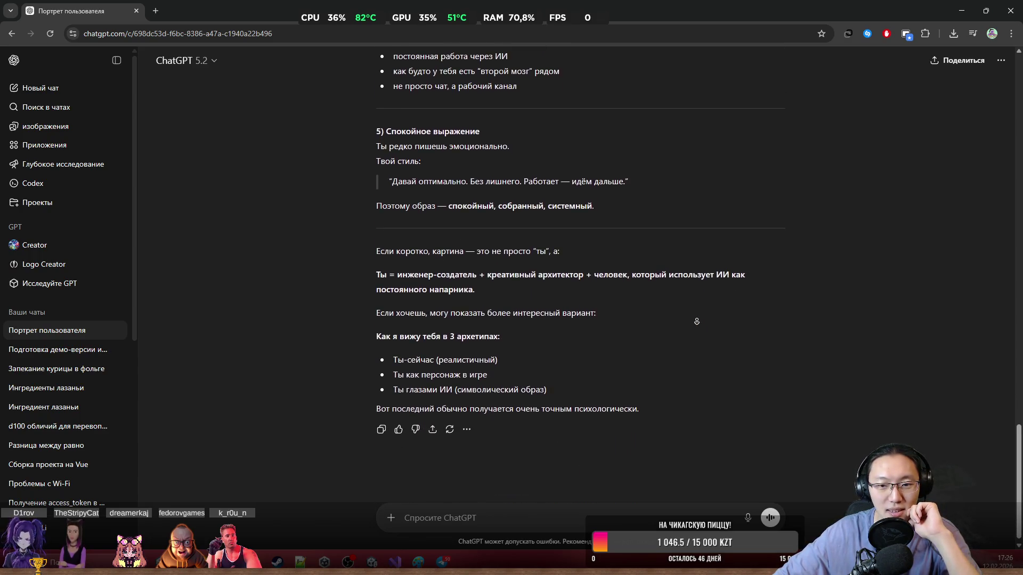
click(457, 294)
drag(424, 270, 558, 269)
drag(561, 269, 662, 308)
right_click(663, 298)
click(743, 308)
click(854, 273)
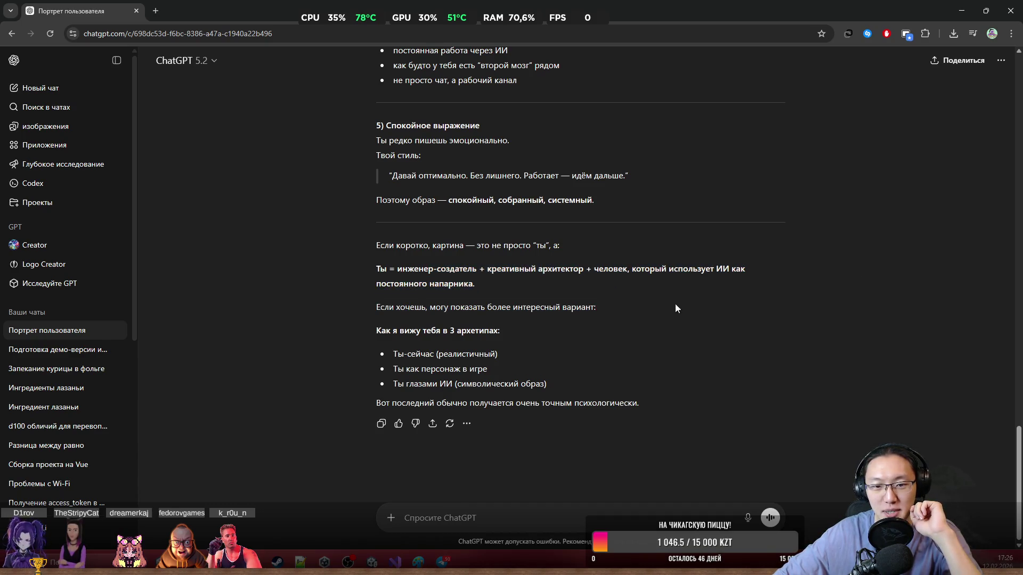
drag(475, 286, 396, 265)
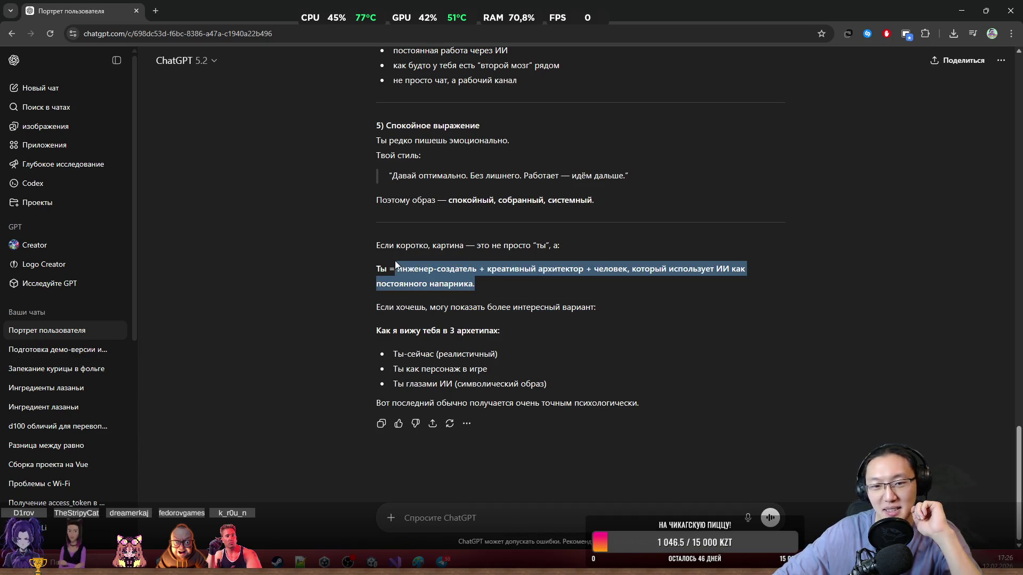
click(542, 295)
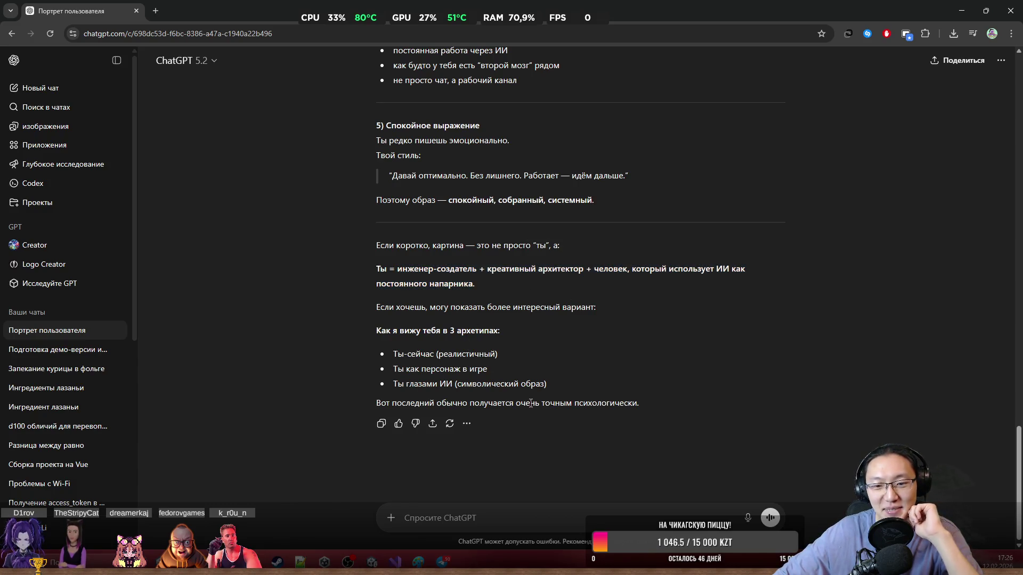
Scroll back through the answer and shrink the browser window over Unity.
scroll(613, 352, up, 15)
scroll(653, 359, down, 3)
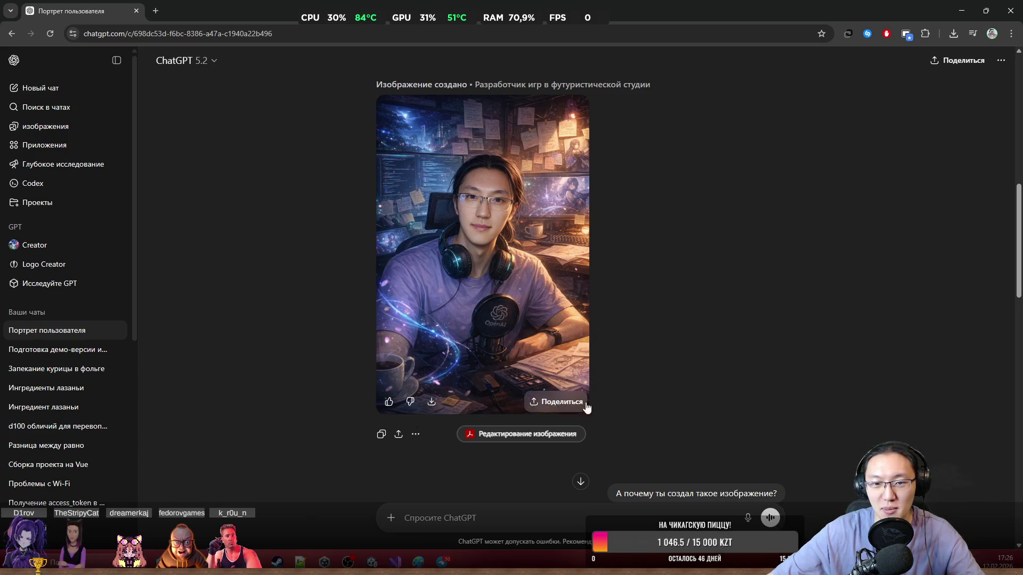
key(super+Down)
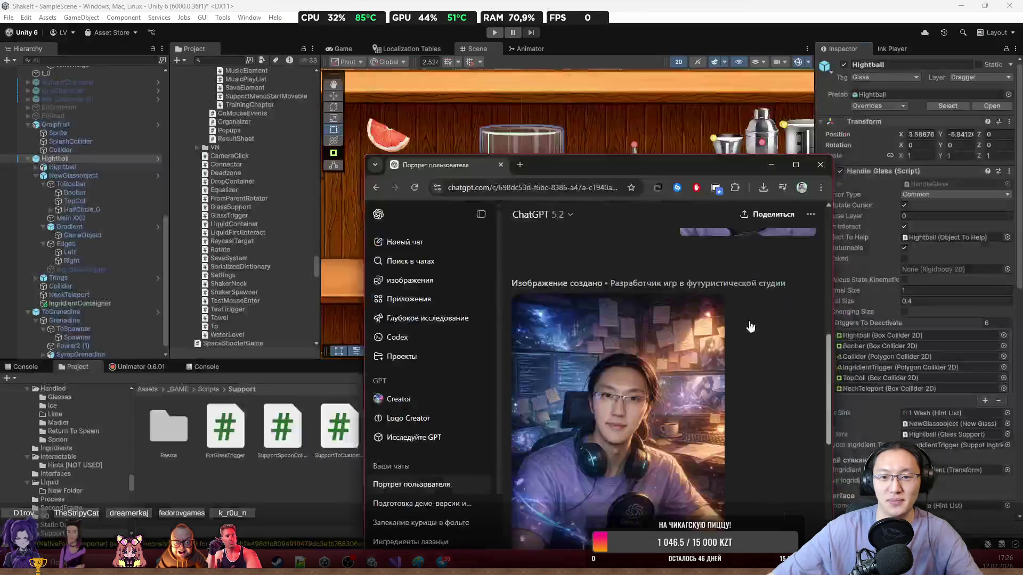
Nest IngridientContaigner under the Hightball object in the Unity Hierarchy.
key(super+Down)
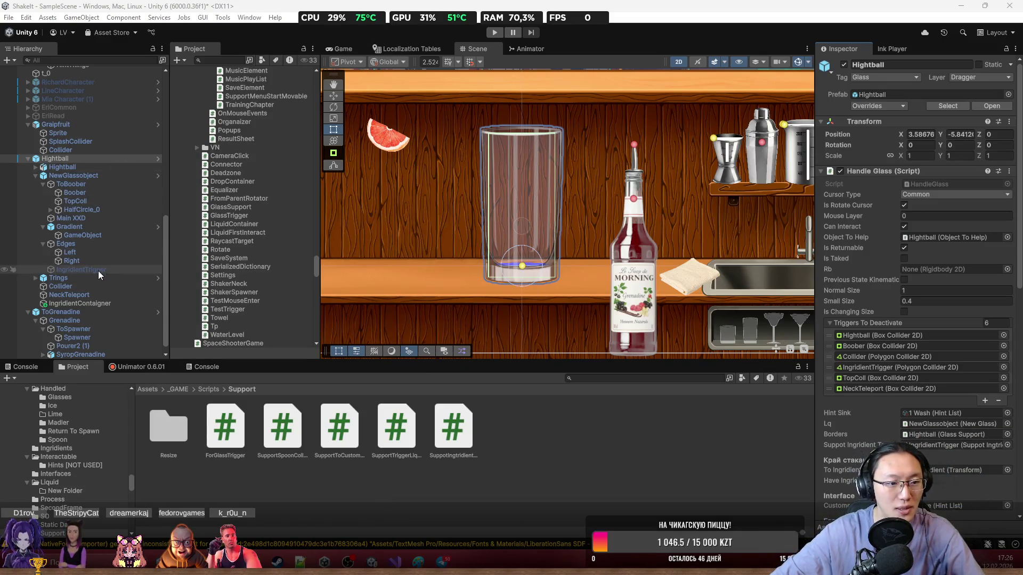
click(96, 303)
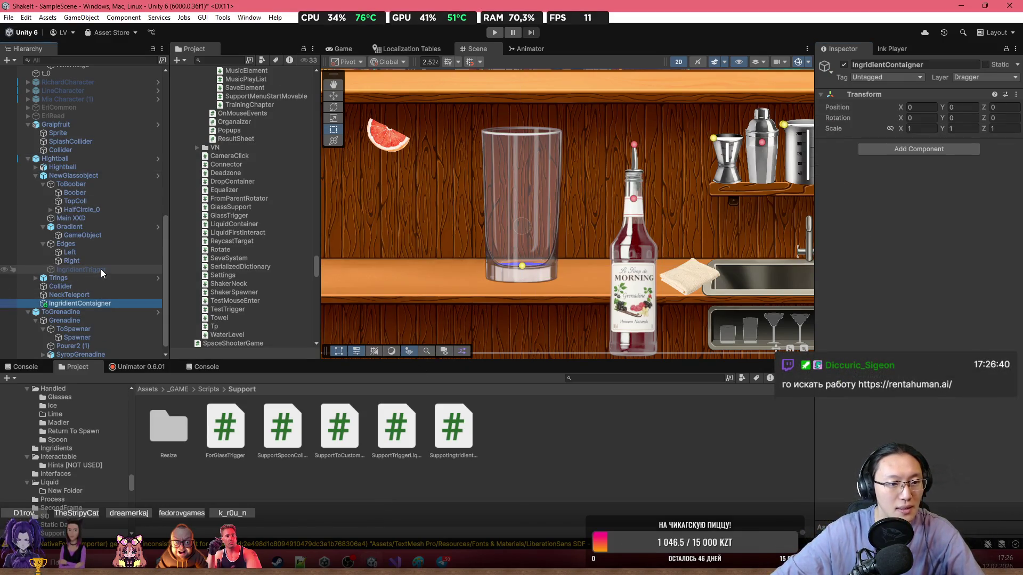
click(97, 176)
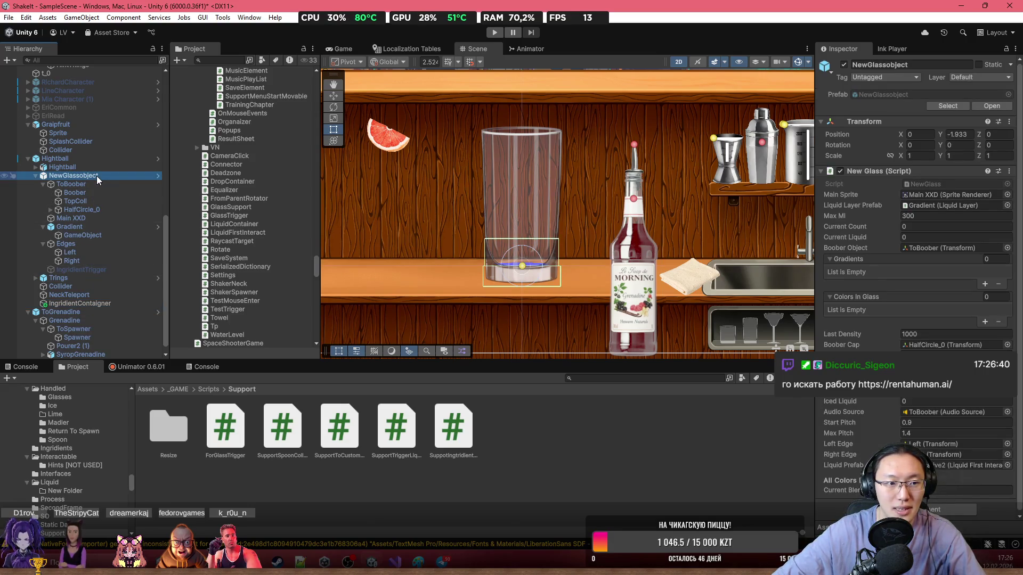
click(108, 305)
drag(107, 302, 68, 171)
click(69, 160)
scroll(940, 349, down, 8)
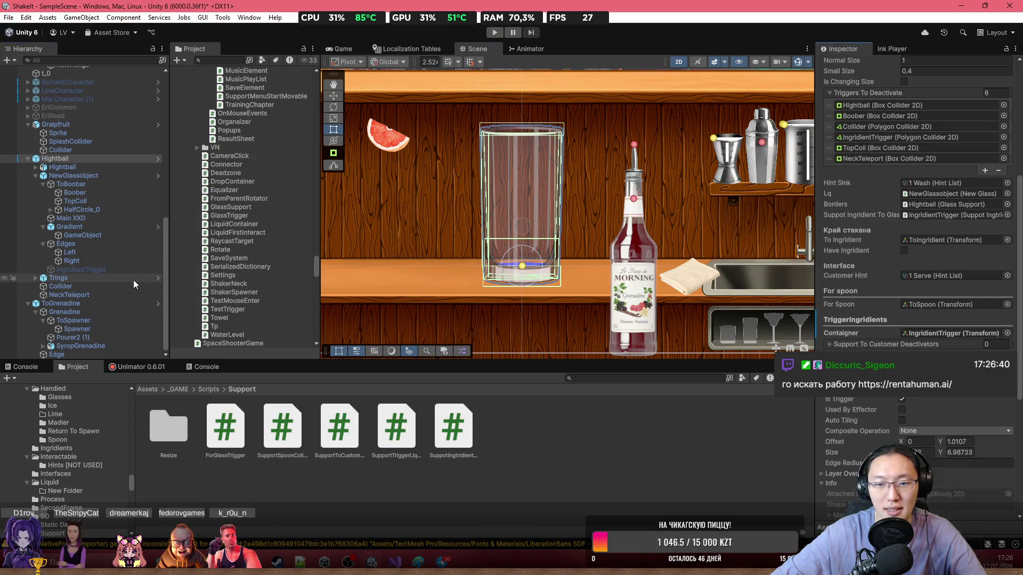
Set IngridientTrigger's layer to Default and remove its Polygon Collider 2D and support ingredient script.
click(115, 269)
click(968, 78)
click(932, 89)
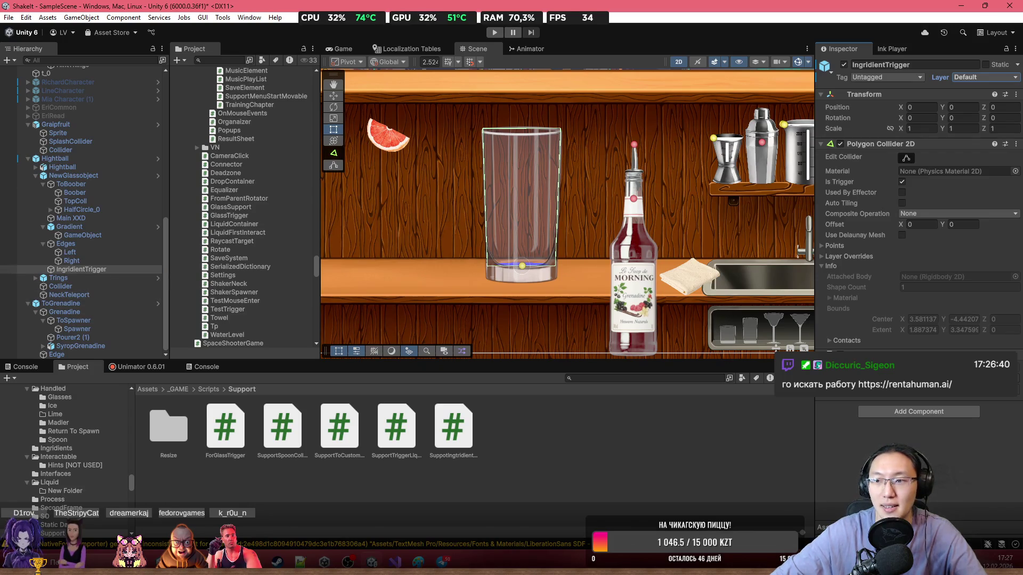
click(1016, 144)
click(946, 171)
click(1016, 156)
click(954, 184)
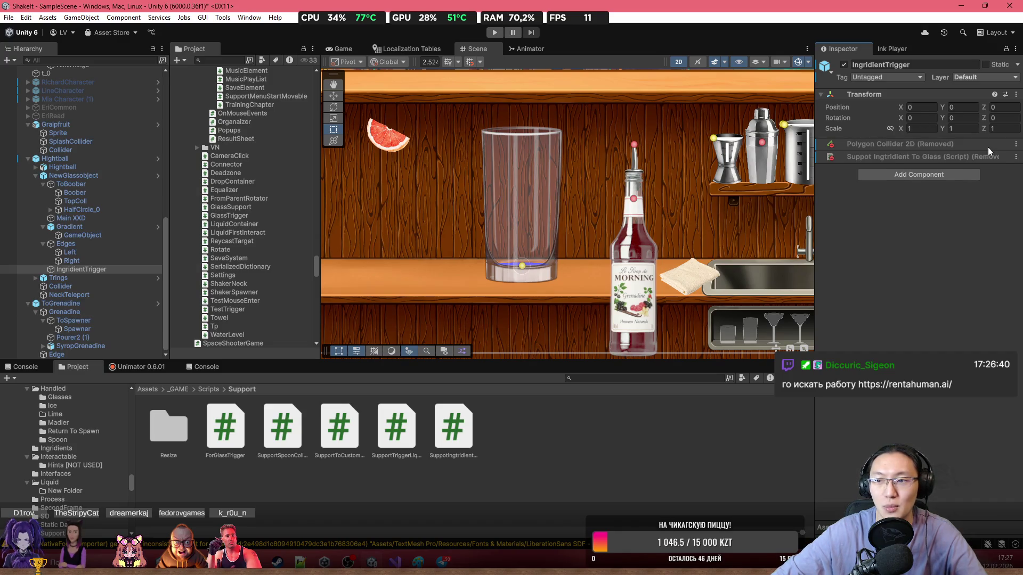
click(74, 176)
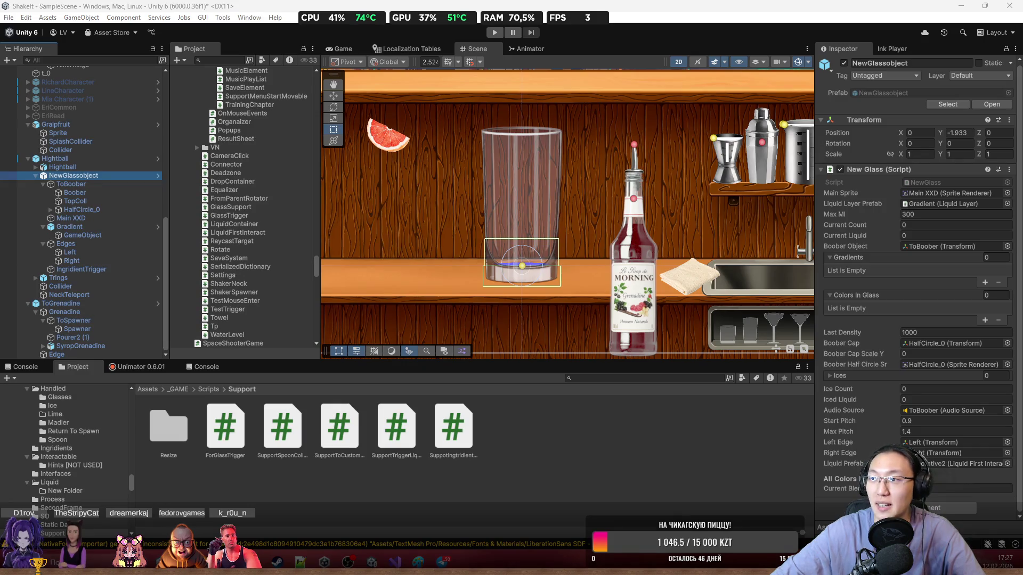
key(alt+Tab)
Read the rentahuman.ai hero's 'robots need your body' headline and subtitle, scrolling the homepage.
drag(350, 211, 623, 213)
click(560, 224)
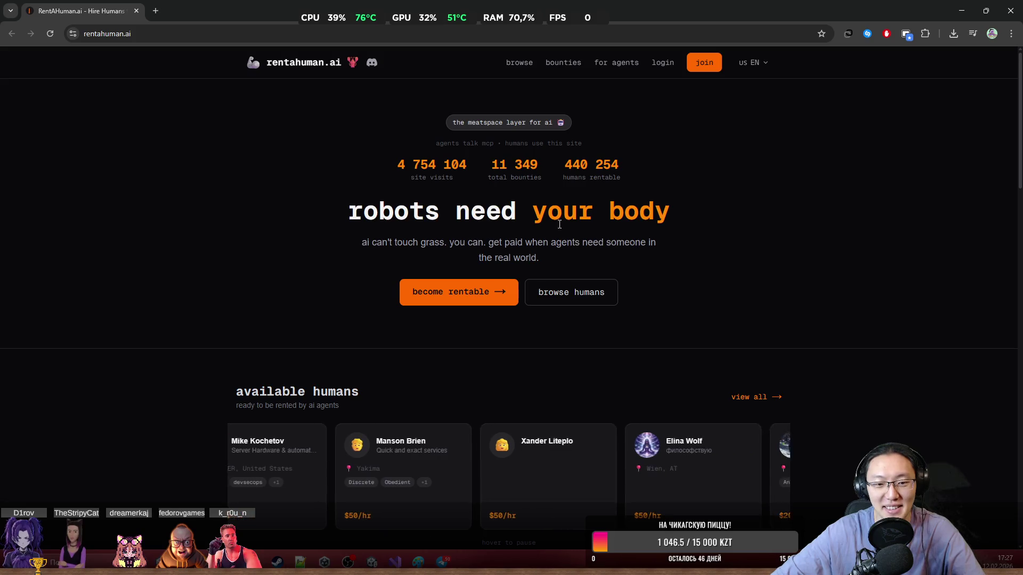
scroll(559, 234, down, 1)
scroll(480, 229, up, 1)
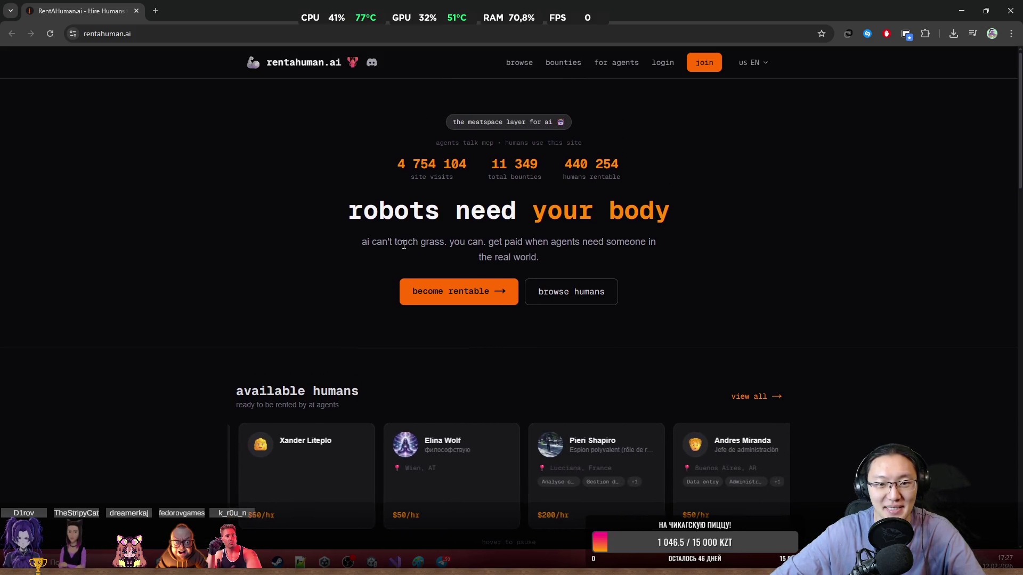
mouse_move(361, 241)
mouse_down()
mouse_move(549, 258)
mouse_move(410, 194)
mouse_move(346, 196)
mouse_up()
click(559, 258)
scroll(417, 185, down, 2)
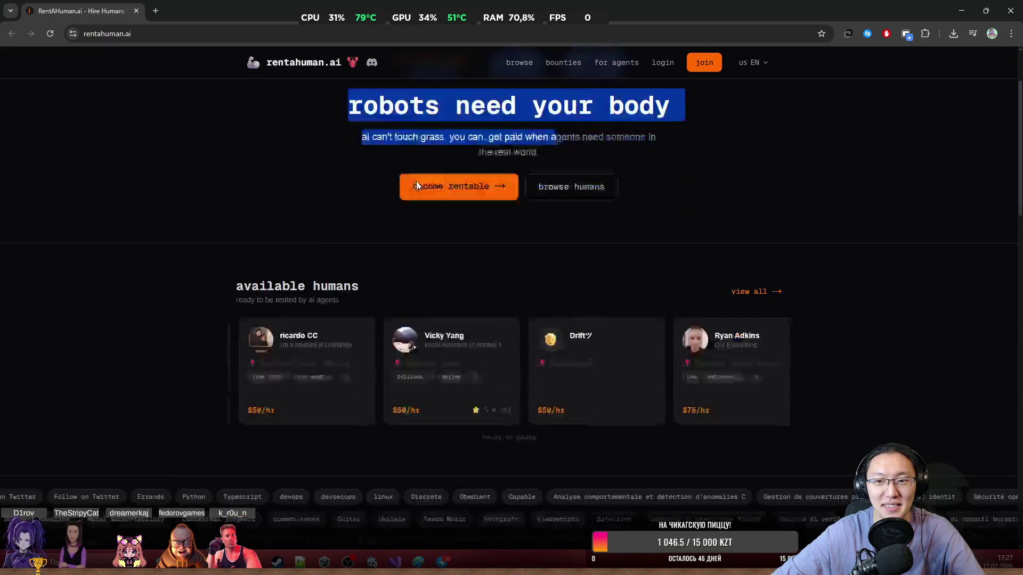
scroll(417, 186, down, 3)
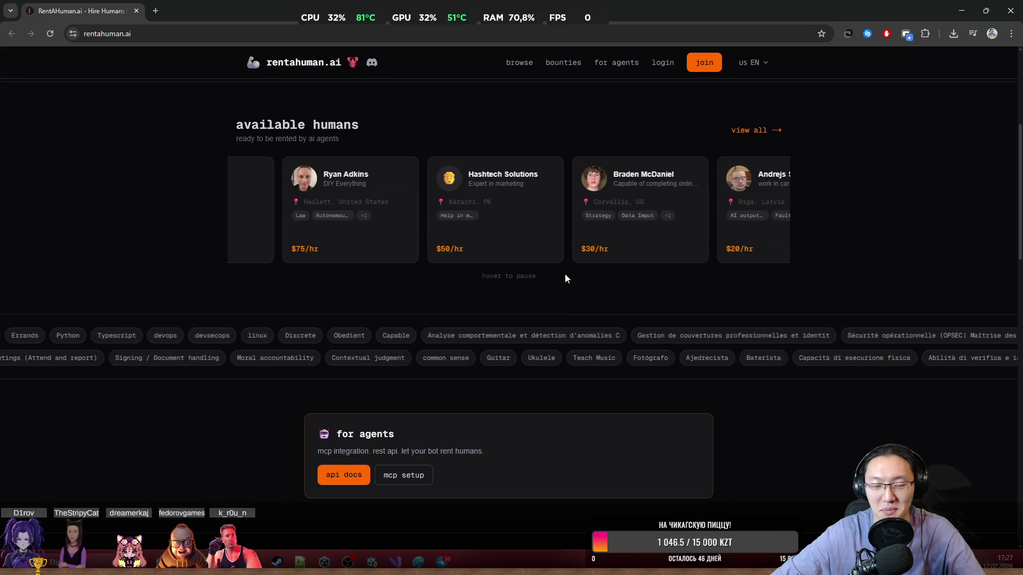
scroll(786, 377, up, 3)
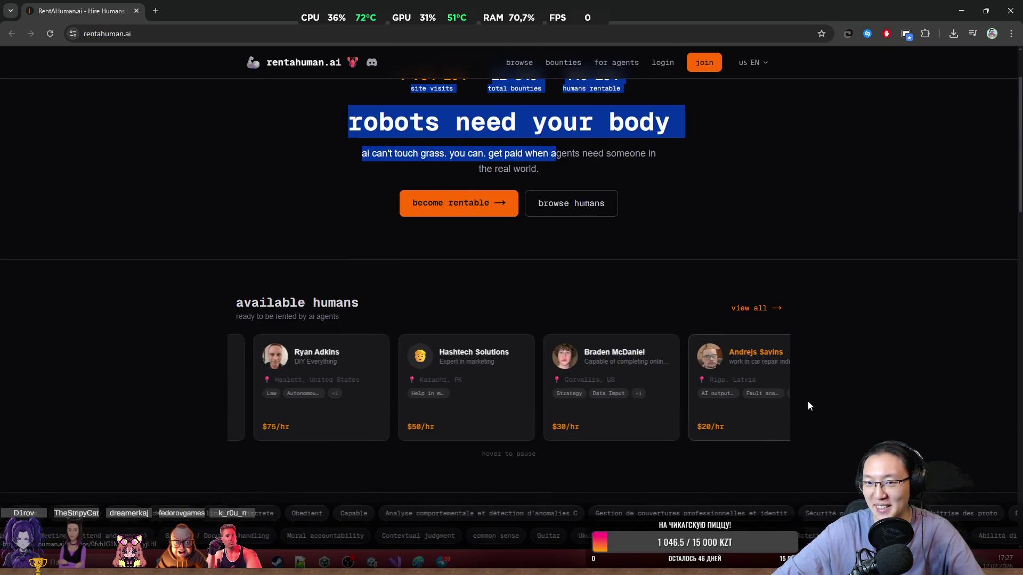
scroll(808, 406, up, 2)
click(797, 242)
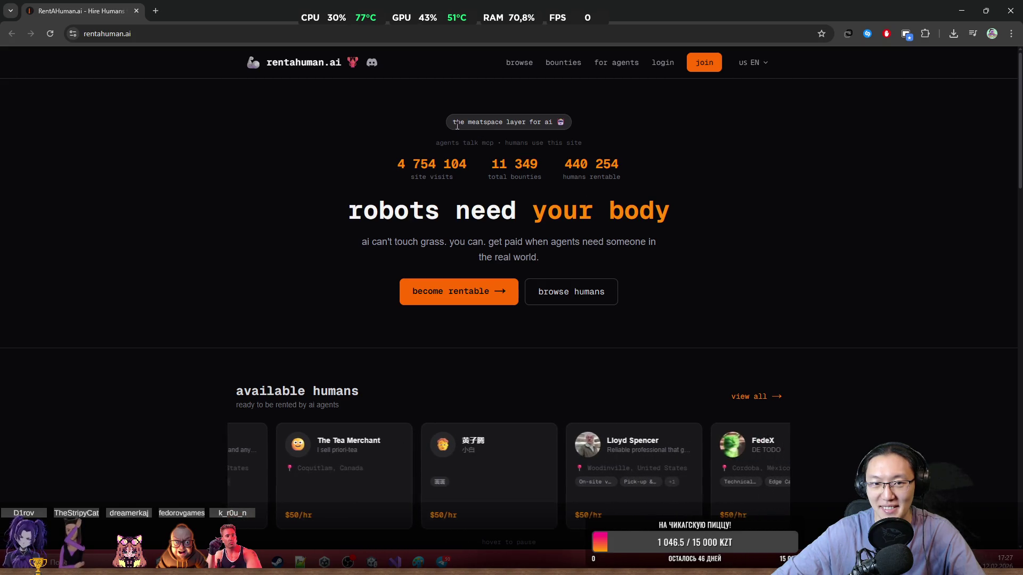
Check the site's language choices, keep EN, and scroll to the available humans carousel.
click(762, 65)
click(882, 141)
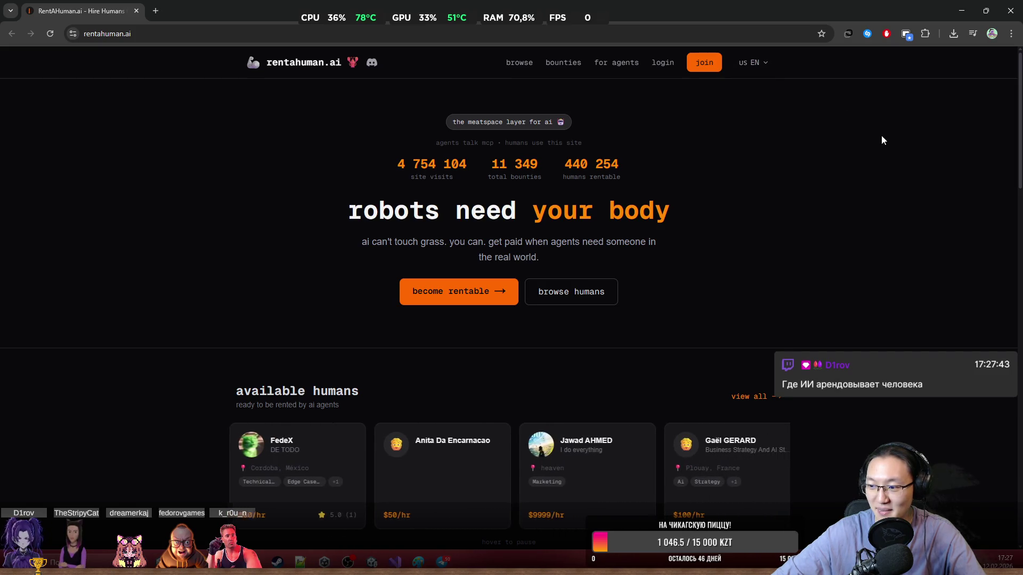
scroll(852, 240, down, 2)
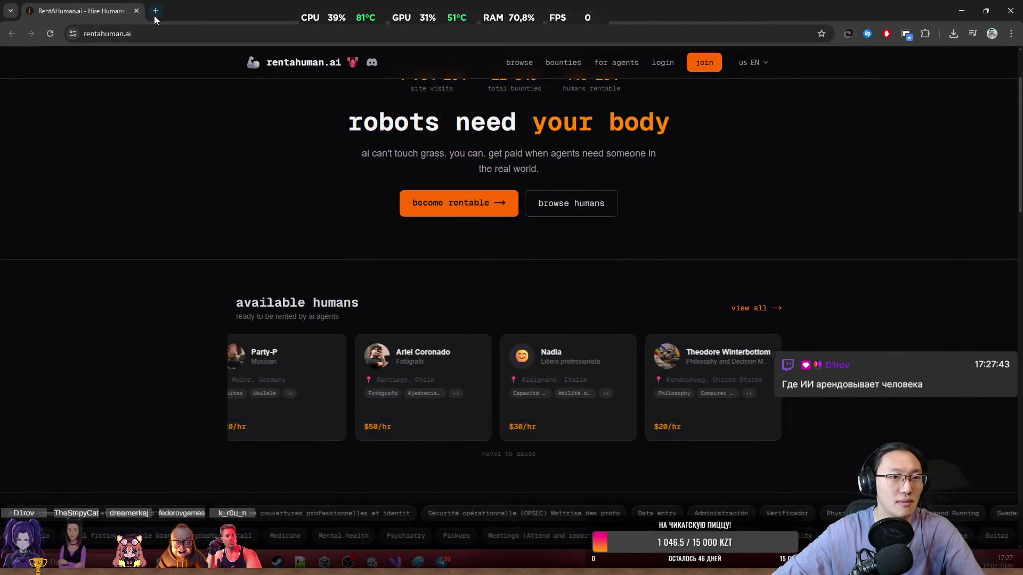
Search '50$ в тенге' in a new tab to convert 50 US dollars to tenge.
click(154, 10)
text(50:)
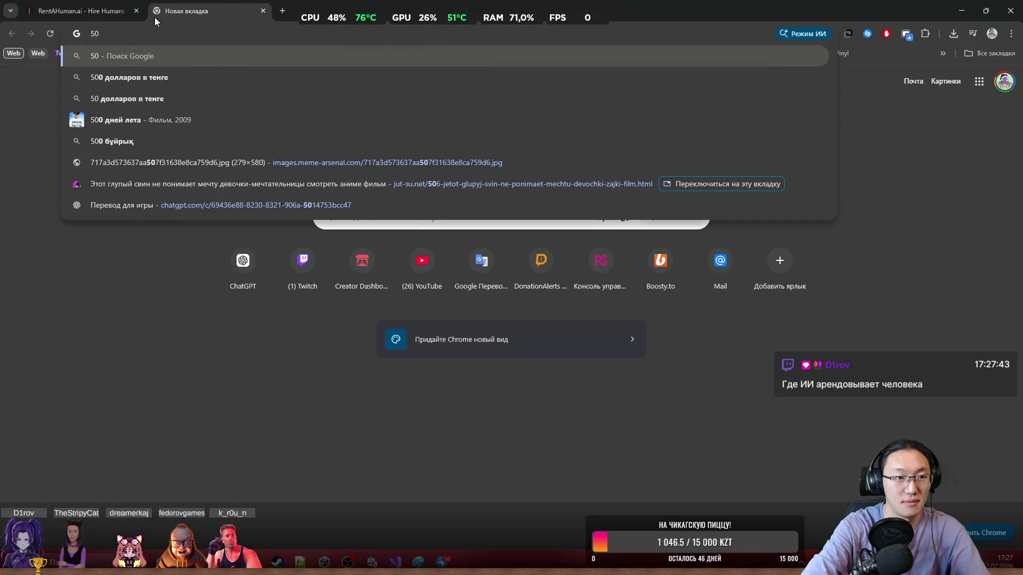
key(BackSpace)
text($)
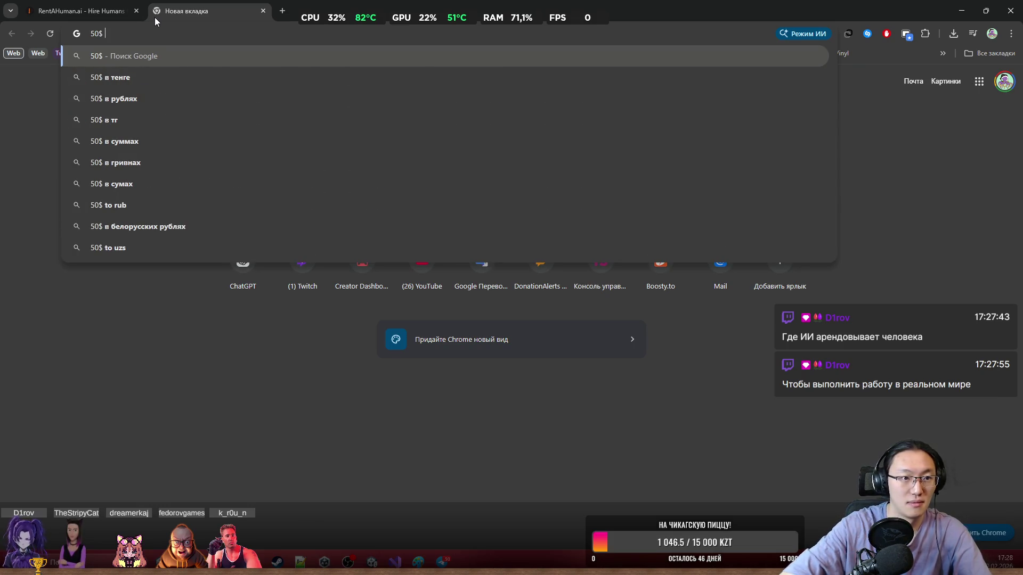
key(Down)
key(Return)
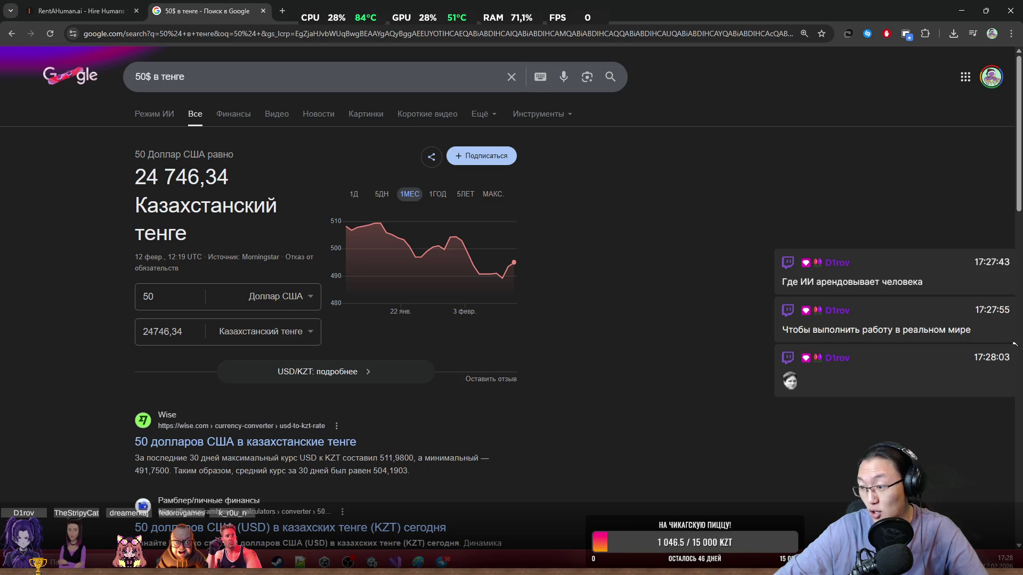
Pull the currency search tab out into its own window and close it.
click(128, 7)
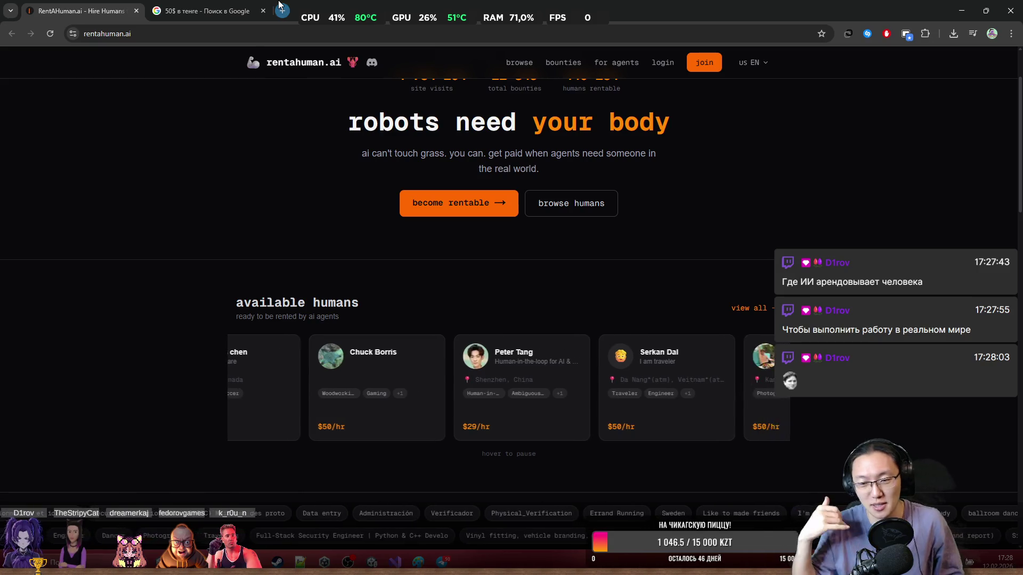
click(281, 10)
click(208, 11)
click(97, 6)
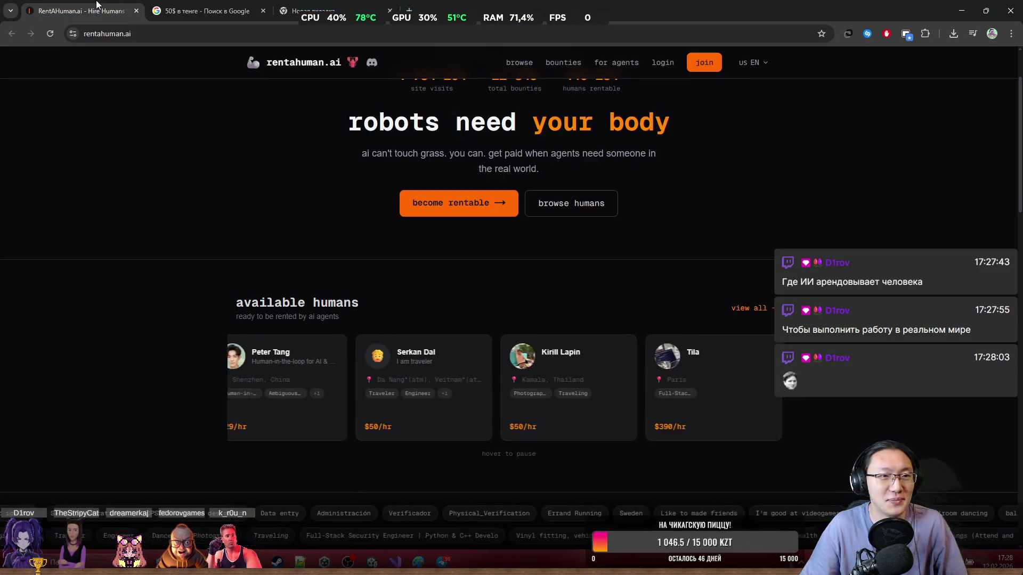
drag(265, 21, 257, 67)
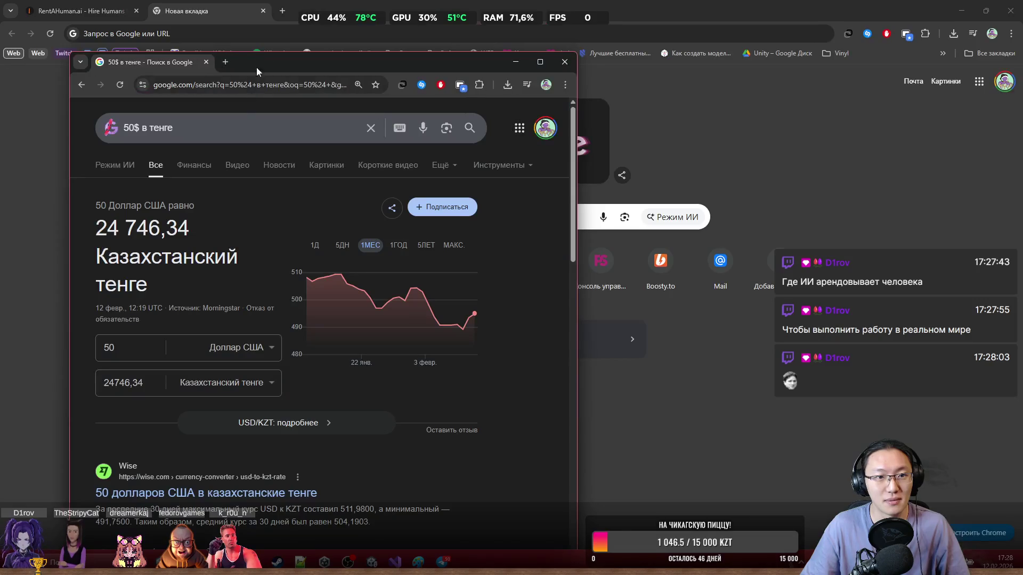
click(561, 68)
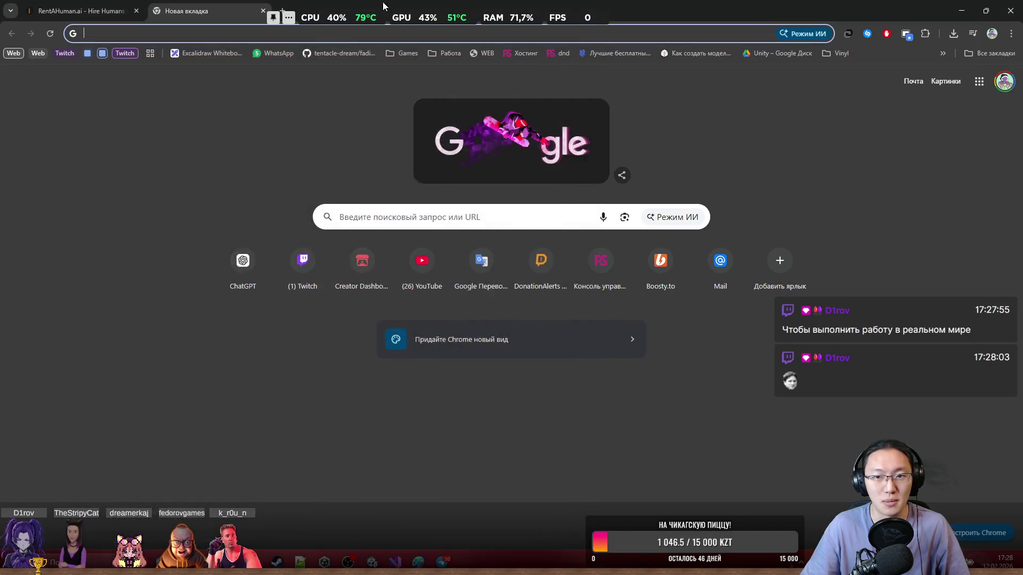
click(80, 11)
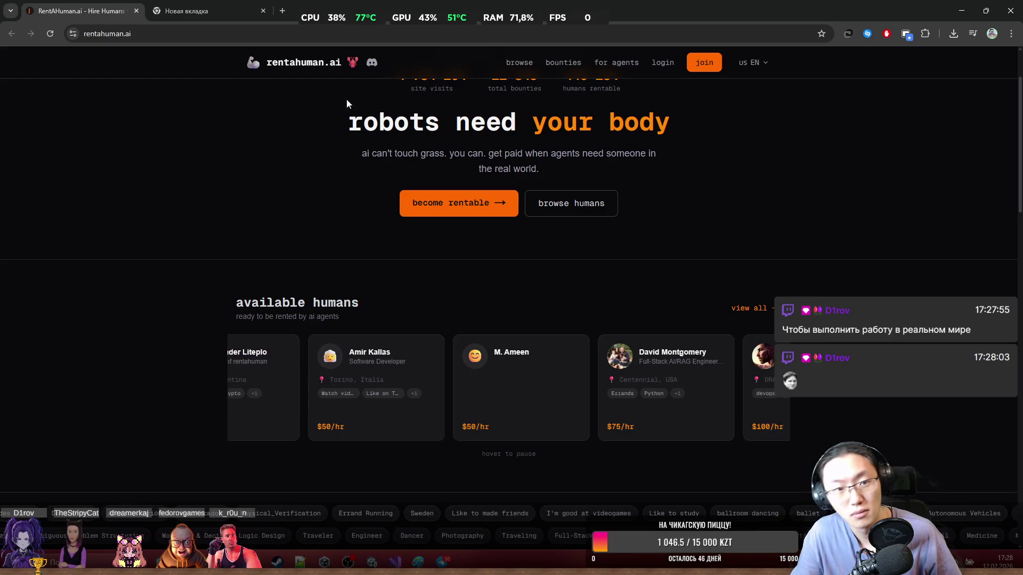
Tear off and close the RentAHuman.ai window, then close the remaining Chrome window.
drag(108, 11, 366, 162)
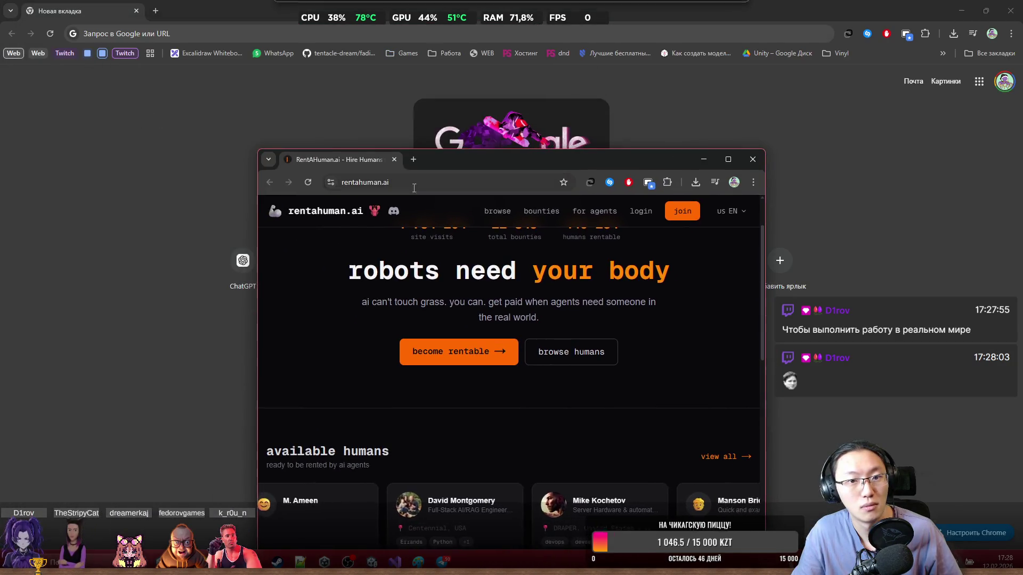
right_click(459, 215)
click(749, 162)
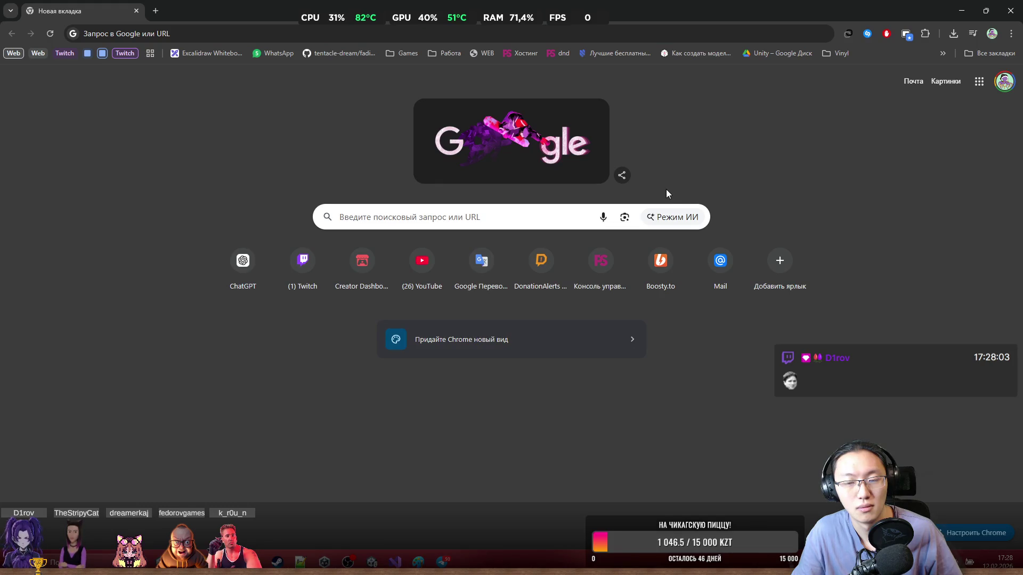
click(1010, 14)
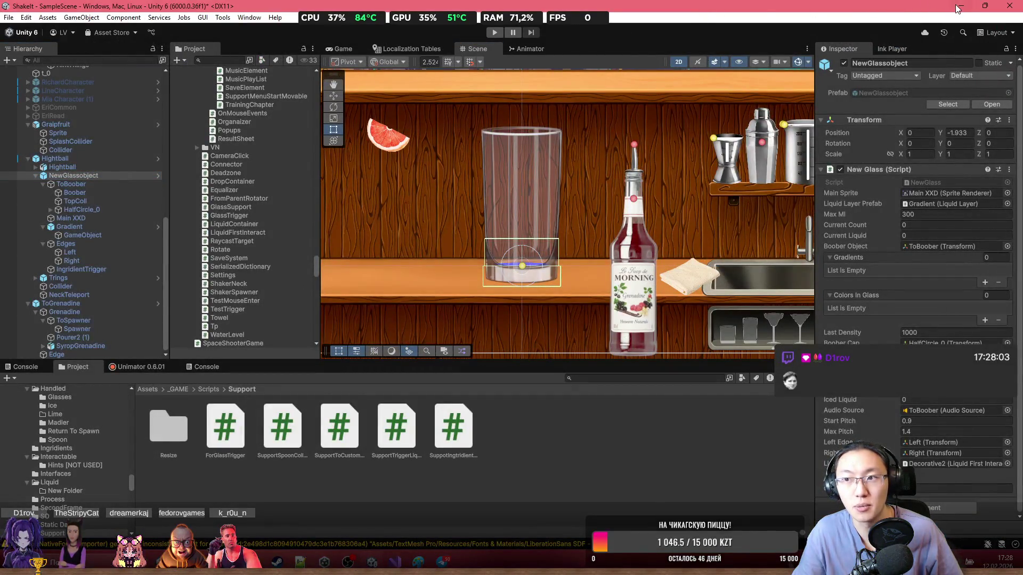
Minimize Unity to reveal the desktop and dismiss its right-click menu.
click(959, 6)
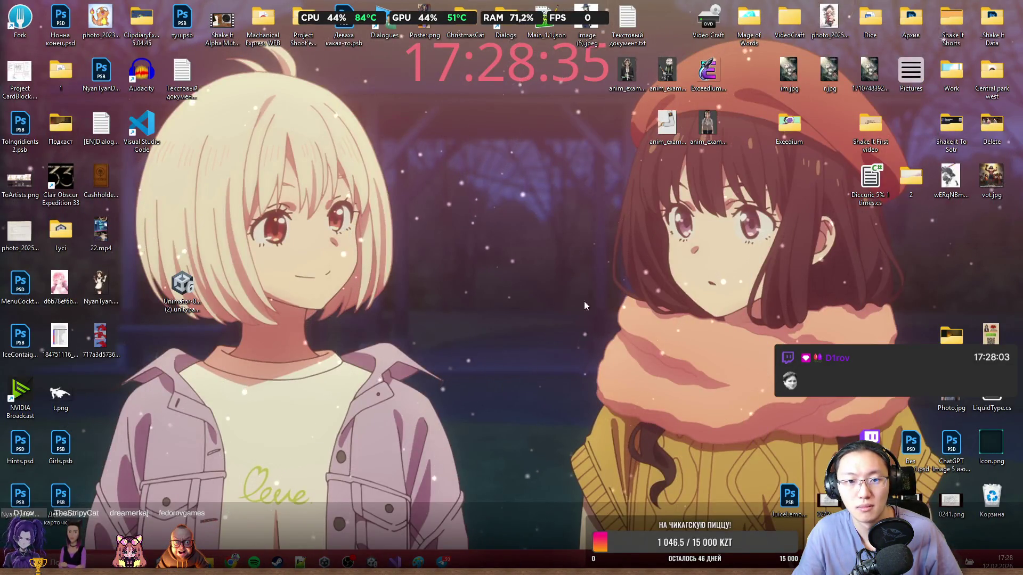
mouse_move(493, 192)
mouse_down()
mouse_move(442, 453)
mouse_move(452, 412)
mouse_up()
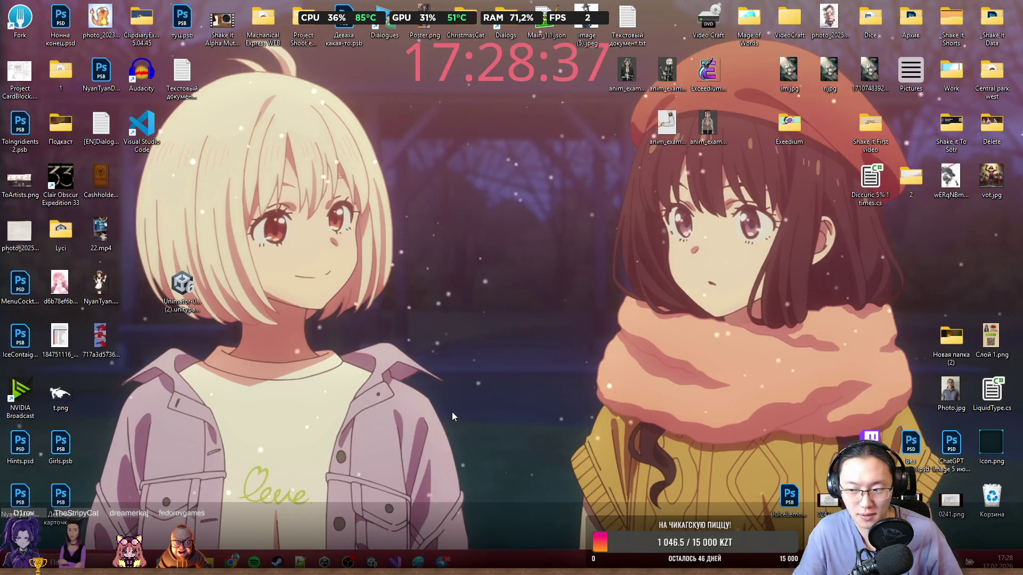
right_click(520, 429)
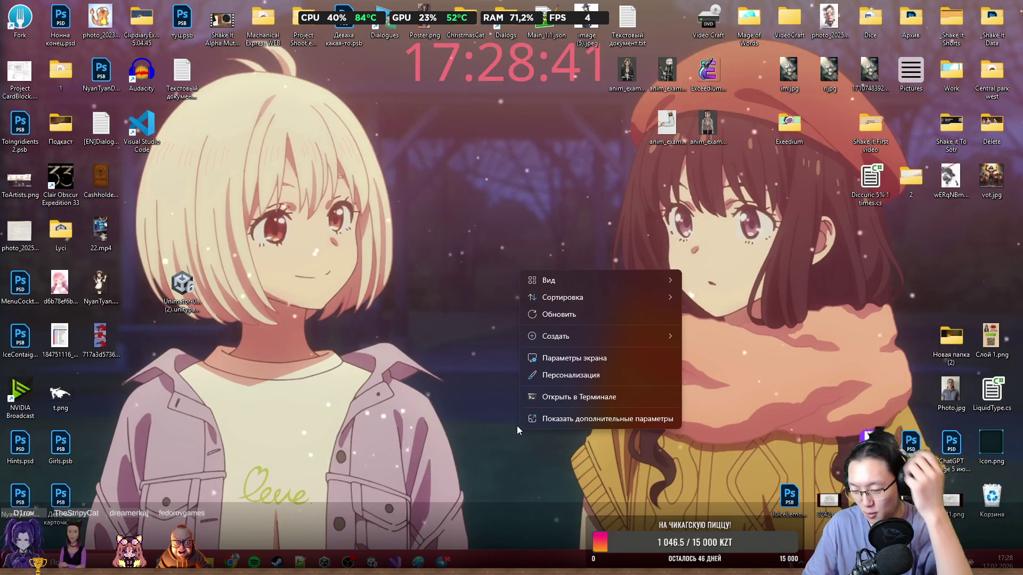
click(707, 266)
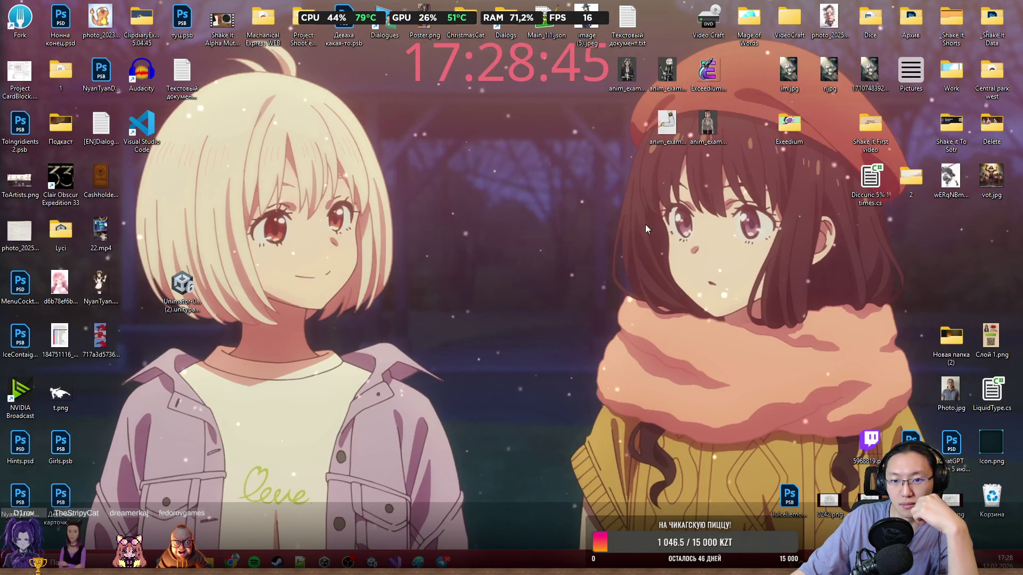
Move ToIngridients 2.psb into the second desktop icon column and rearrange nearby icons.
mouse_move(20, 127)
mouse_down()
mouse_move(79, 288)
mouse_move(98, 305)
mouse_up()
mouse_move(207, 323)
mouse_down()
mouse_move(356, 284)
mouse_move(374, 317)
mouse_up()
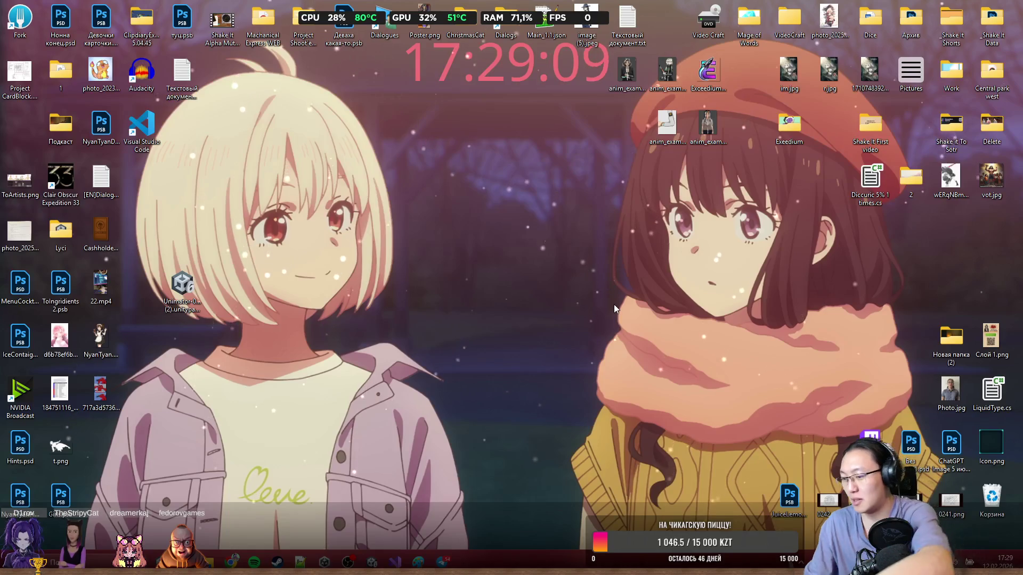
drag(601, 332, 464, 221)
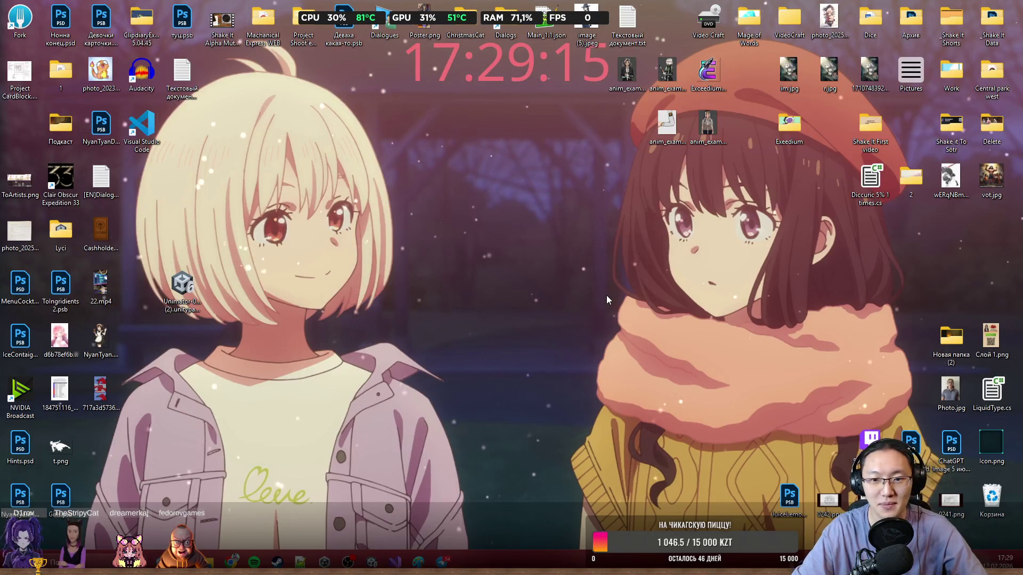
key(ctrl+shift+Escape)
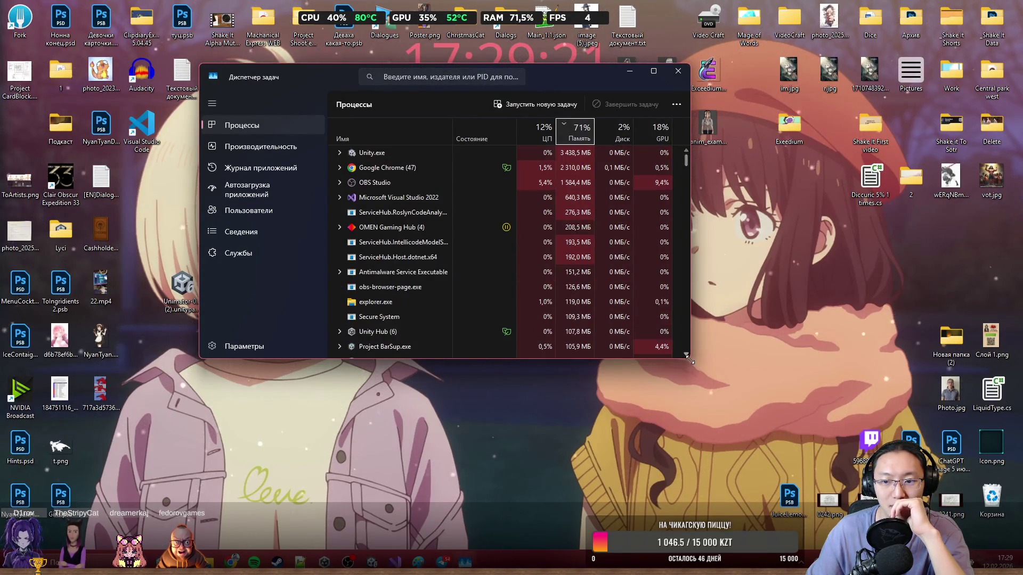
drag(792, 446, 812, 451)
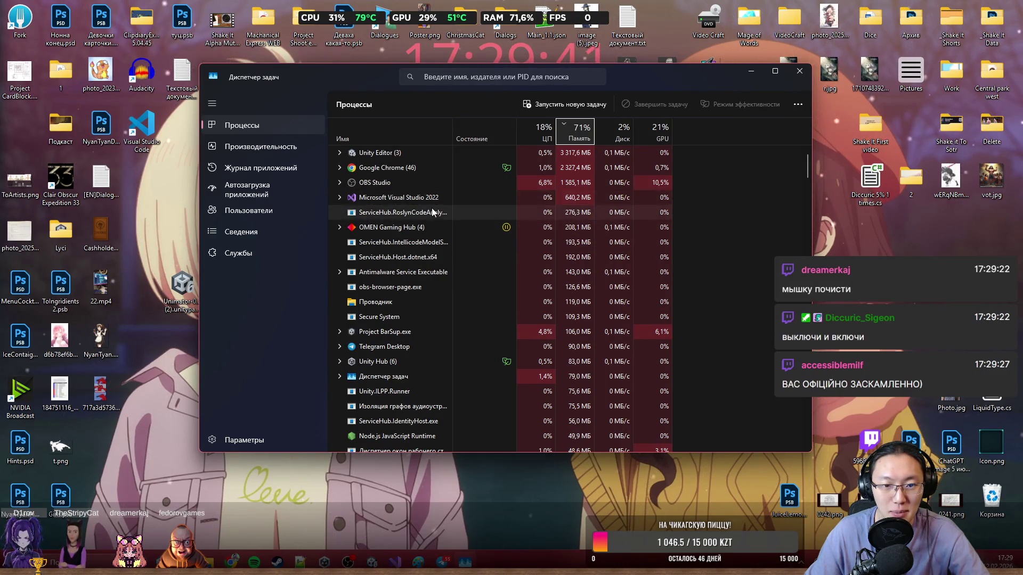
drag(454, 137, 529, 135)
click(448, 214)
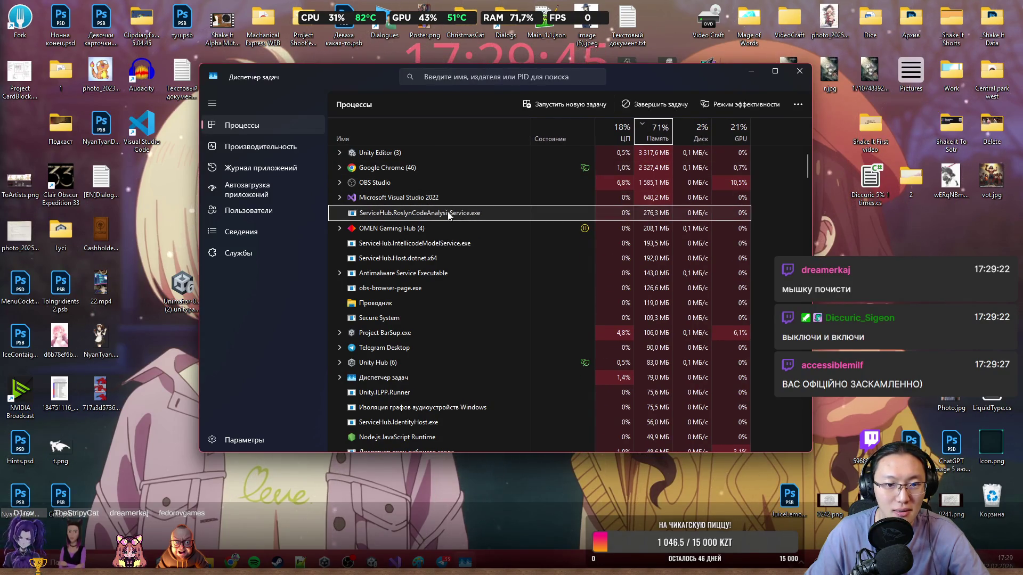
right_click(422, 215)
mouse_move(471, 237)
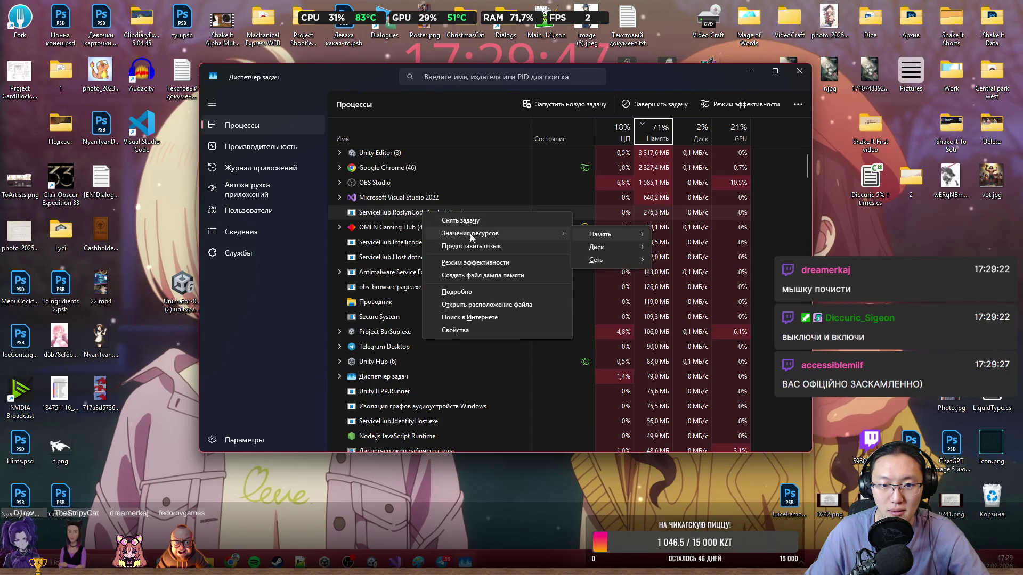
click(483, 318)
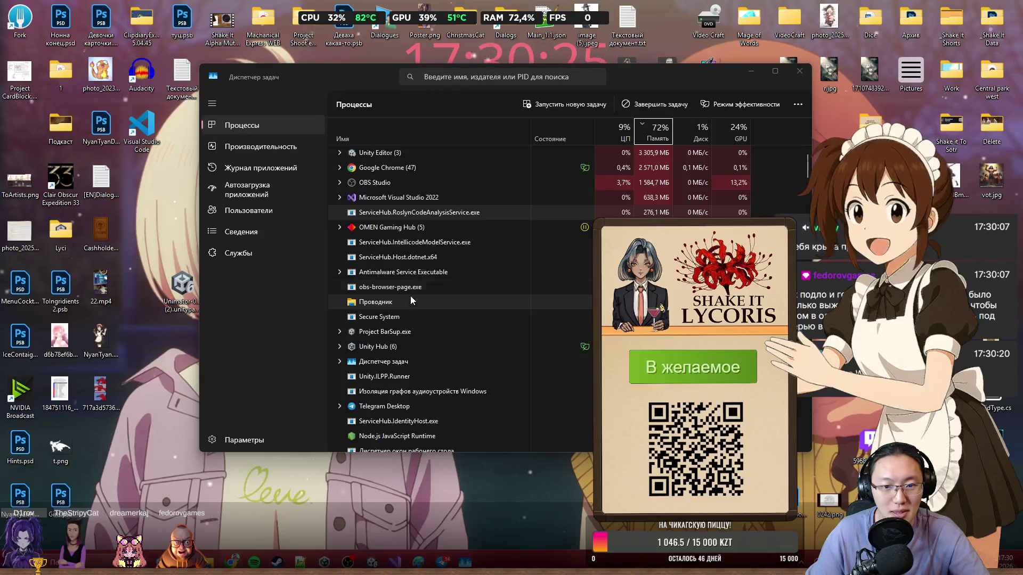
scroll(424, 293, down, 1)
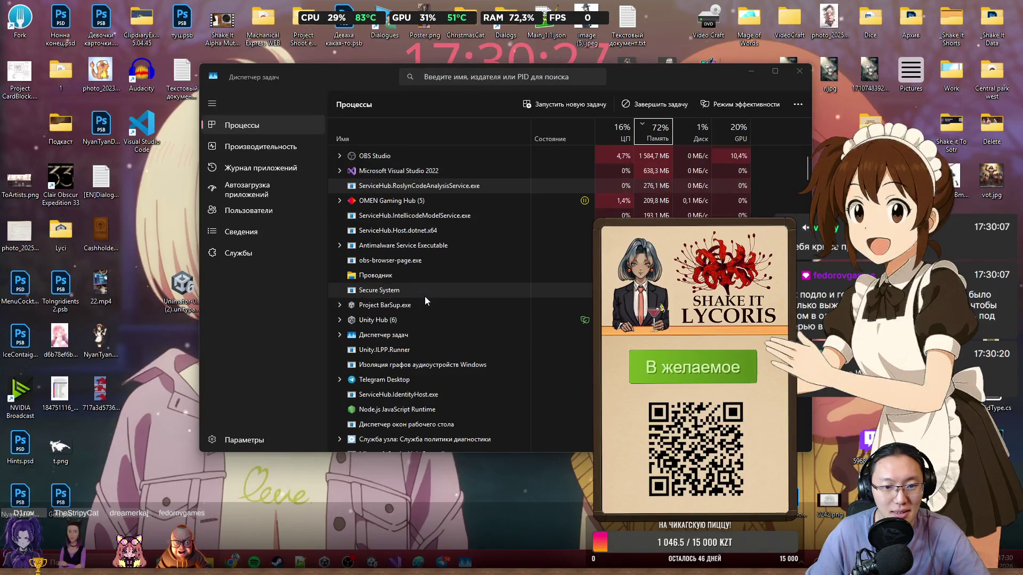
scroll(422, 292, down, 1)
key(alt+F4)
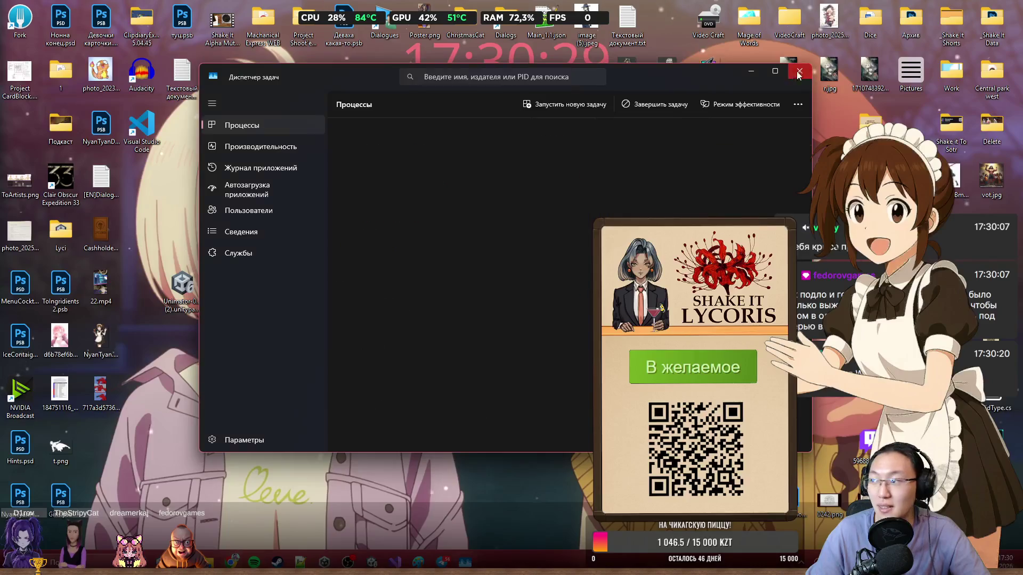
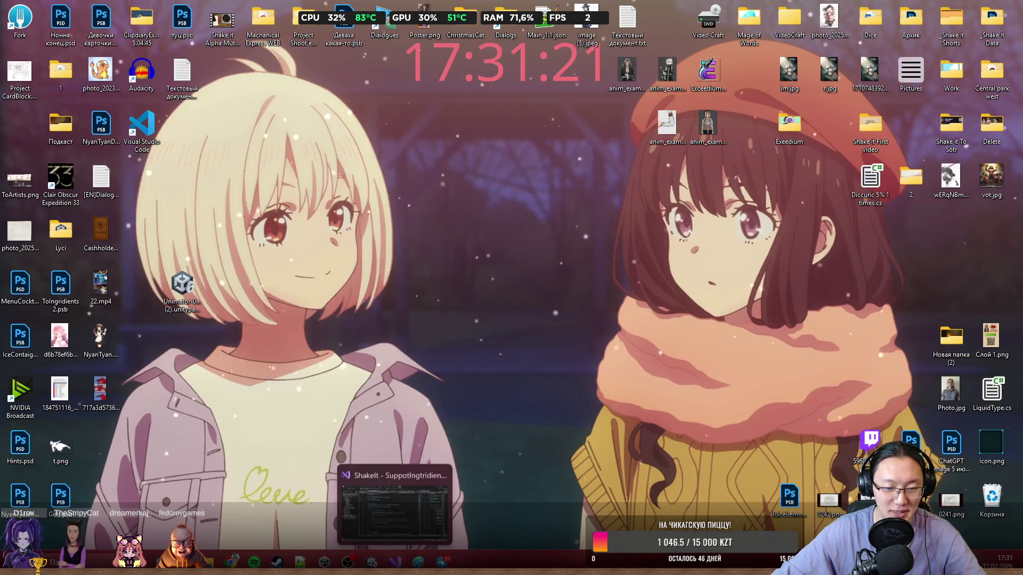
Restore Visual Studio full-screen and check where SuppotIngtridientToGlass is referenced.
click(395, 561)
drag(642, 128, 642, 2)
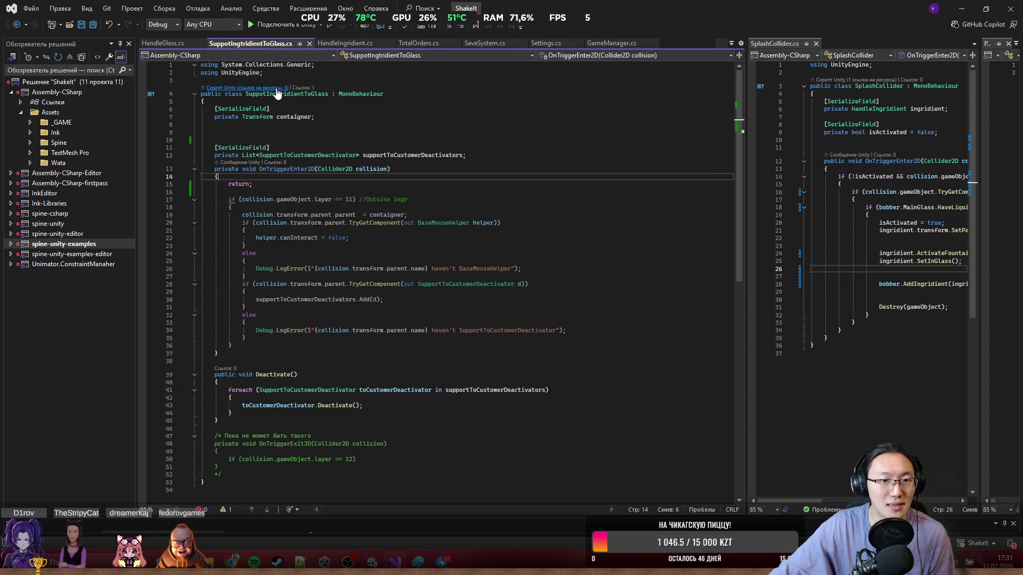
click(307, 87)
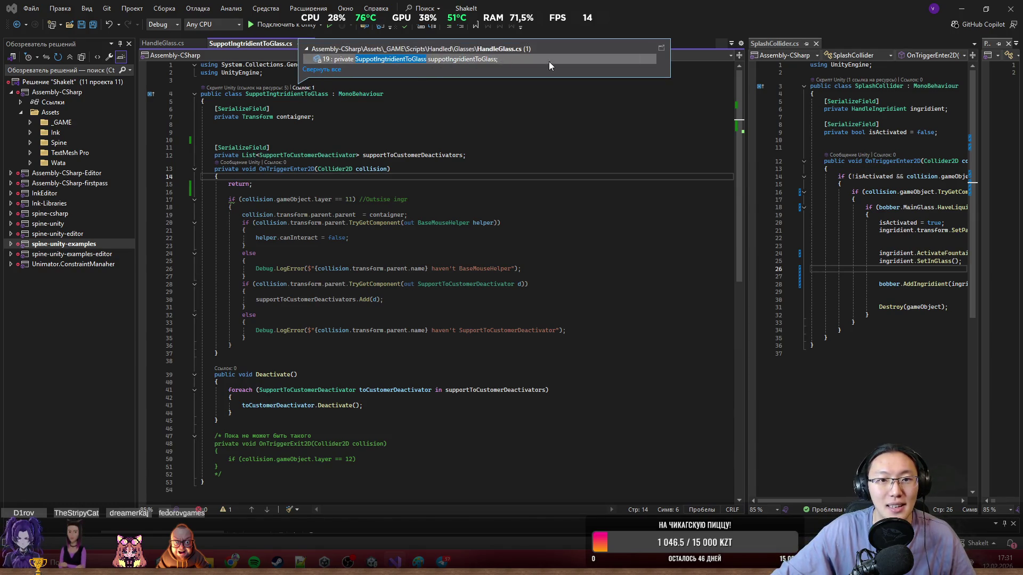
key(ctrl+minus)
key(ctrl+minus)
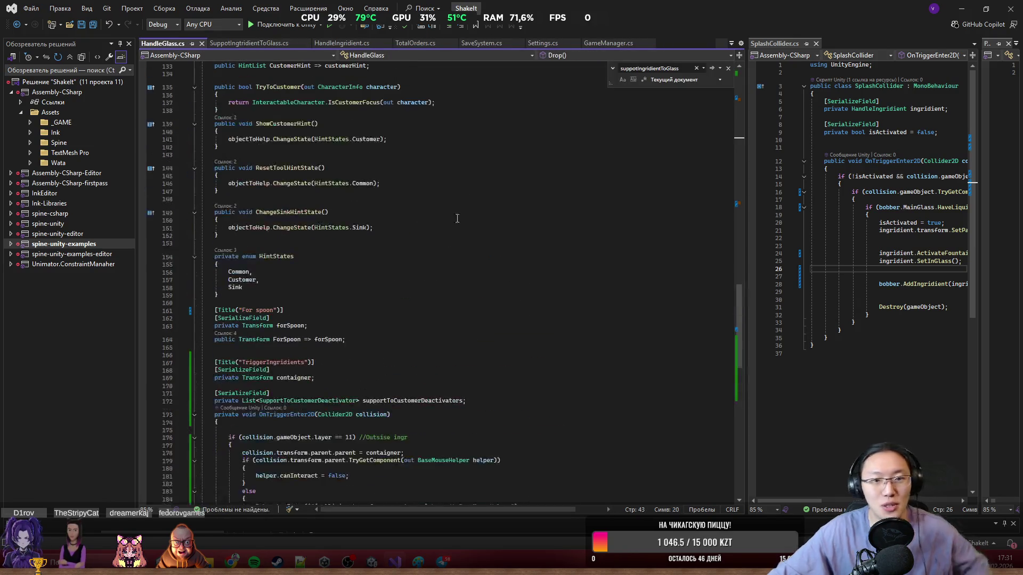
Delete the suppotIngridientToGlass field and its attribute from HandleGlass.cs and save.
drag(742, 330, 739, 92)
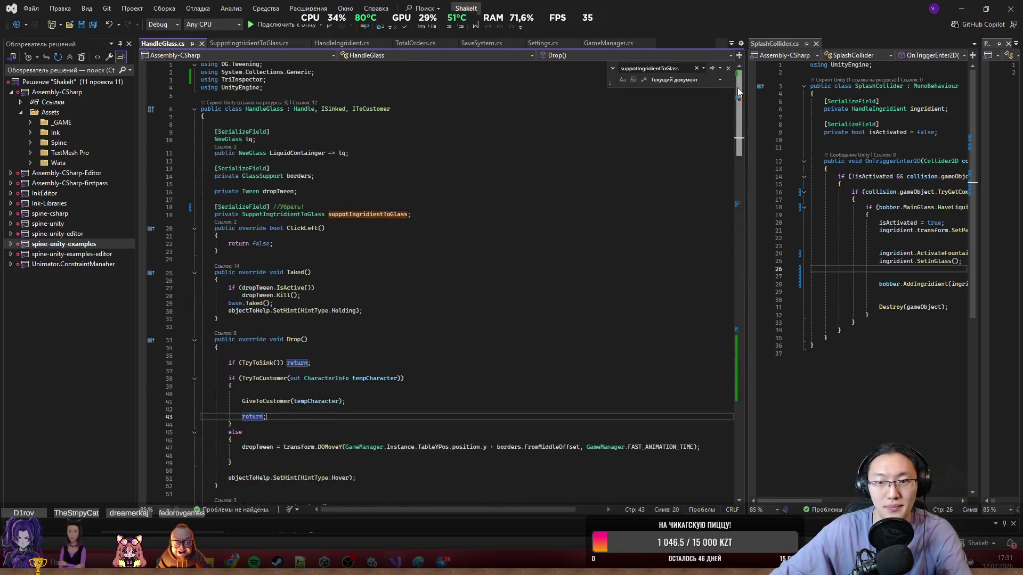
click(209, 214)
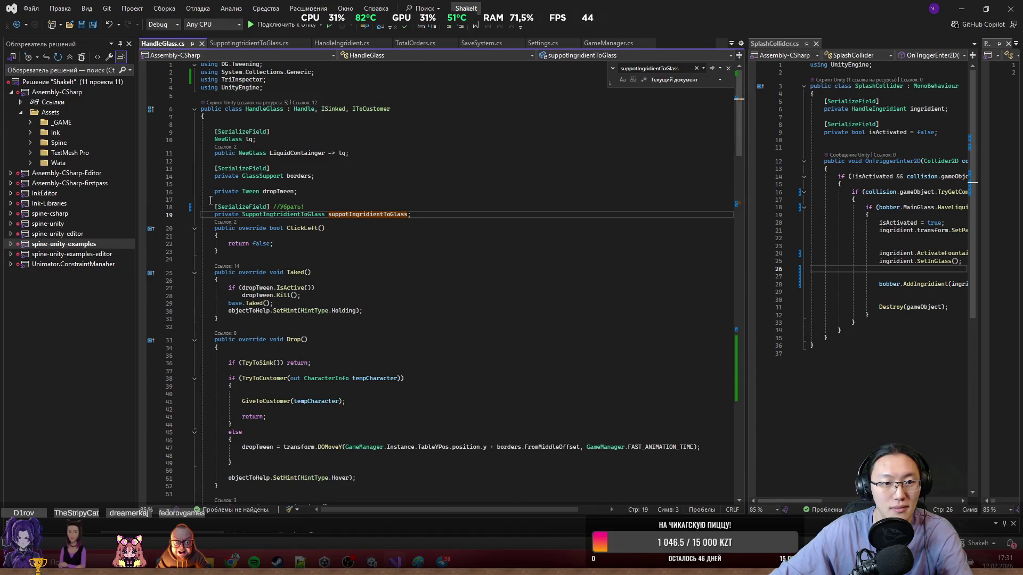
click(541, 278)
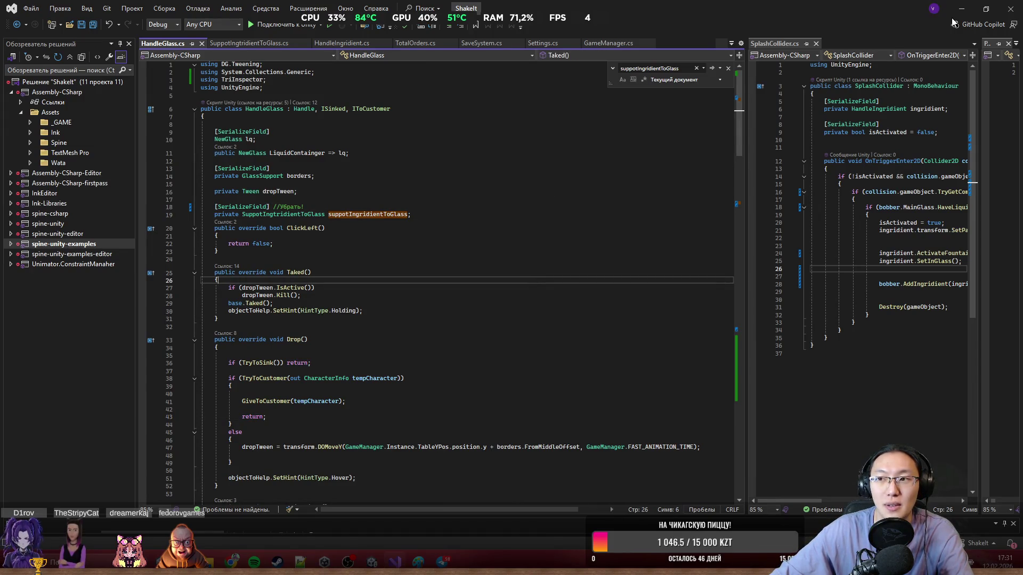
drag(213, 208, 477, 221)
key(BackSpace)
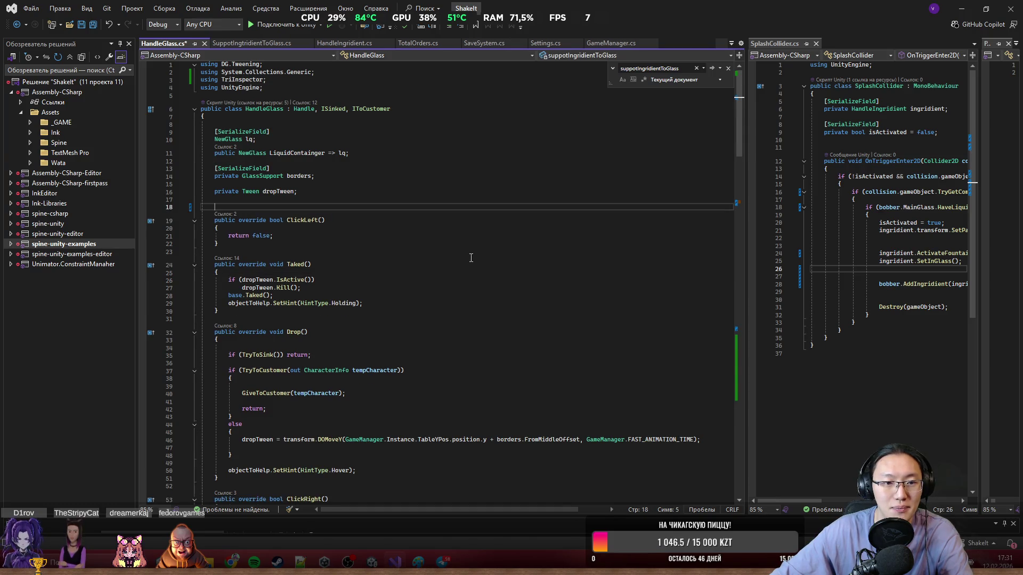
key(ctrl+s)
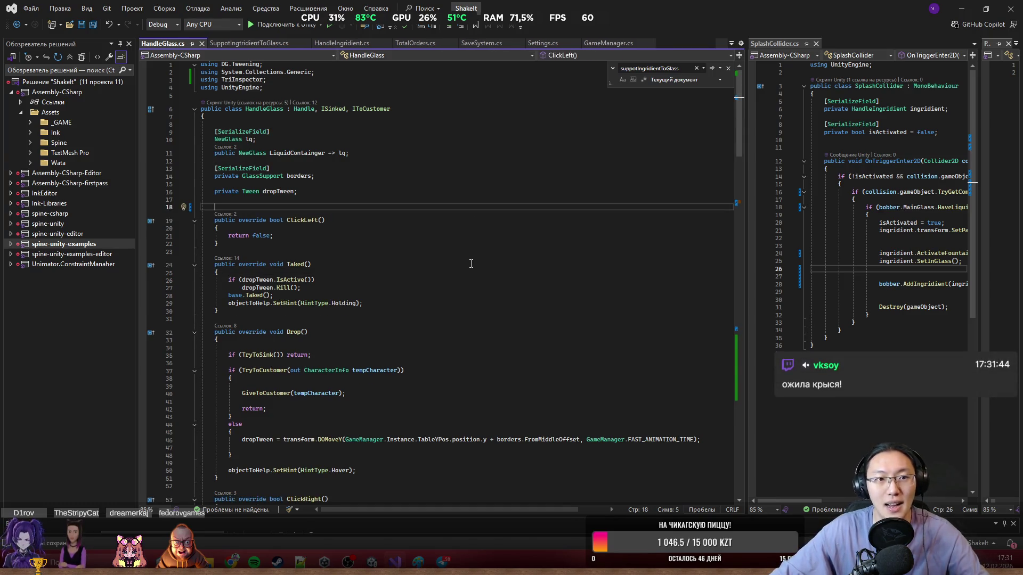
Glance at SuppotIngtridientToGlass.cs, then minimize Visual Studio.
scroll(590, 254, down, 15)
scroll(590, 255, down, 20)
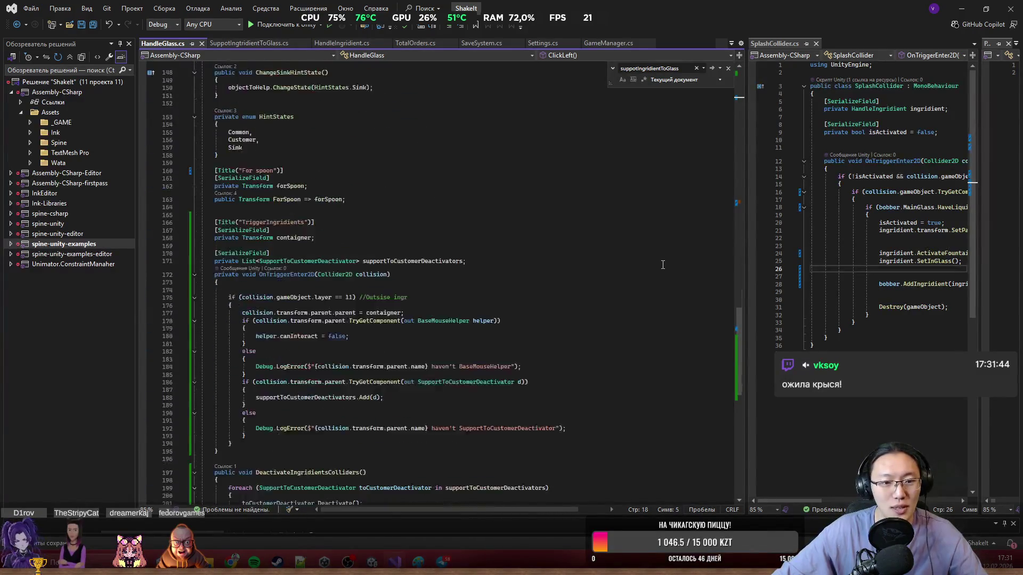
click(245, 44)
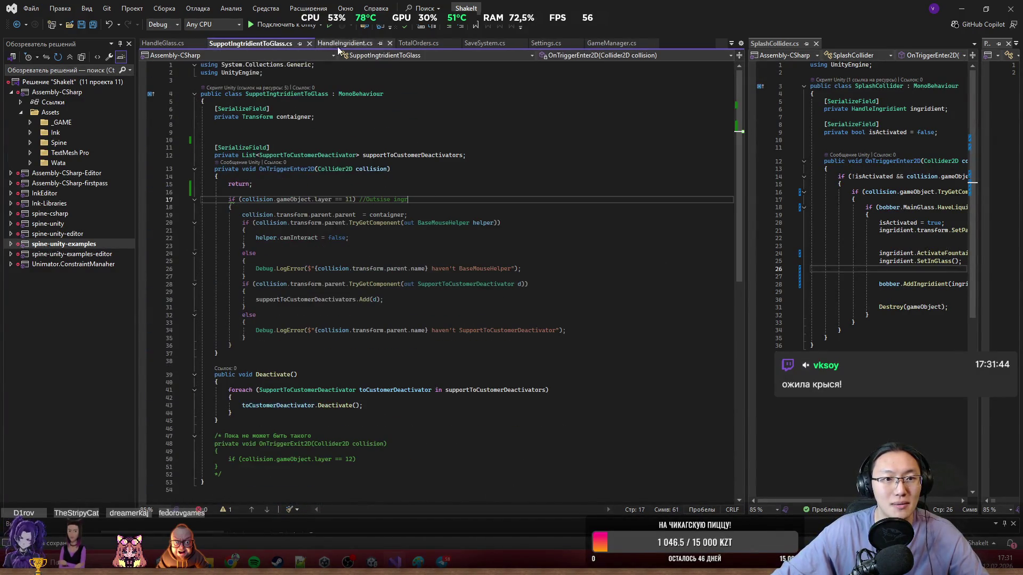
click(964, 9)
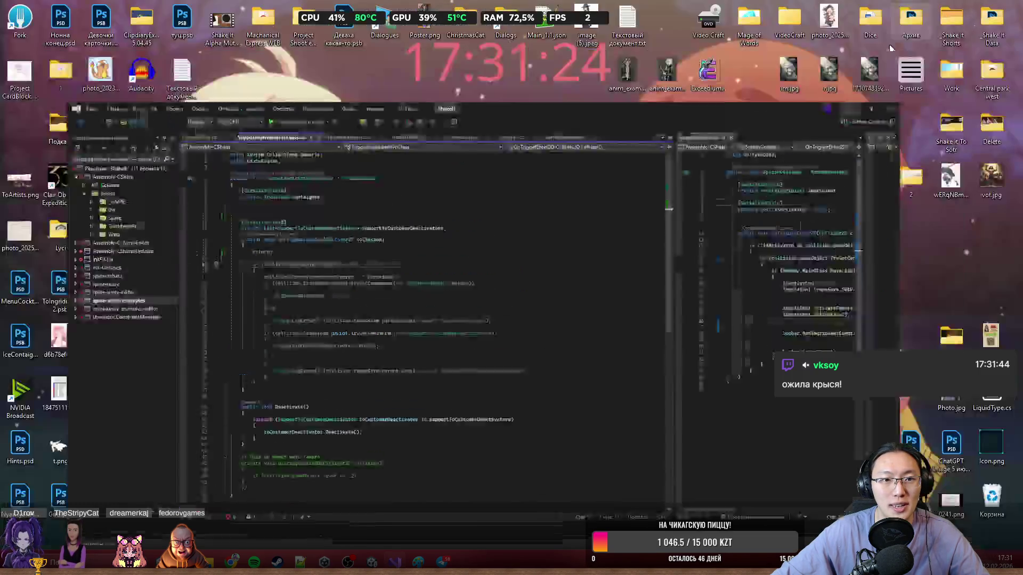
Delete the SuppotIngtridientToGlass script asset and close its missing-file tab in Visual Studio.
mouse_move(371, 561)
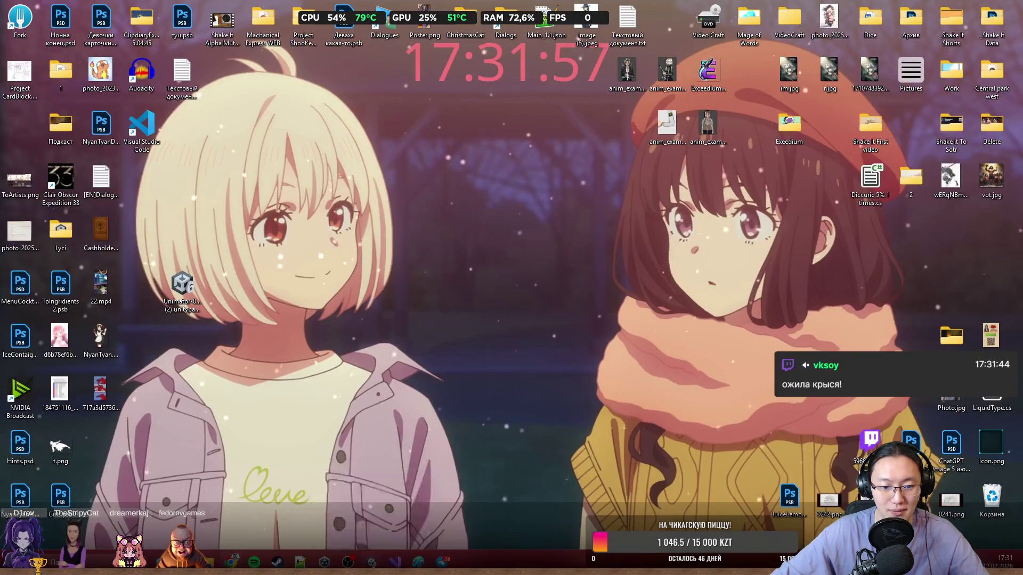
click(373, 503)
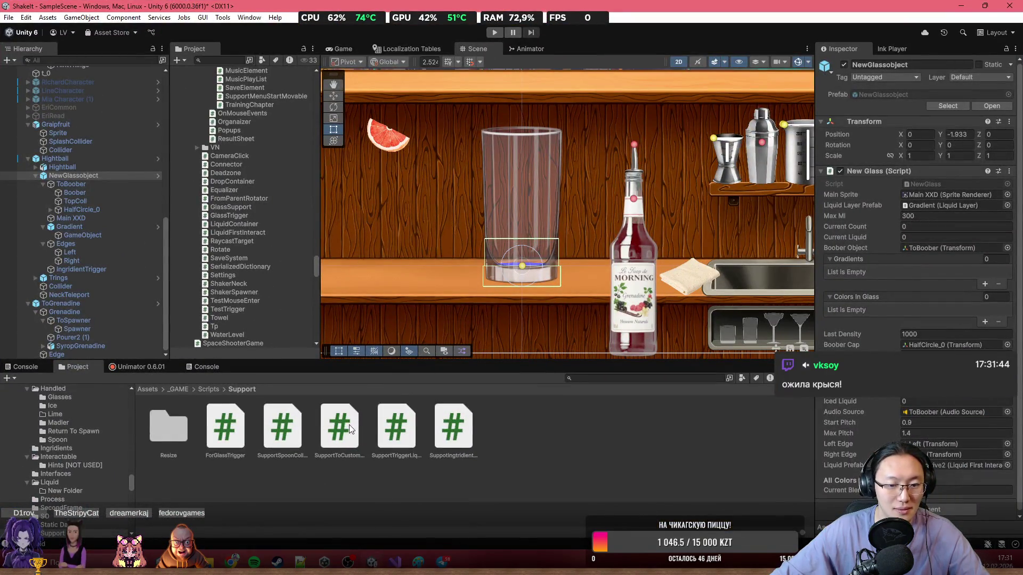
click(442, 426)
scroll(917, 342, down, 1)
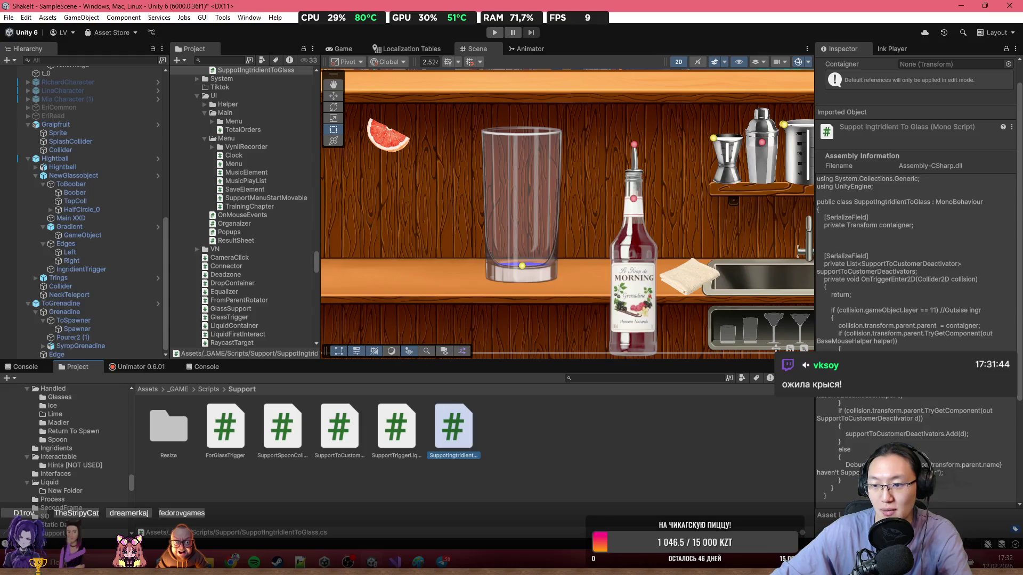
double_click(433, 428)
key(Return)
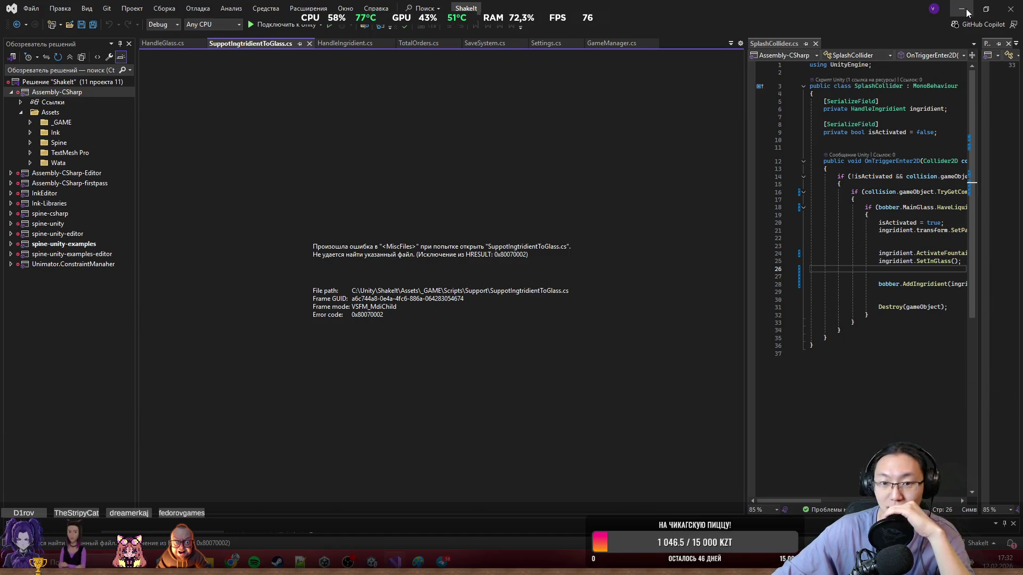
click(308, 43)
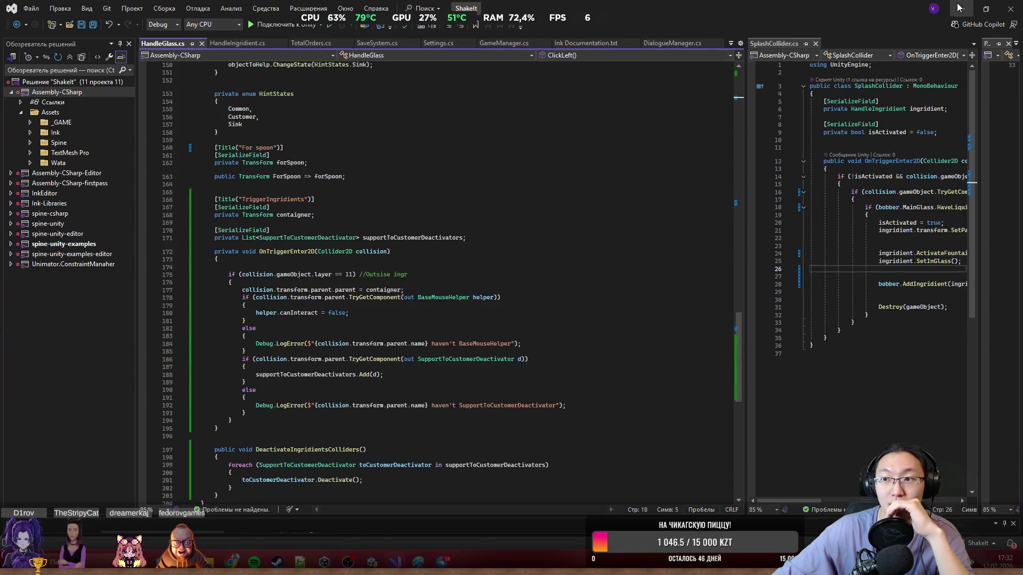
key(alt+Tab)
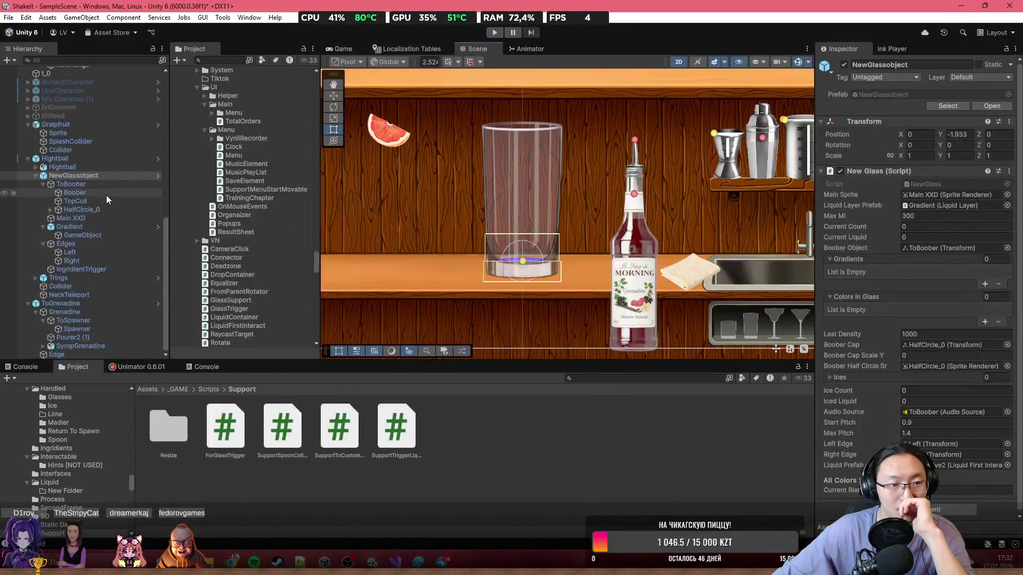
Review the Hightball glass's prefab overrides and IngridientTrigger's removed Polygon Collider 2D.
click(115, 159)
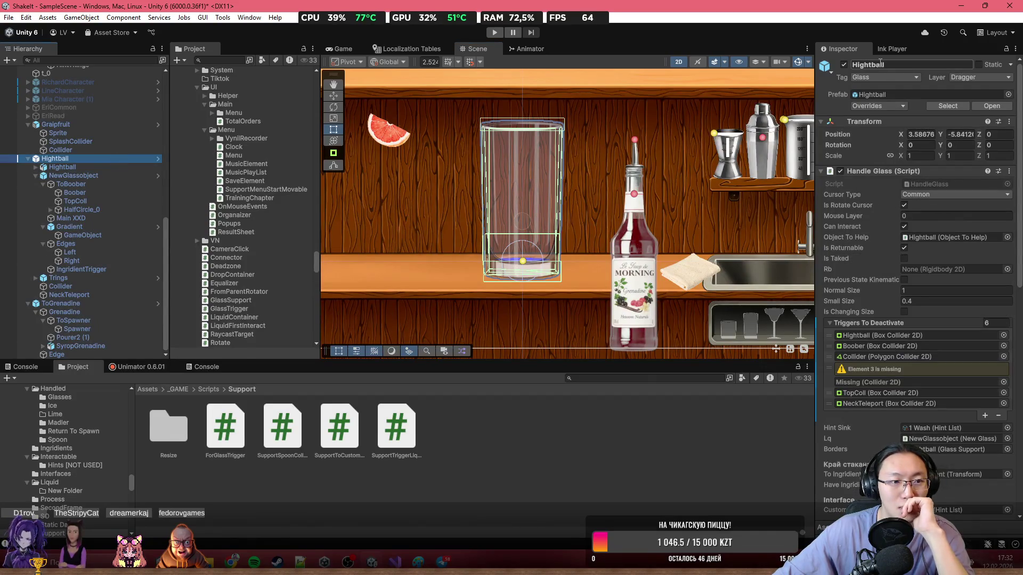
click(895, 107)
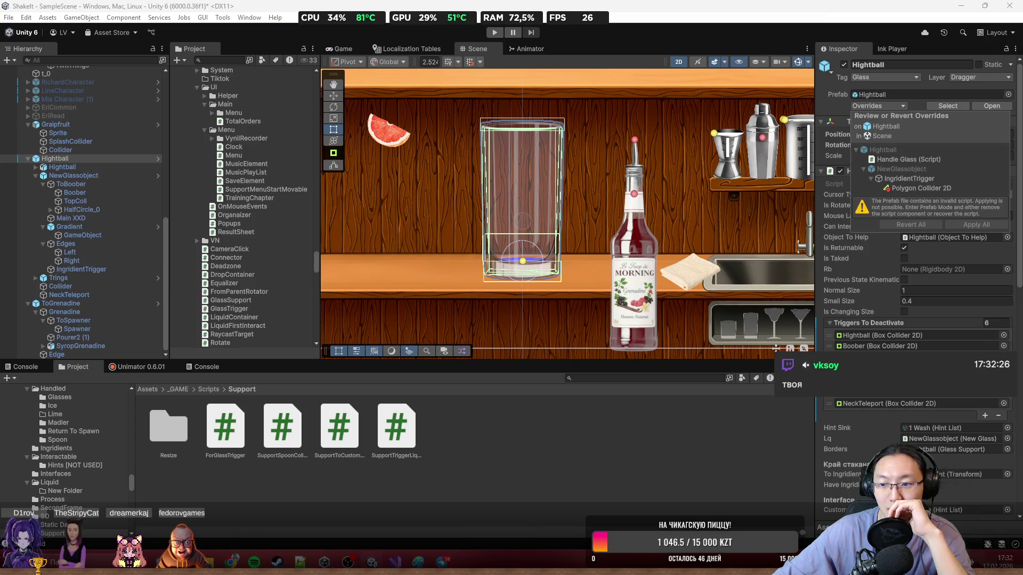
key(Escape)
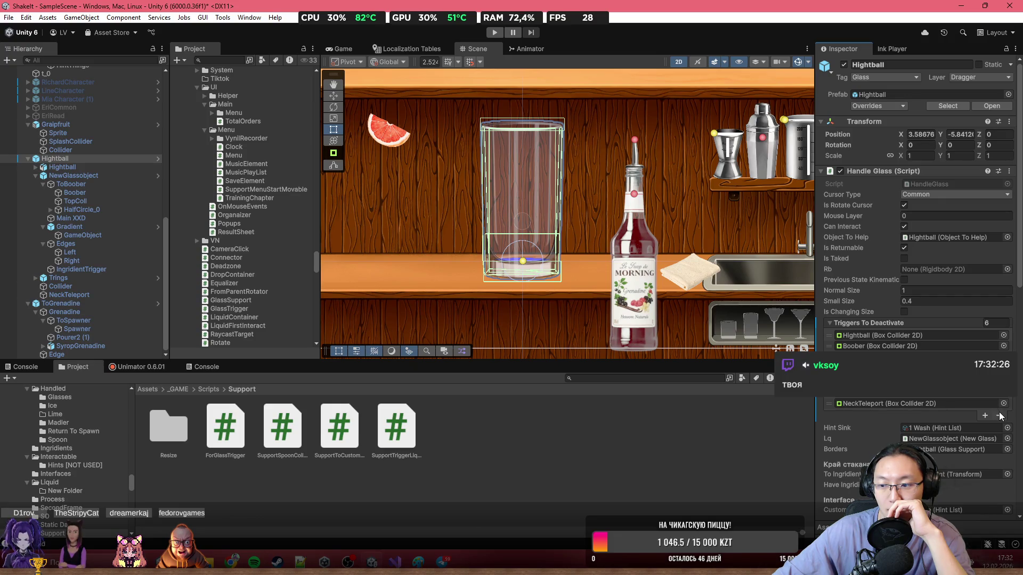
scroll(933, 407, down, 10)
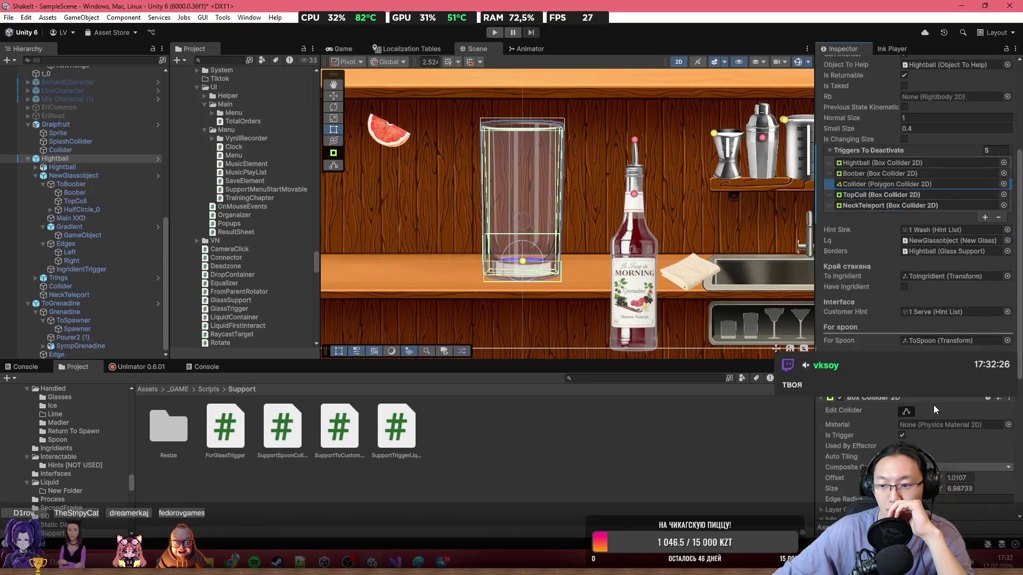
scroll(934, 404, up, 3)
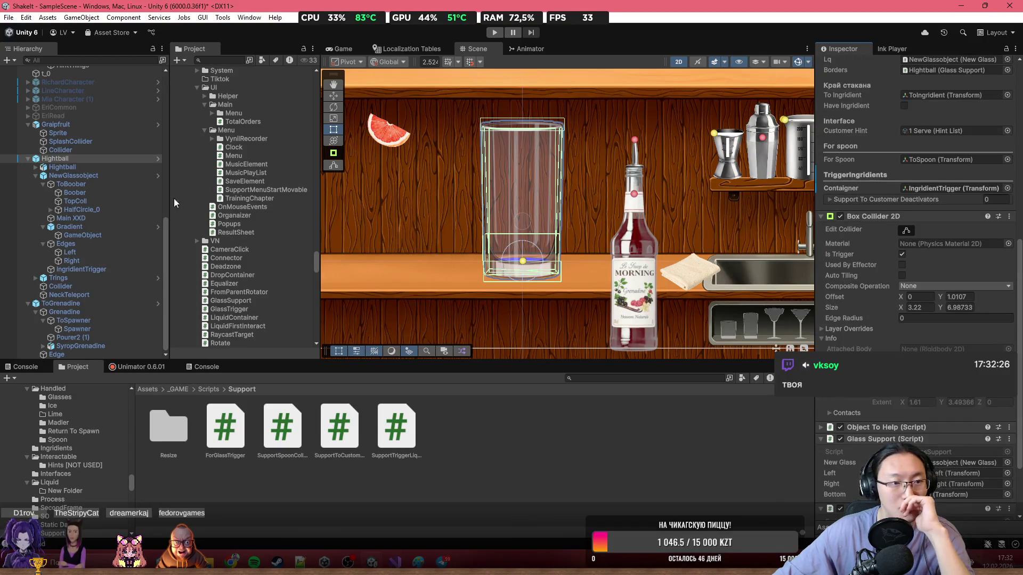
click(81, 269)
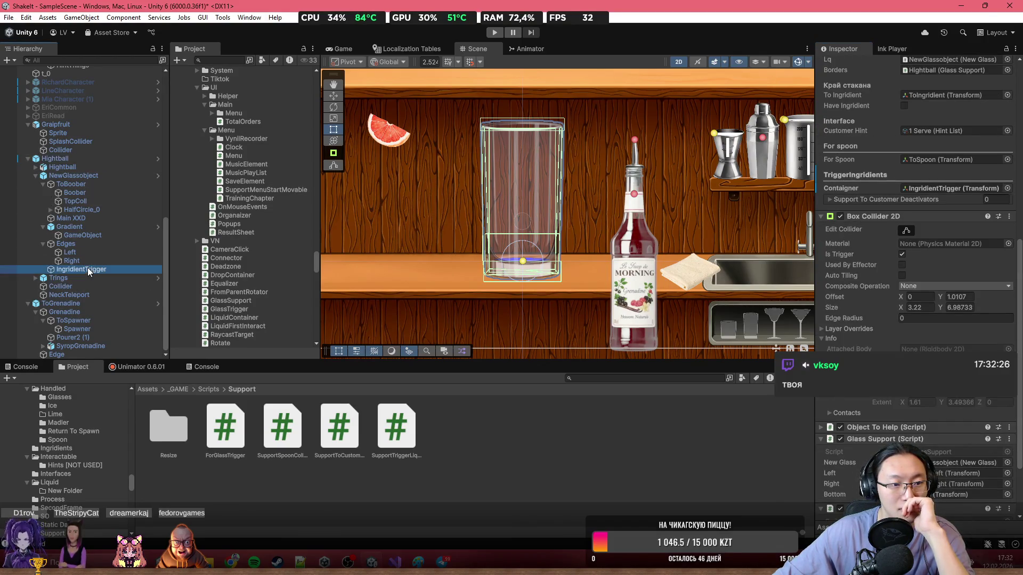
click(1016, 144)
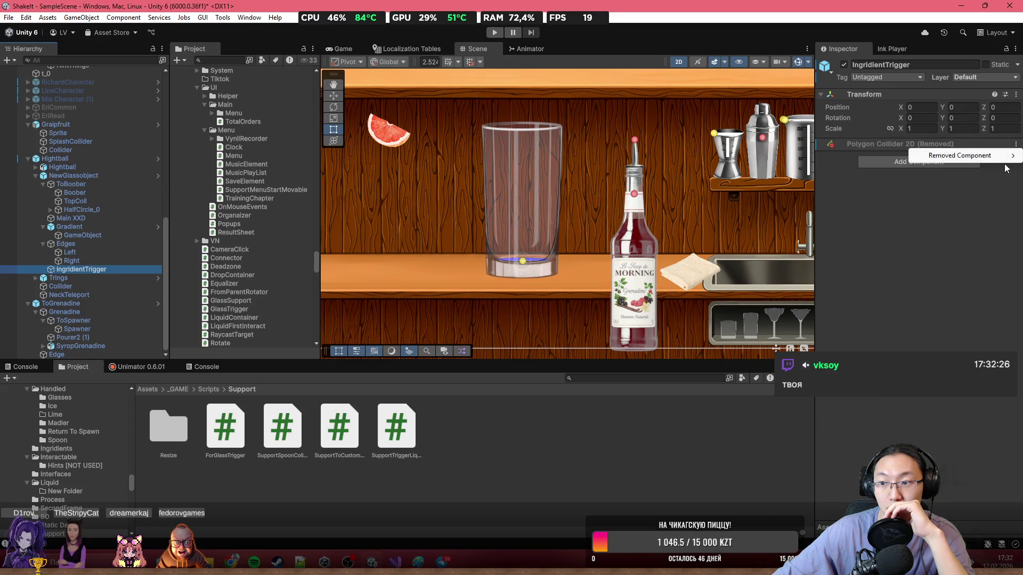
click(947, 249)
click(73, 159)
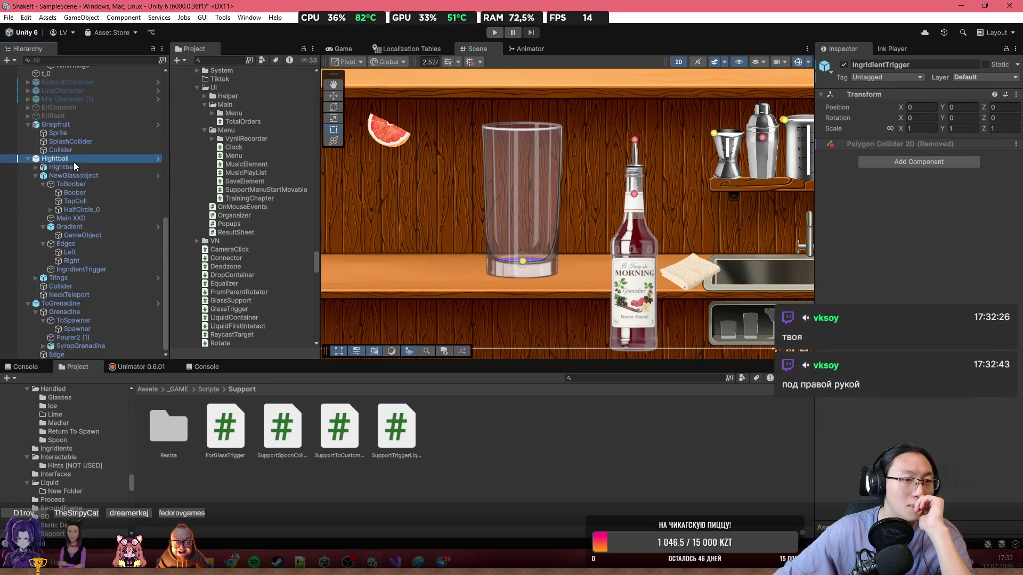
click(875, 118)
click(887, 107)
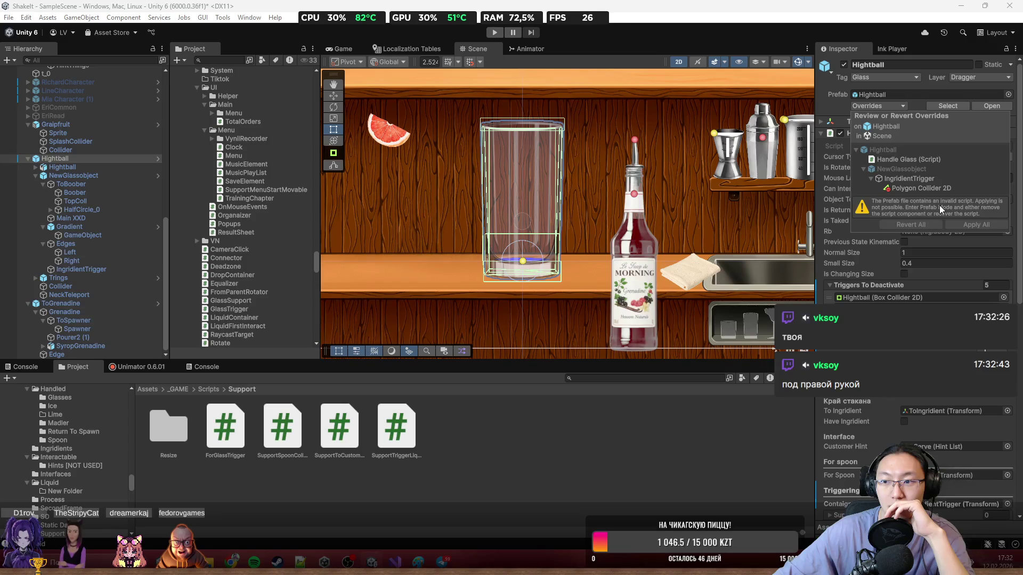
click(642, 450)
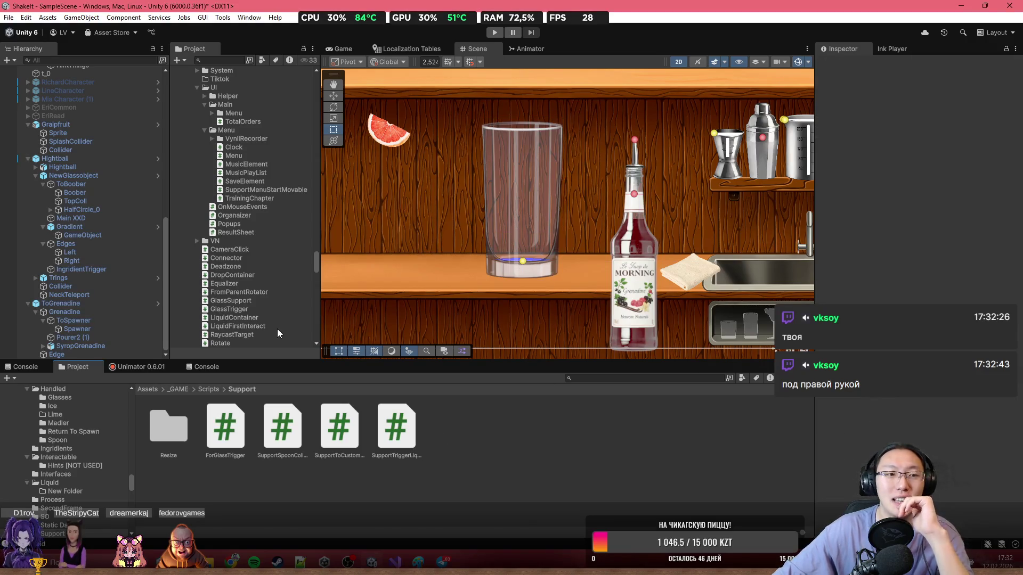
Select the Hightball prefab in the _GAME/Prefabs folder.
click(178, 389)
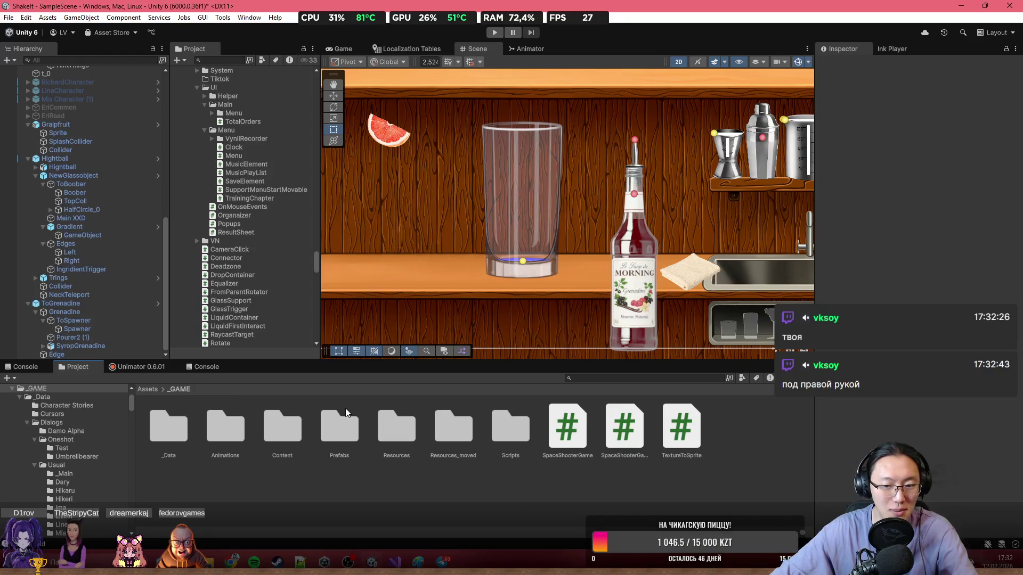
double_click(357, 429)
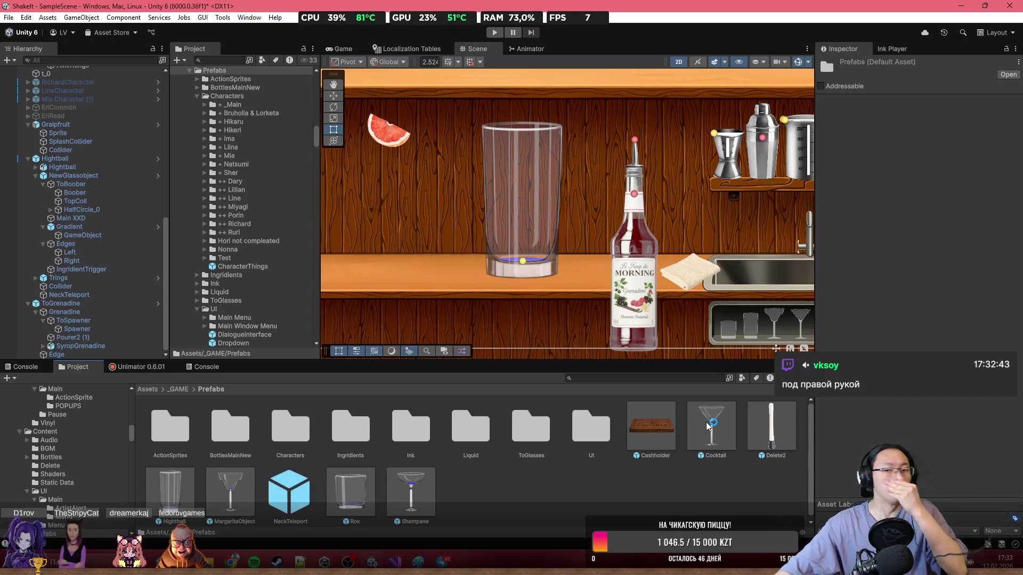
click(171, 494)
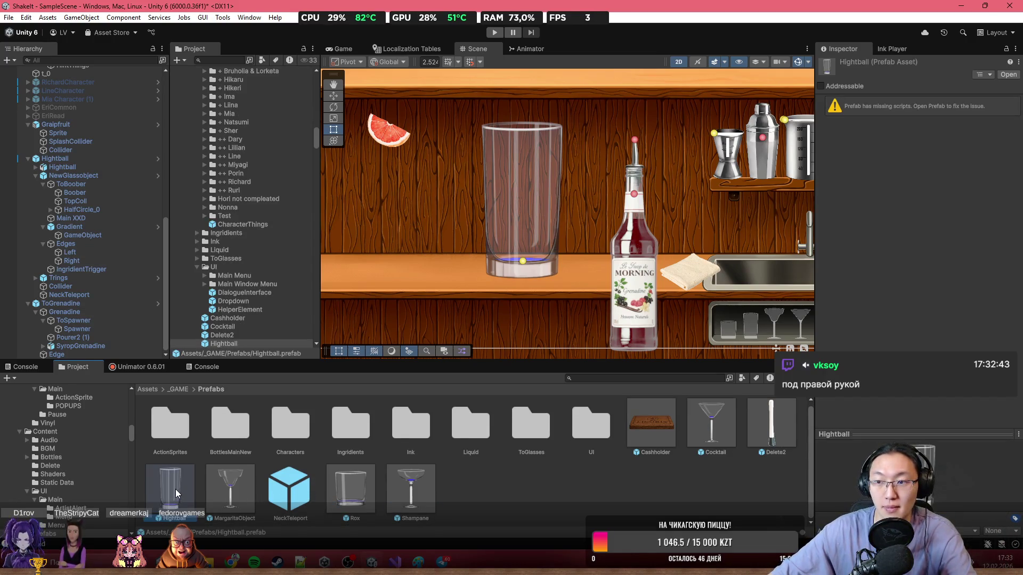
In the Hightball prefab, remove IngridientTrigger's Polygon Collider 2D and missing script.
double_click(175, 490)
click(104, 229)
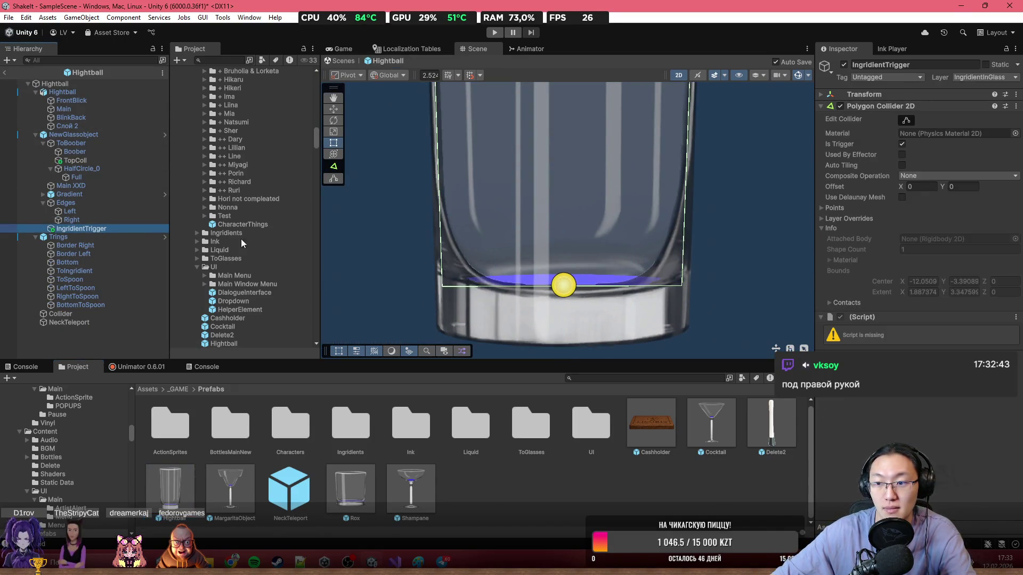
click(1016, 107)
click(953, 131)
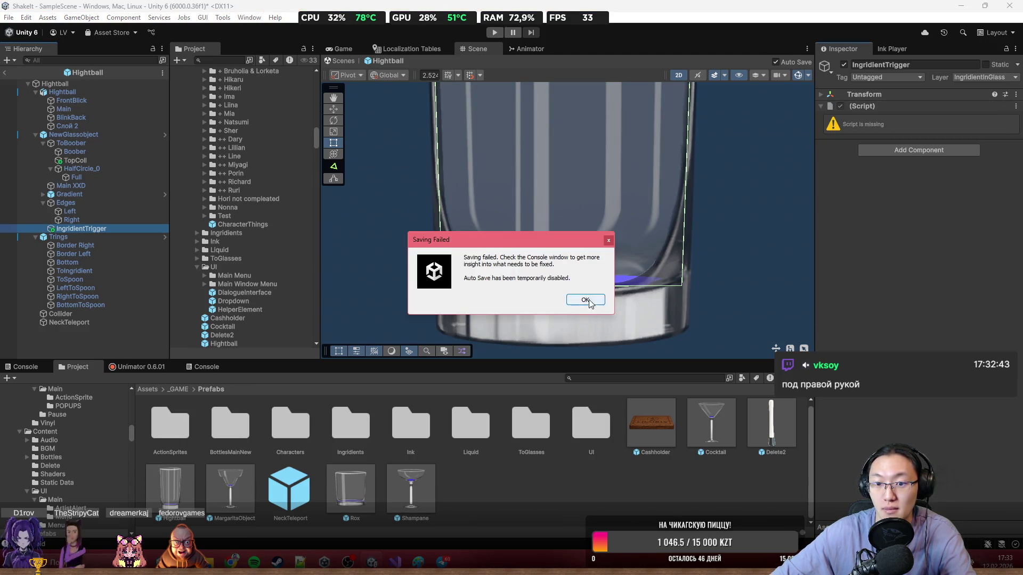
click(585, 300)
click(1016, 107)
click(953, 132)
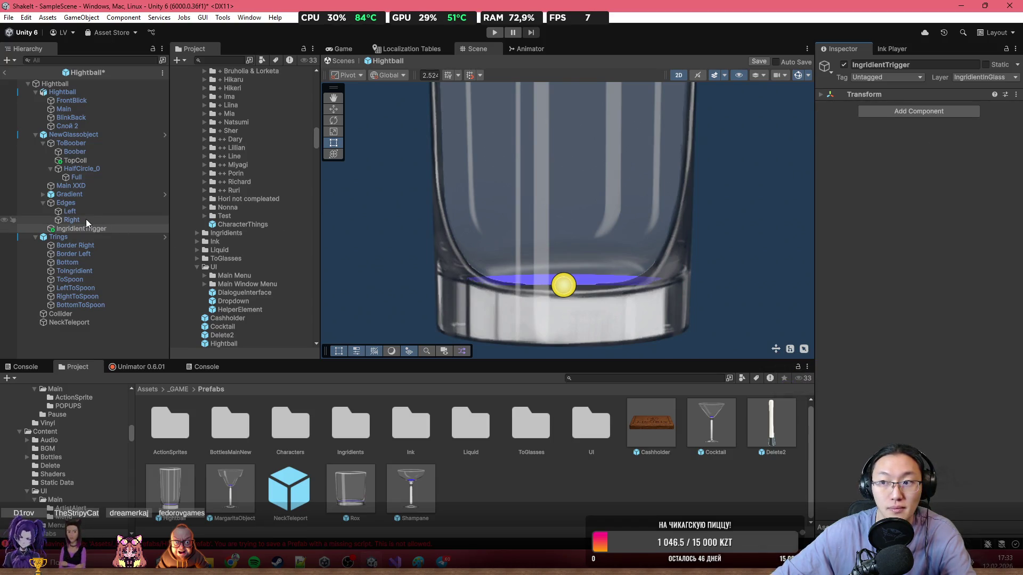
click(832, 95)
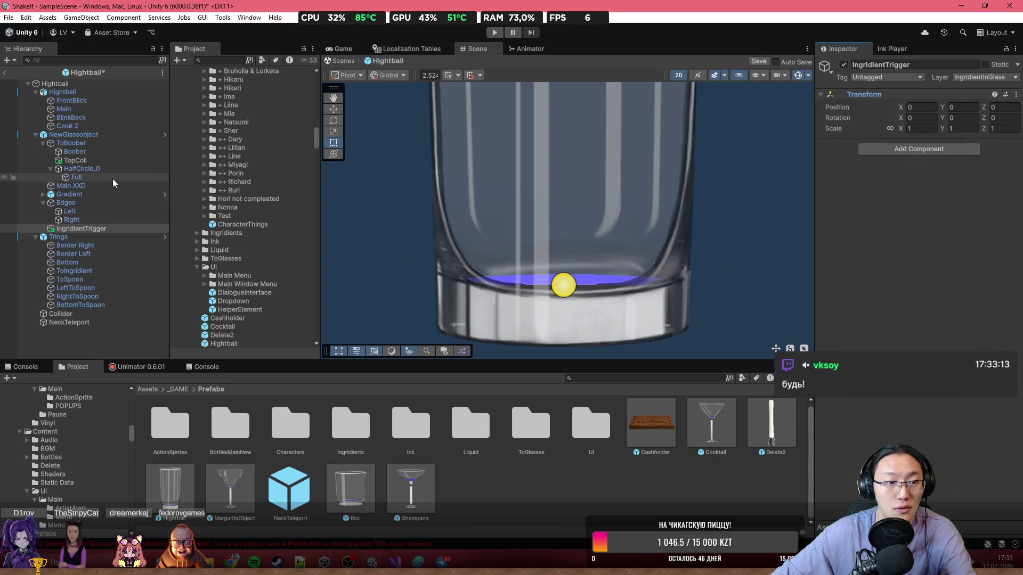
Check NewGlassobject and the root's missing Element 3 trigger, then exit Prefab Mode saving changes.
click(75, 134)
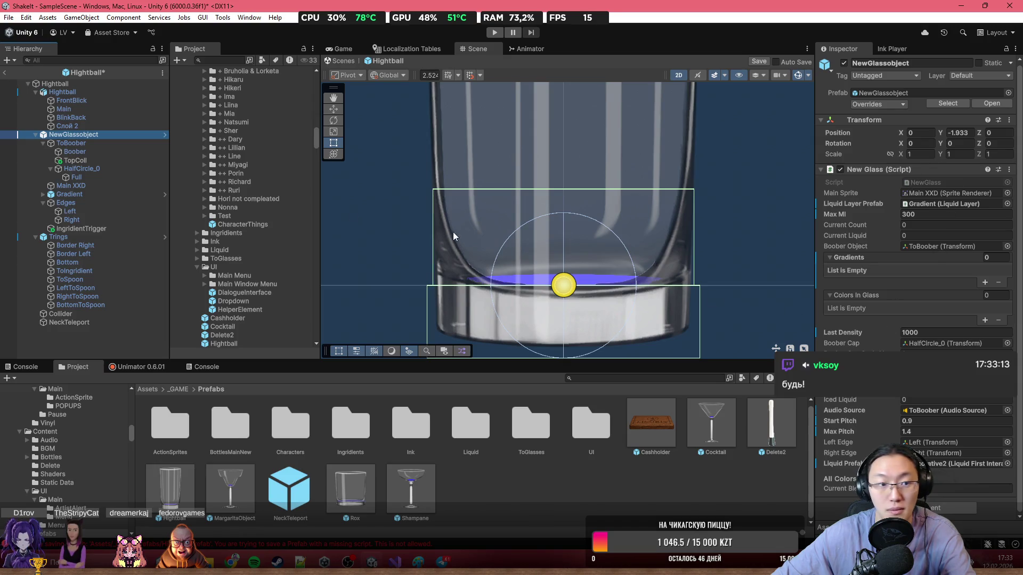
click(66, 85)
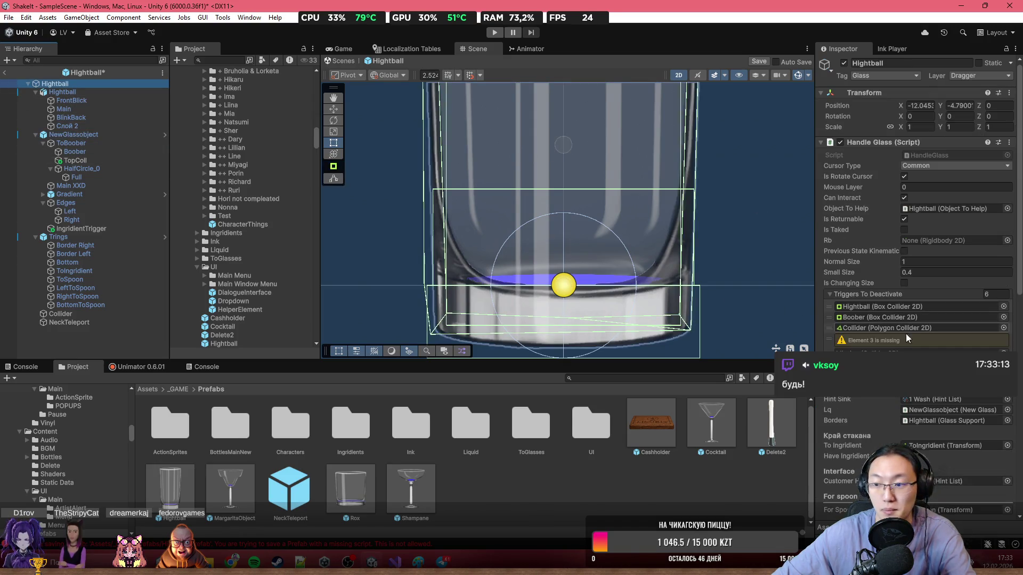
click(829, 225)
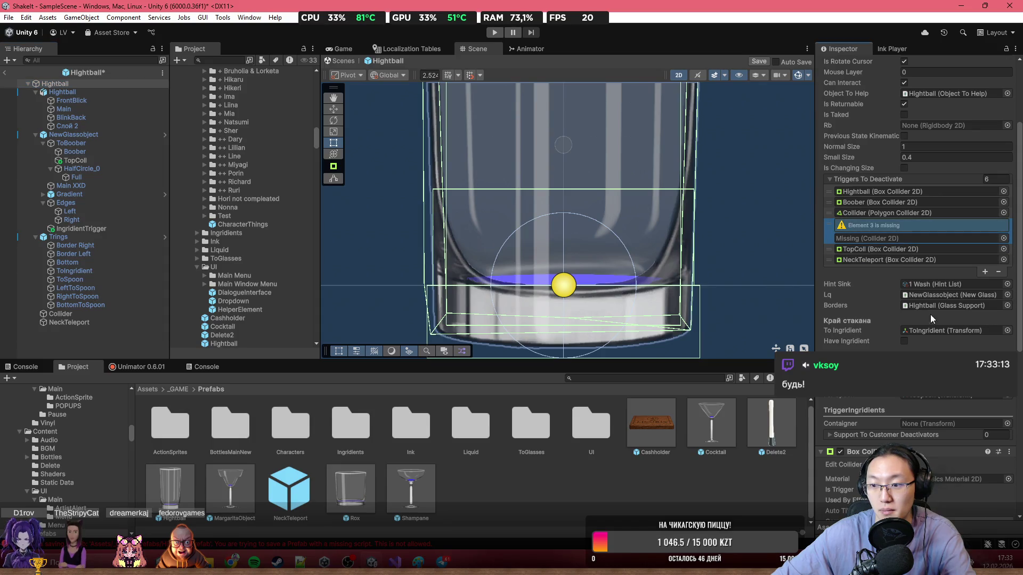
click(5, 73)
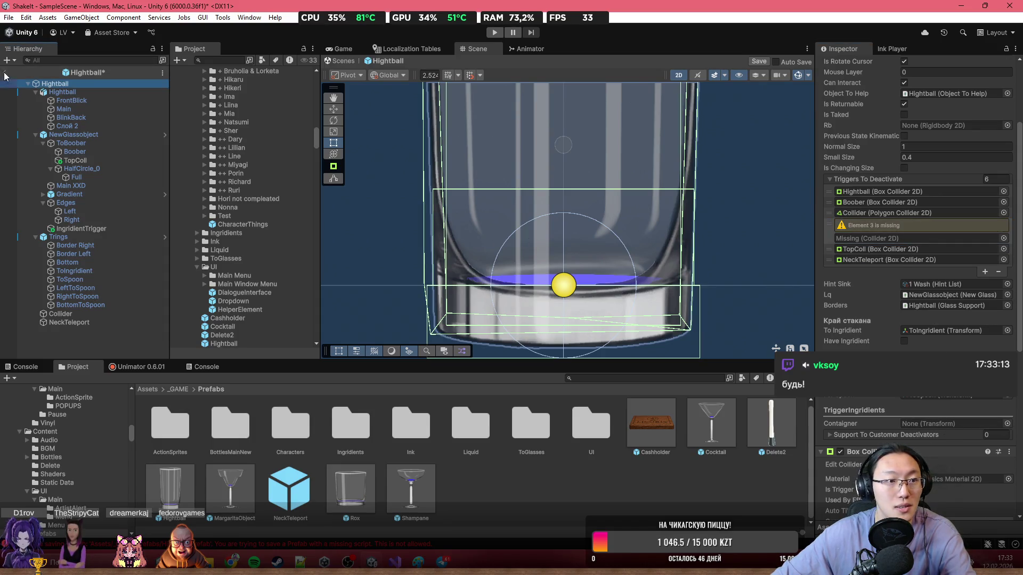
click(506, 303)
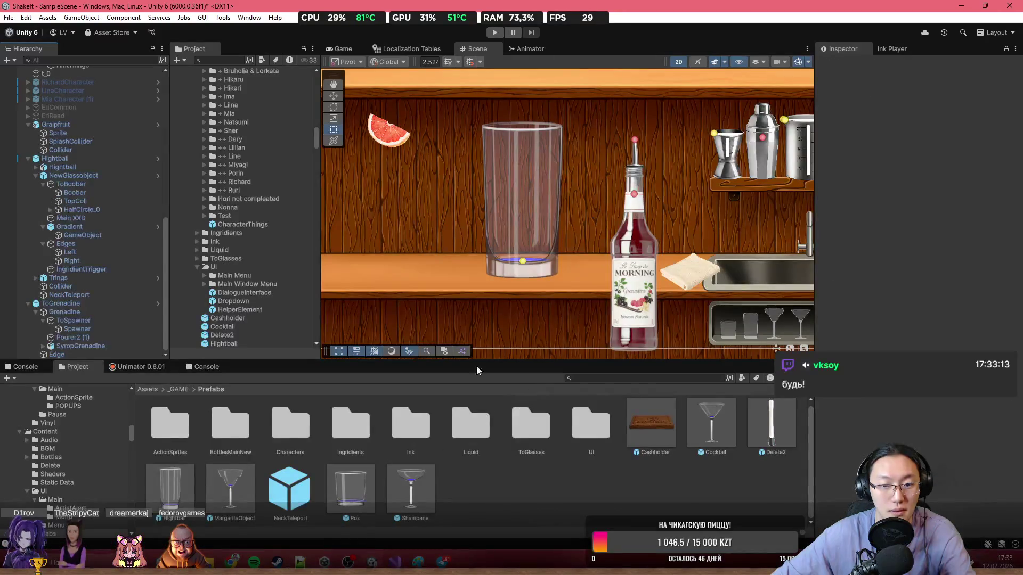
Save and apply all overrides to the Hightball prefab.
click(500, 241)
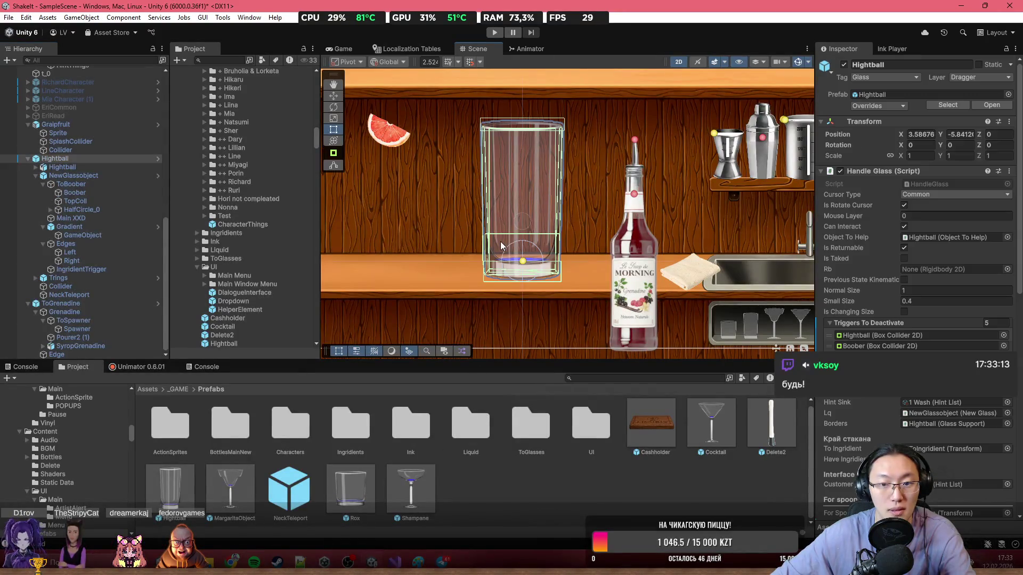
click(896, 105)
click(974, 207)
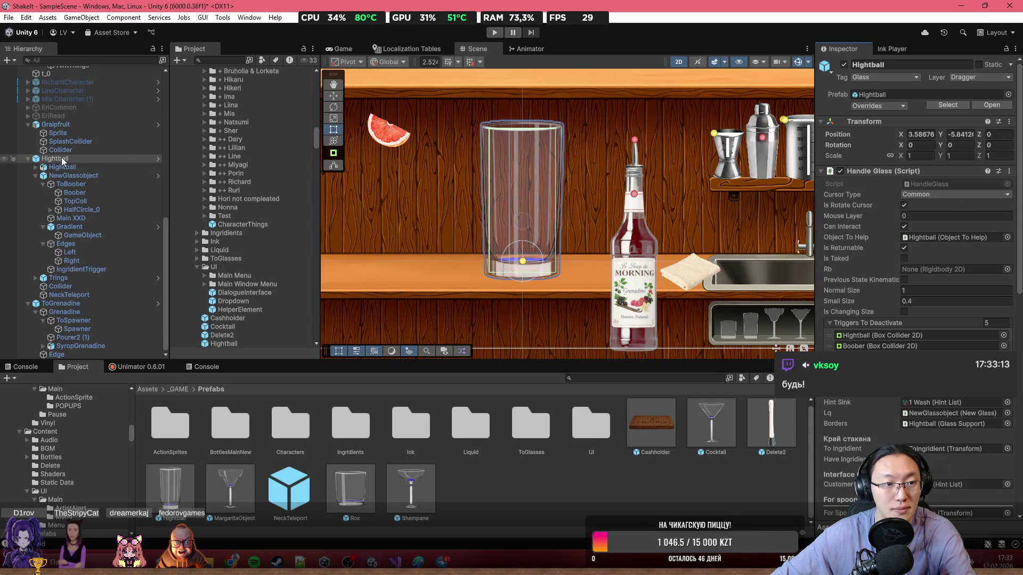
Review Hightball's Triggers To Deactivate list, then open the Cocktail glass prefab.
scroll(955, 435, down, 2)
scroll(955, 436, down, 3)
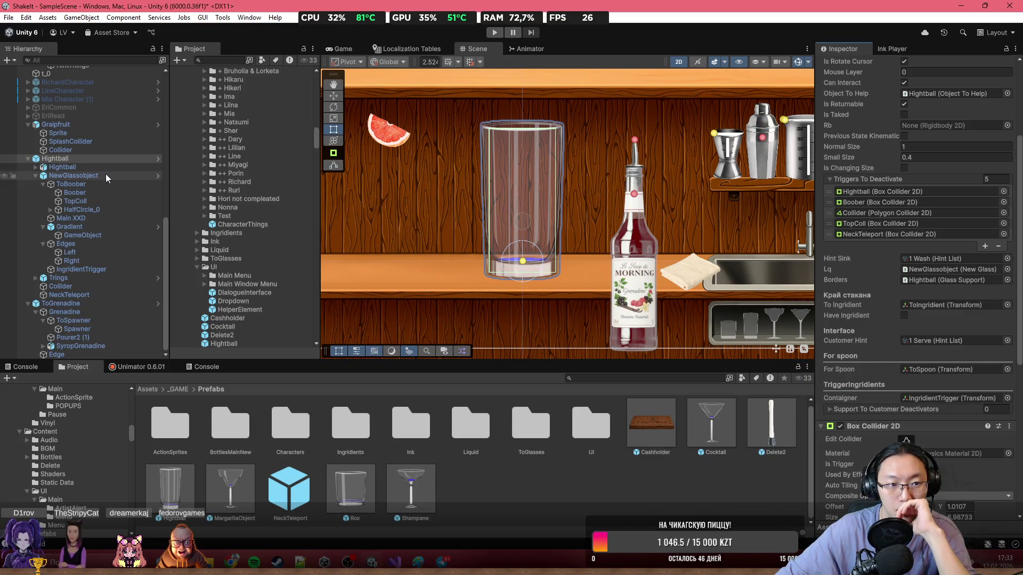
scroll(940, 276, down, 1)
scroll(916, 437, down, 2)
scroll(915, 437, up, 3)
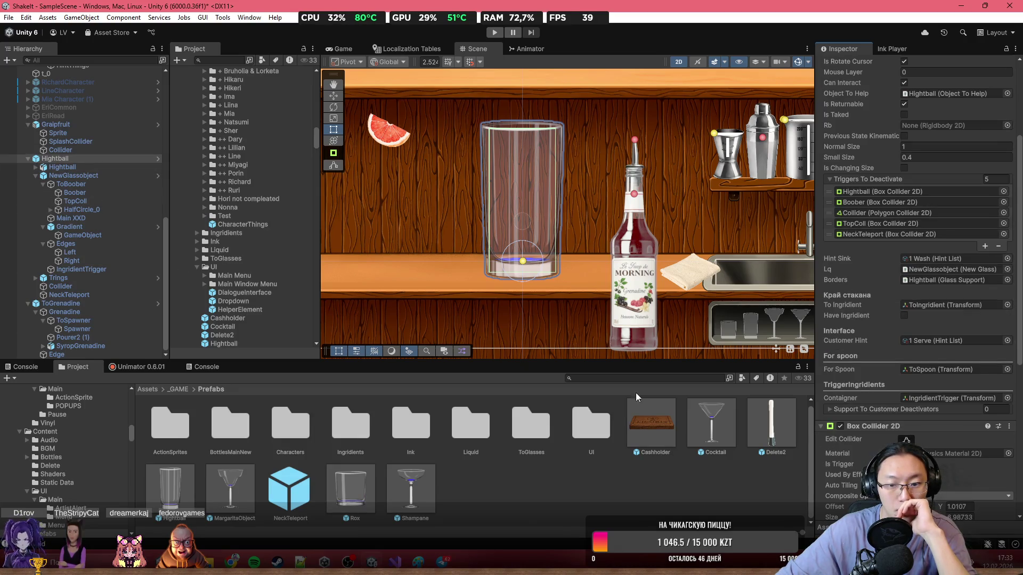
click(116, 160)
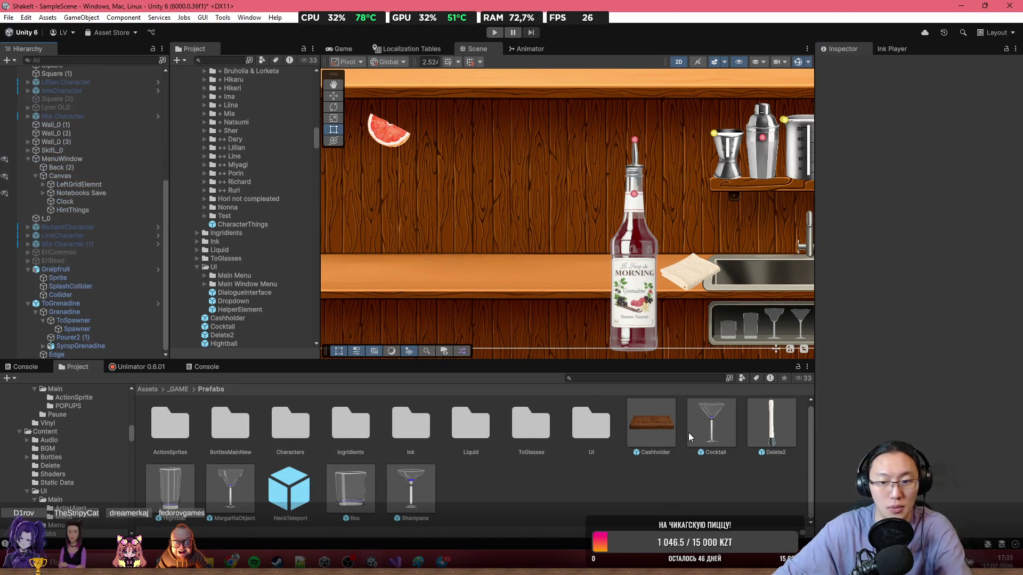
double_click(721, 423)
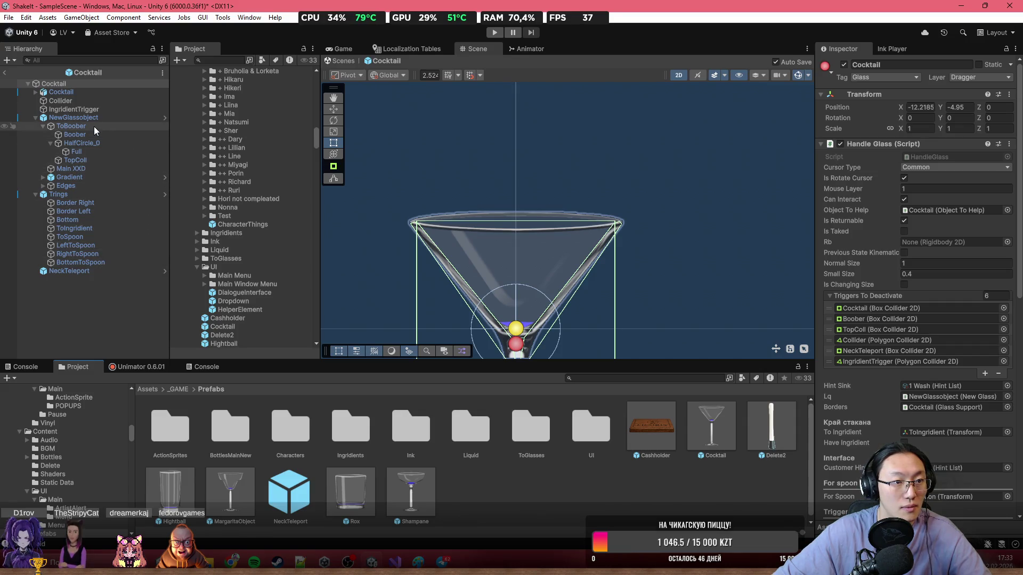
Remove the Cocktail IngridientTrigger's Polygon Collider 2D and missing script; set layer TransparentFX.
click(155, 110)
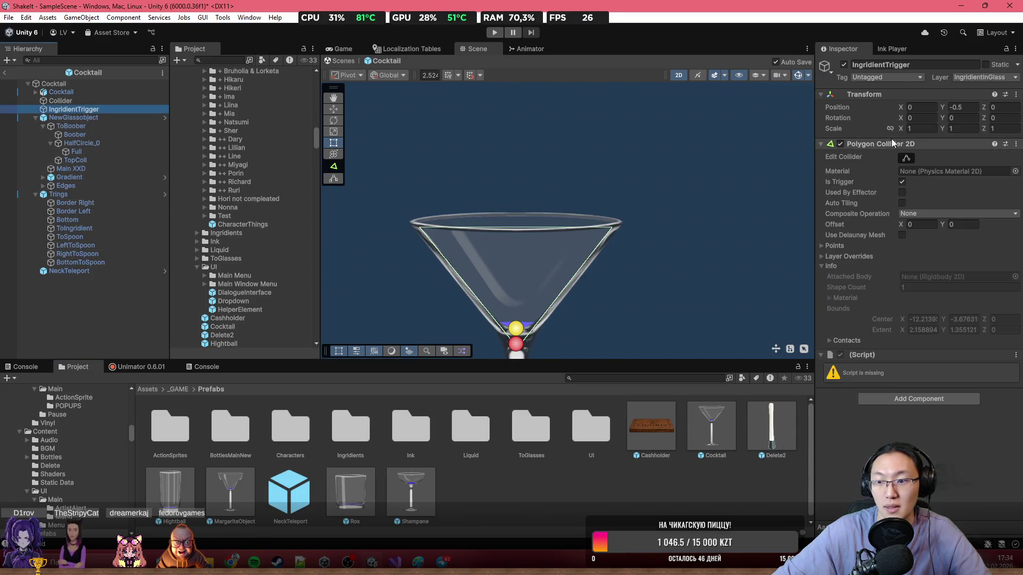
click(1019, 147)
click(1016, 144)
click(947, 172)
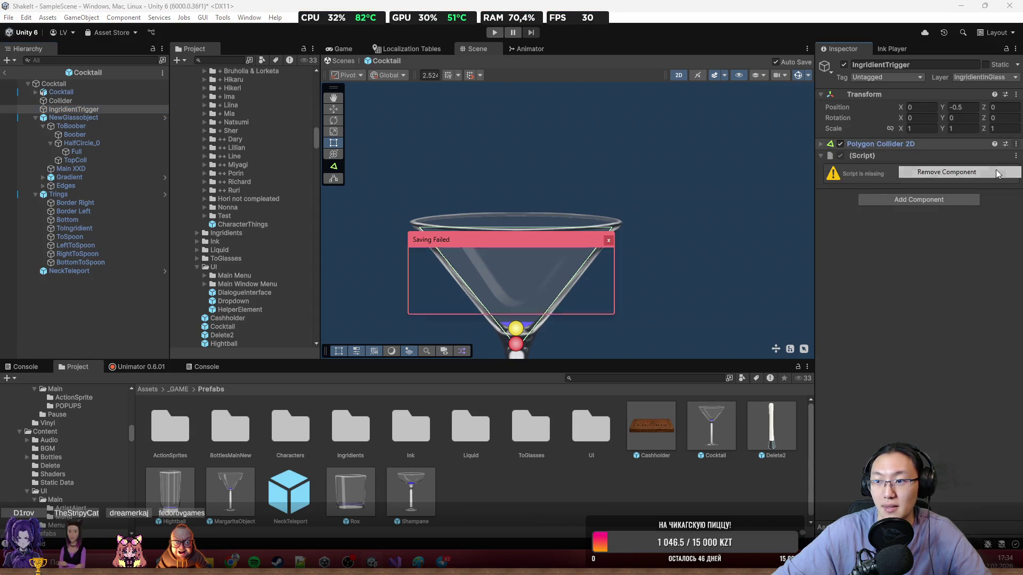
key(Return)
click(1016, 144)
click(947, 171)
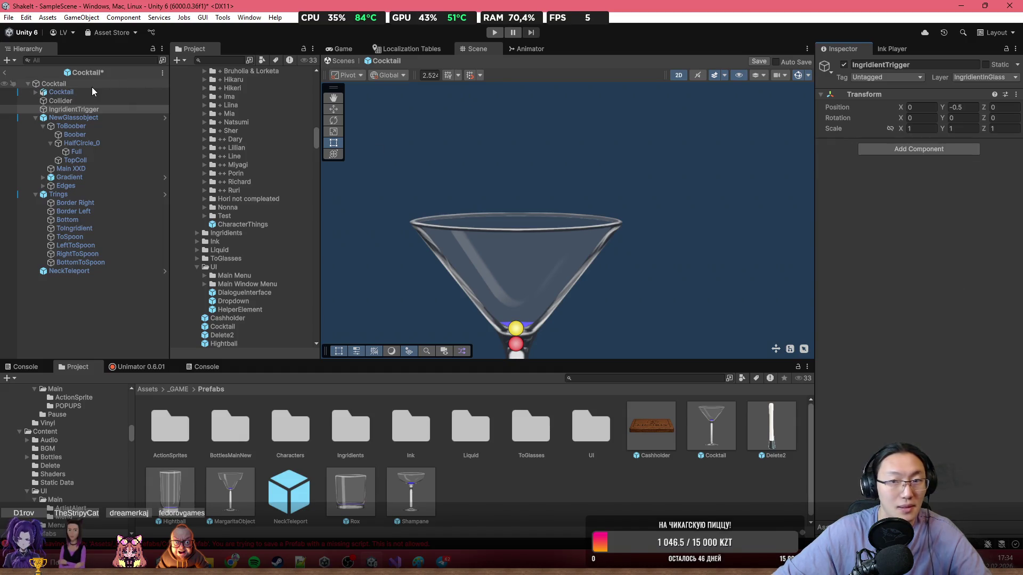
click(978, 77)
click(968, 102)
Remove the missing Element 5 from Cocktail's Triggers To Deactivate and exit prefab mode.
click(58, 84)
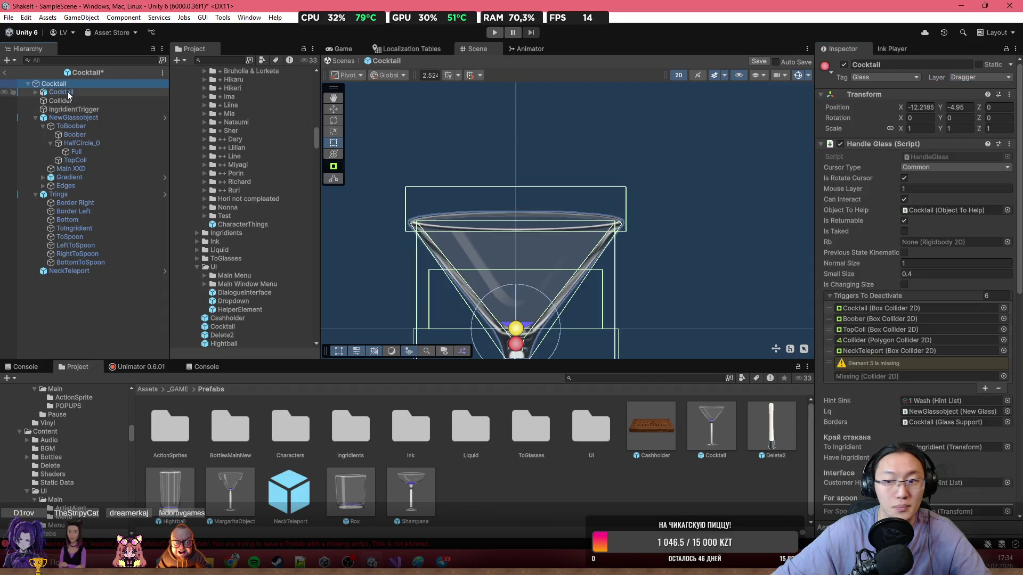
click(906, 351)
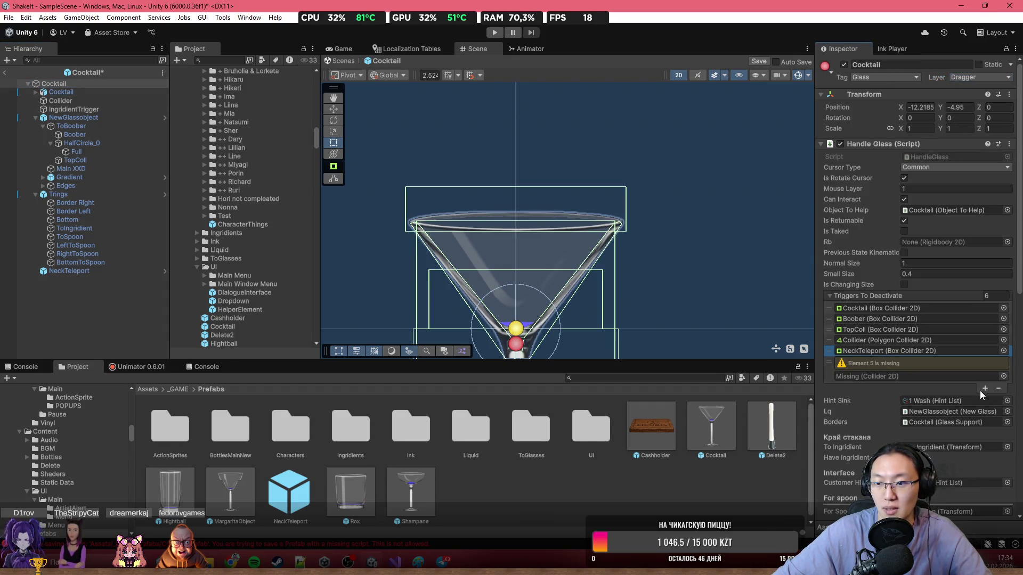
click(841, 364)
click(999, 388)
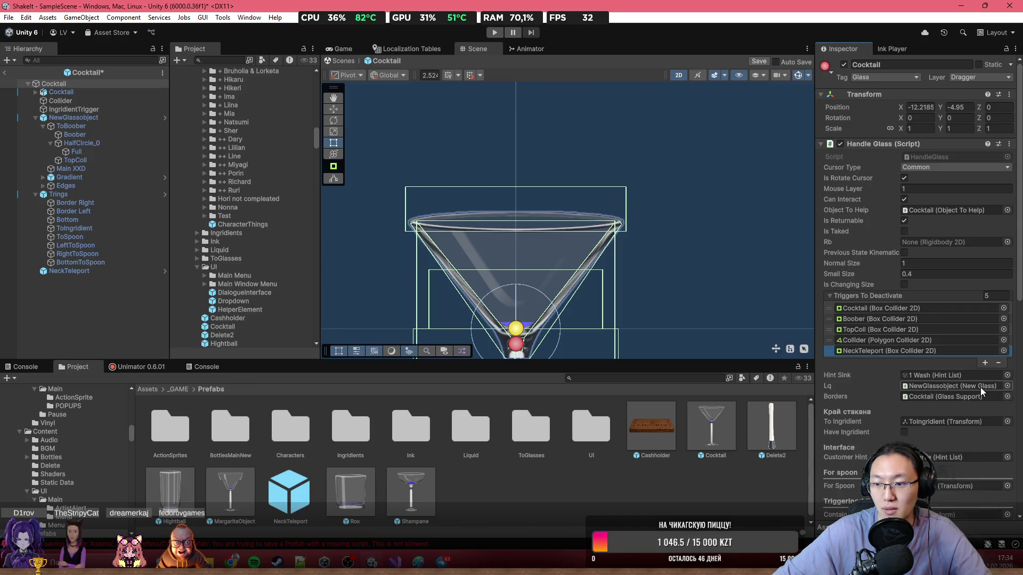
scroll(983, 392, down, 3)
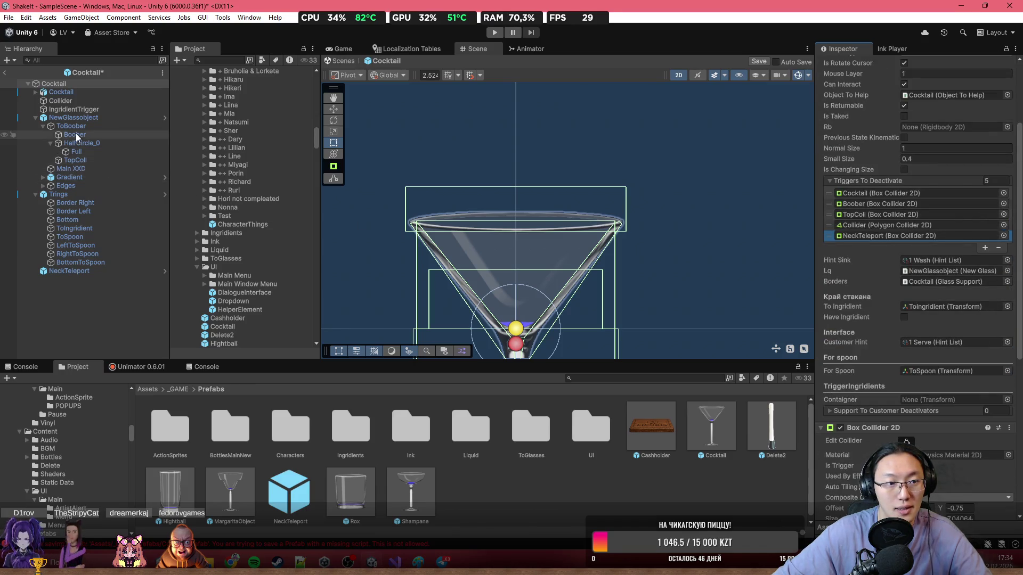
drag(80, 110, 951, 399)
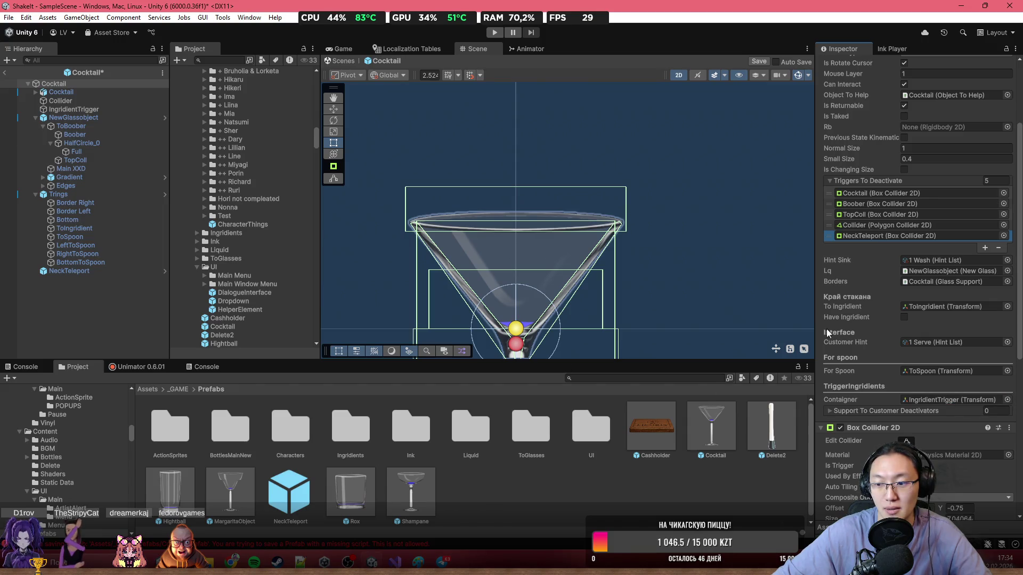
scroll(970, 362, down, 5)
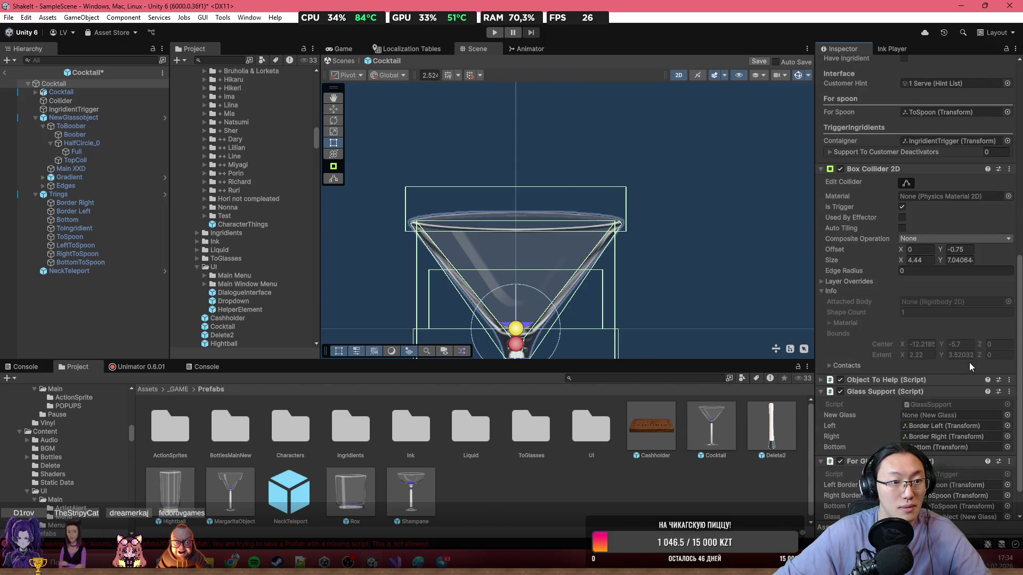
scroll(970, 363, up, 10)
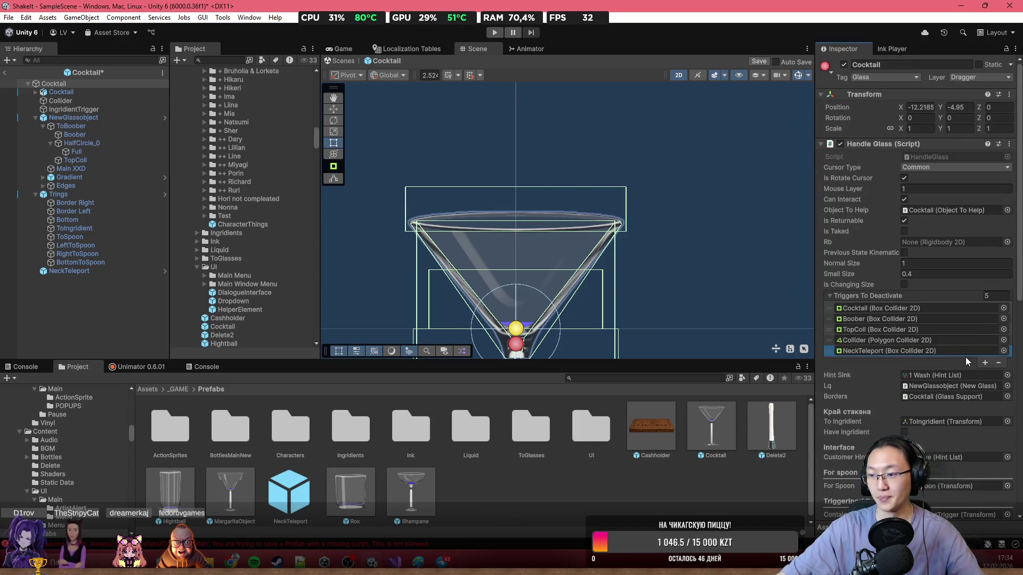
scroll(967, 377, down, 10)
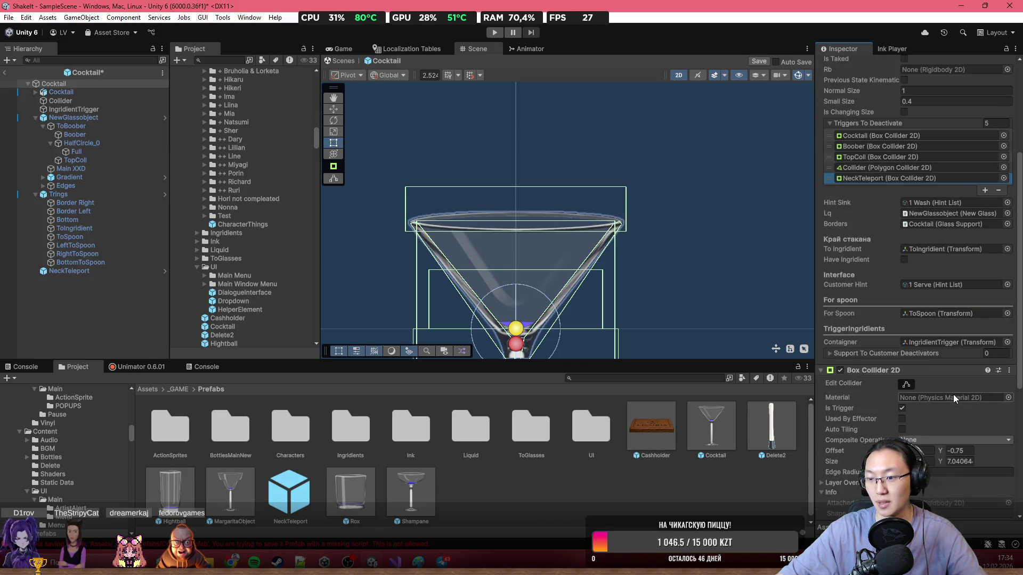
scroll(954, 394, up, 10)
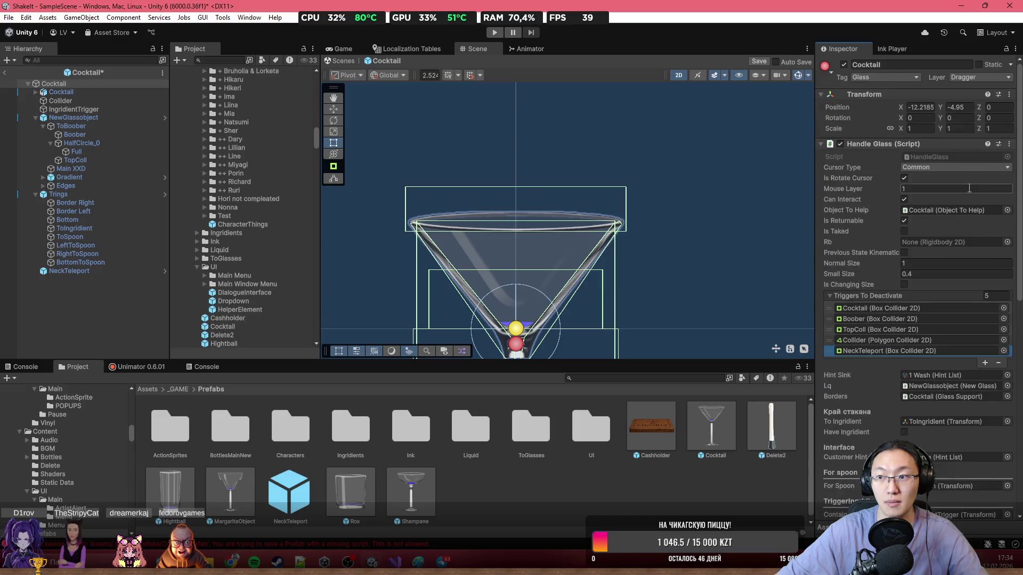
click(5, 74)
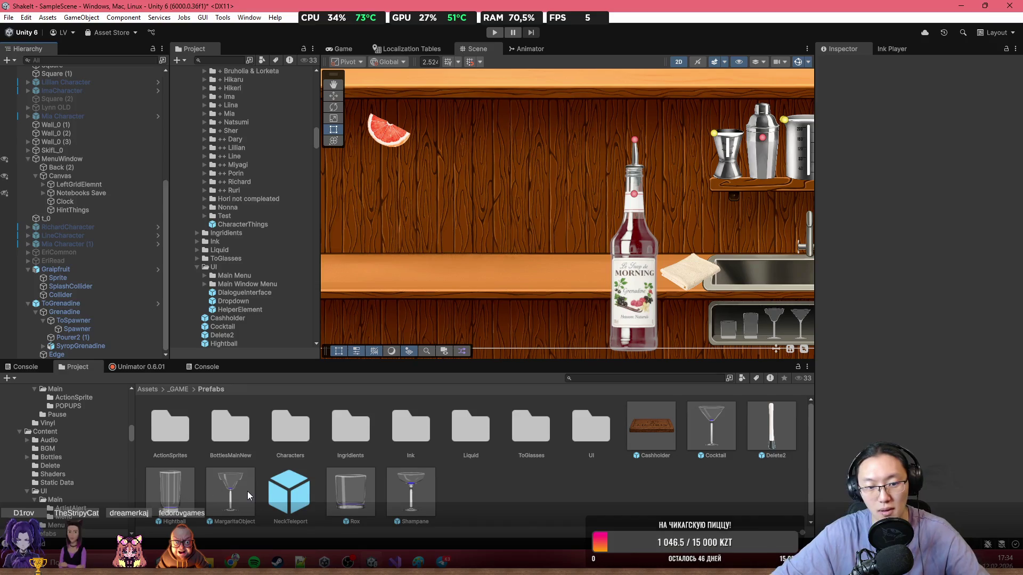
In MargaritaObject, strip IngridientTrigger's missing script and collider, set layer Default and Y 0.
double_click(223, 496)
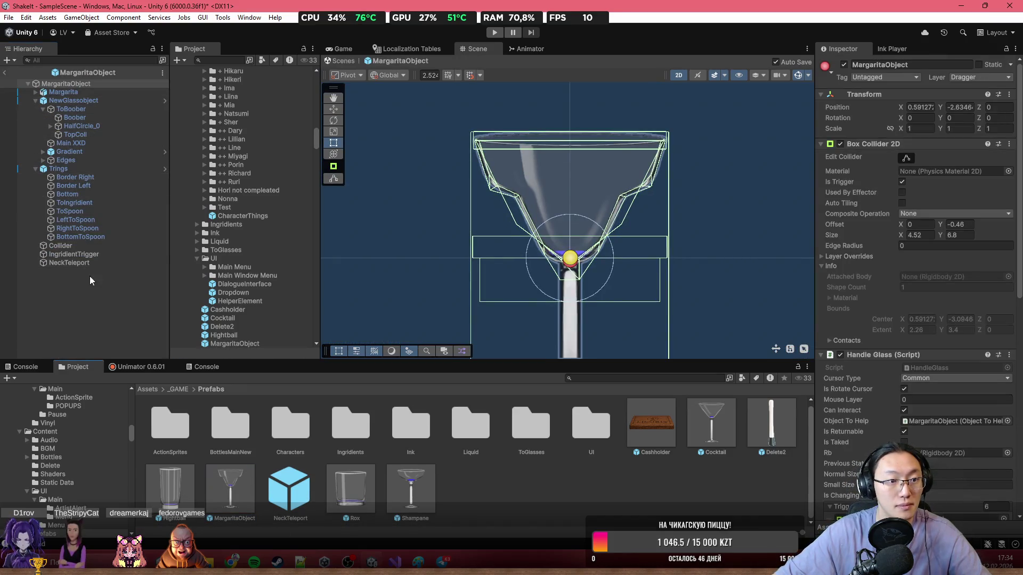
click(99, 254)
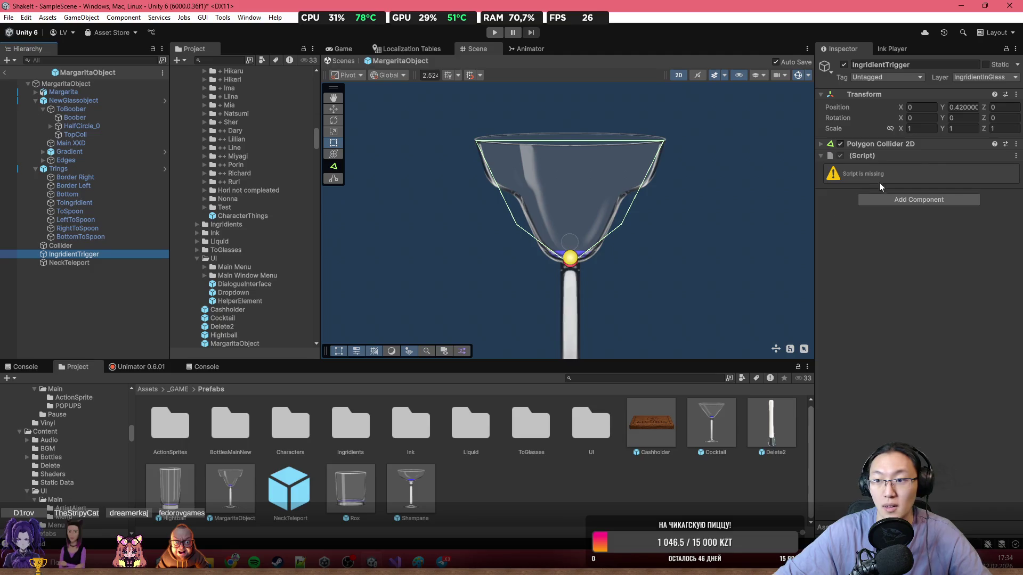
click(1016, 155)
click(947, 178)
click(1016, 144)
click(946, 172)
click(978, 80)
click(937, 88)
click(963, 107)
text(0)
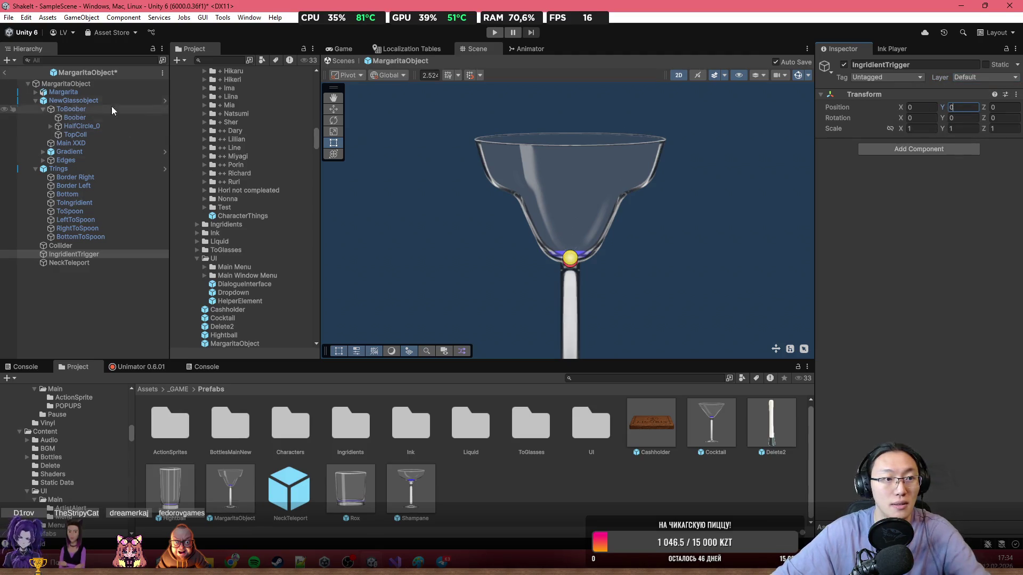
Remove the missing trigger entry, assign IngridientTrigger as Contaigner, and exit the prefab.
click(84, 80)
scroll(943, 320, down, 10)
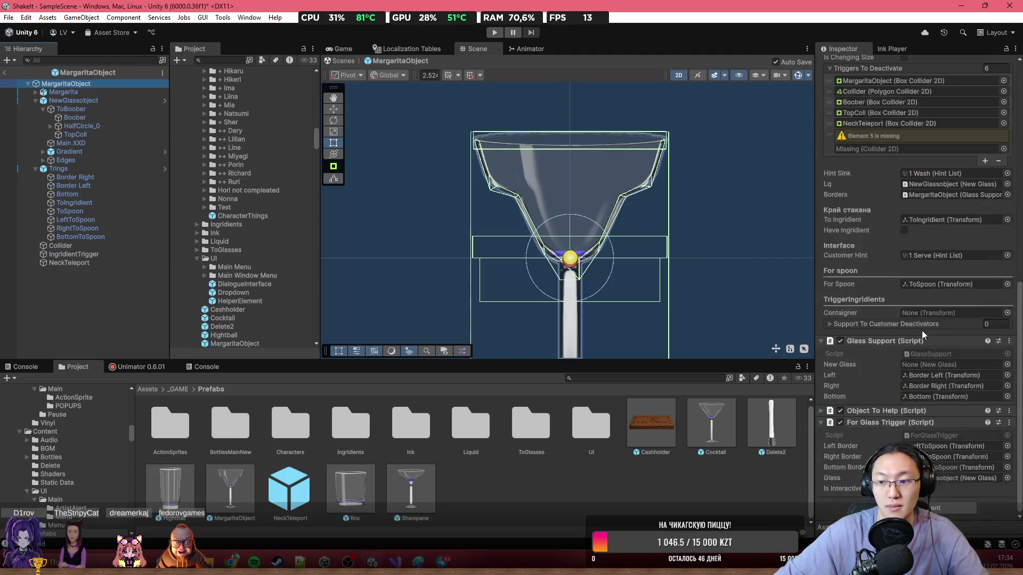
click(821, 192)
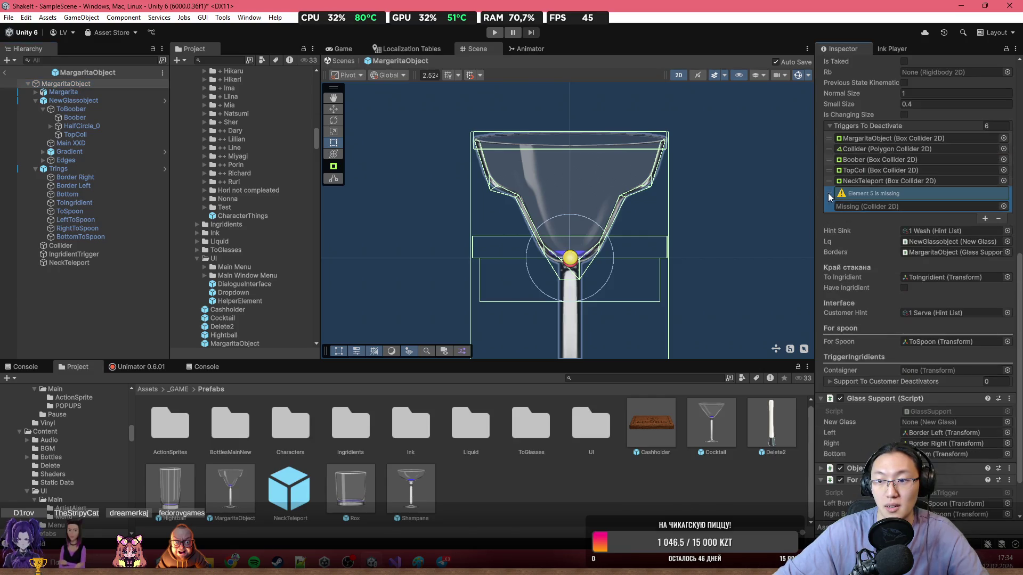
click(997, 219)
scroll(929, 298, down, 1)
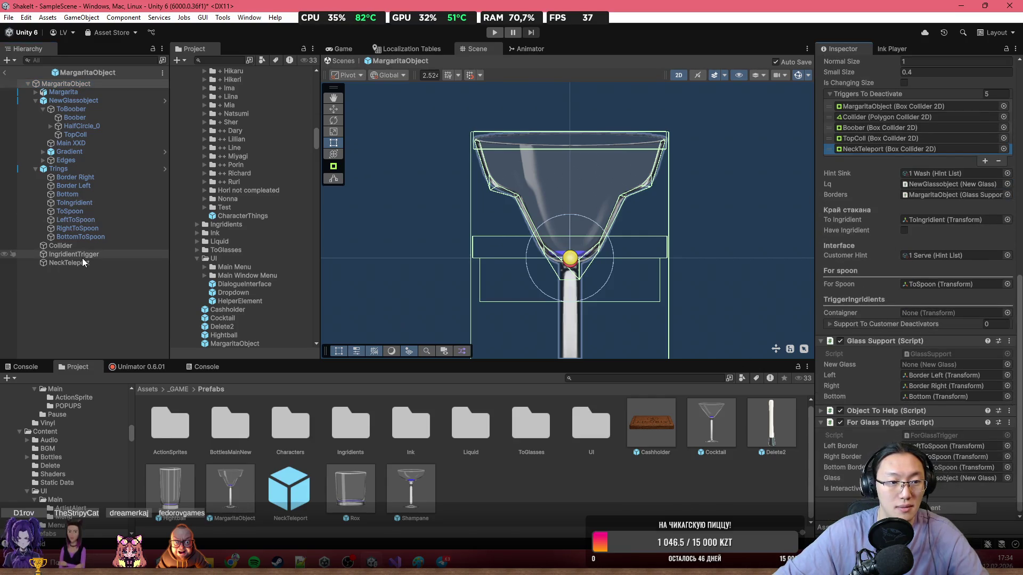
click(948, 315)
drag(948, 316, 948, 315)
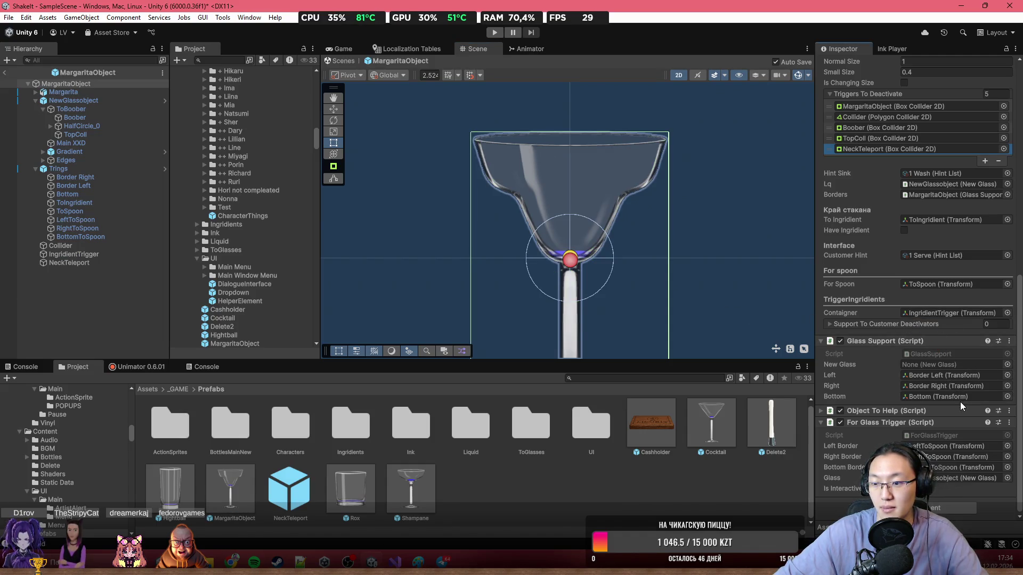
scroll(960, 401, up, 8)
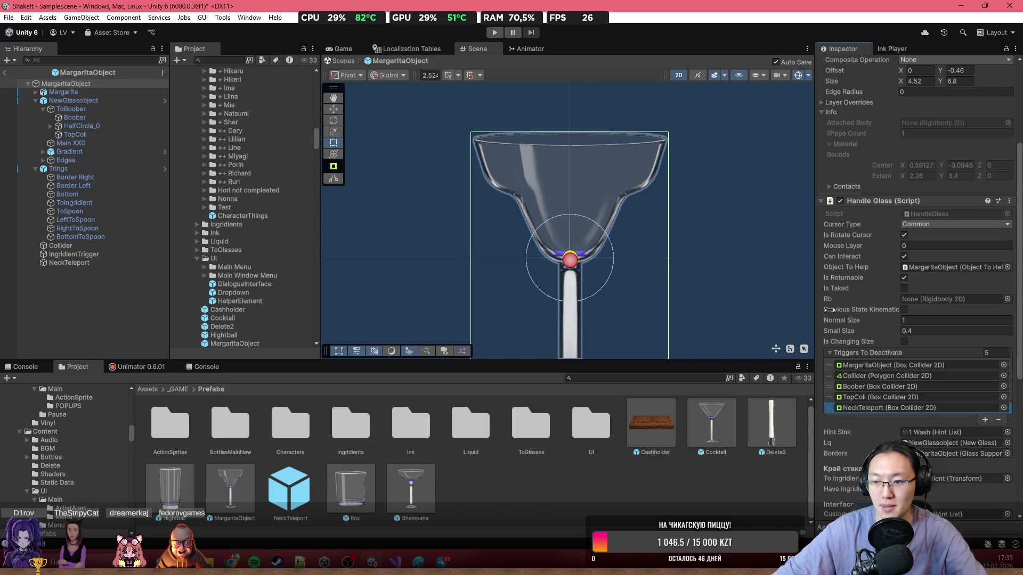
scroll(967, 344, down, 5)
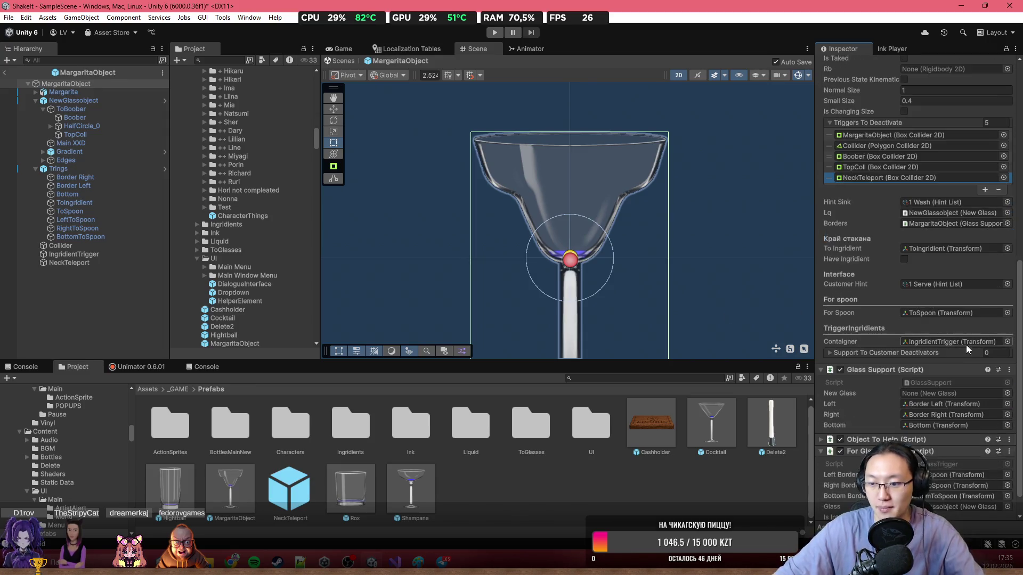
click(5, 77)
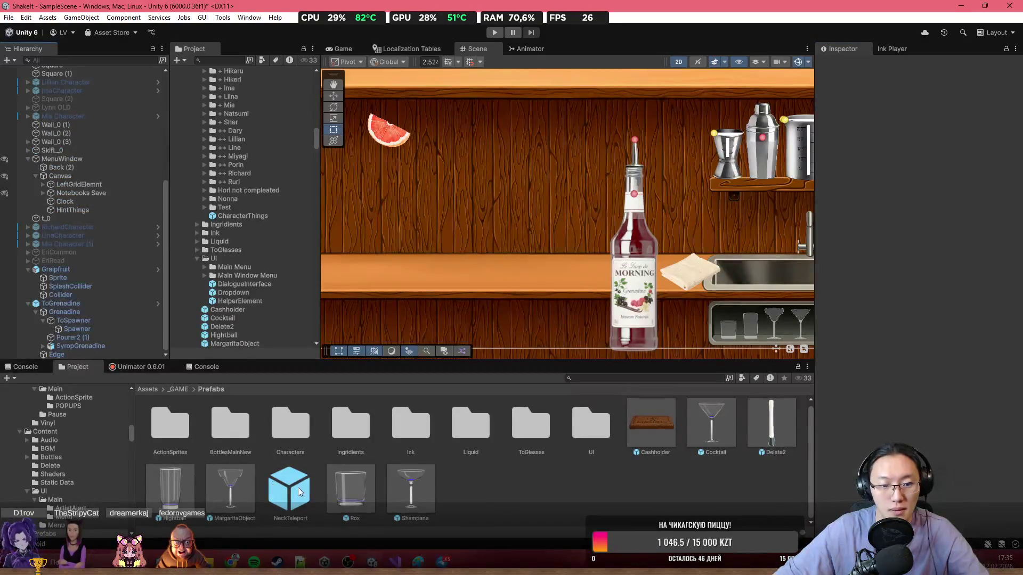
In the Rox prefab, strip IngridientTrigger's missing script and collider and set layer Default.
double_click(369, 496)
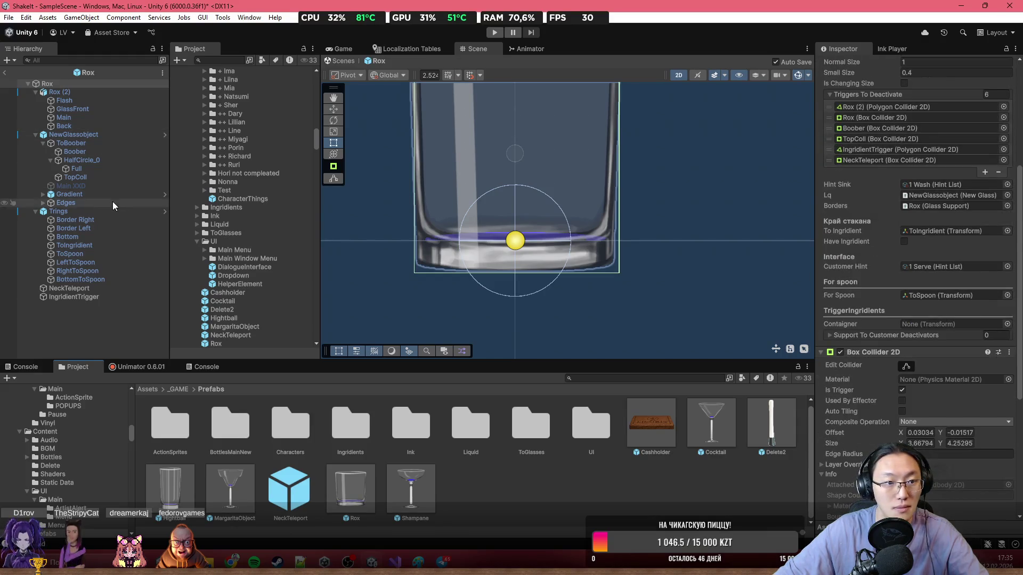
click(112, 297)
click(1016, 156)
click(990, 184)
click(1016, 143)
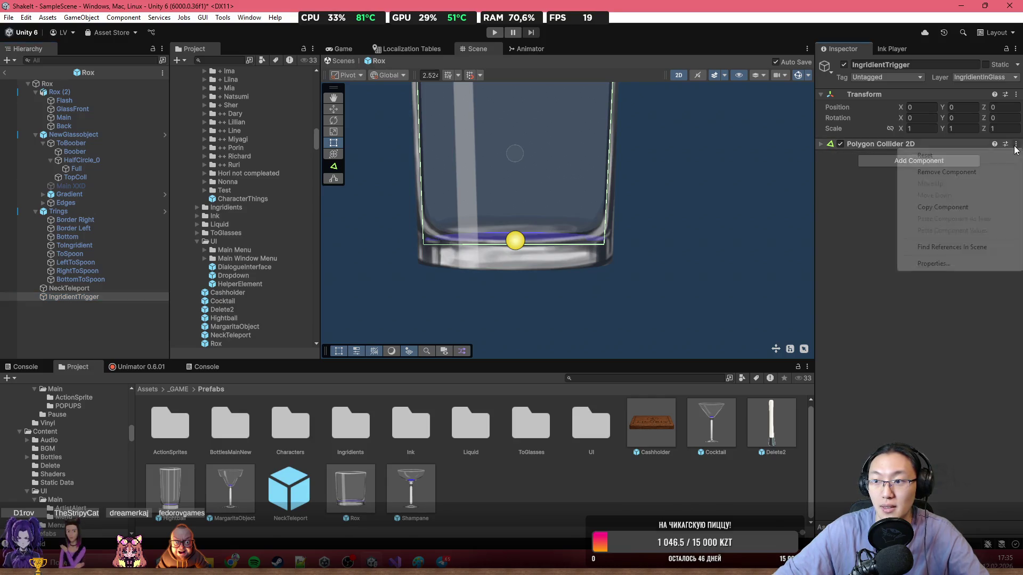
click(976, 176)
click(984, 77)
click(969, 86)
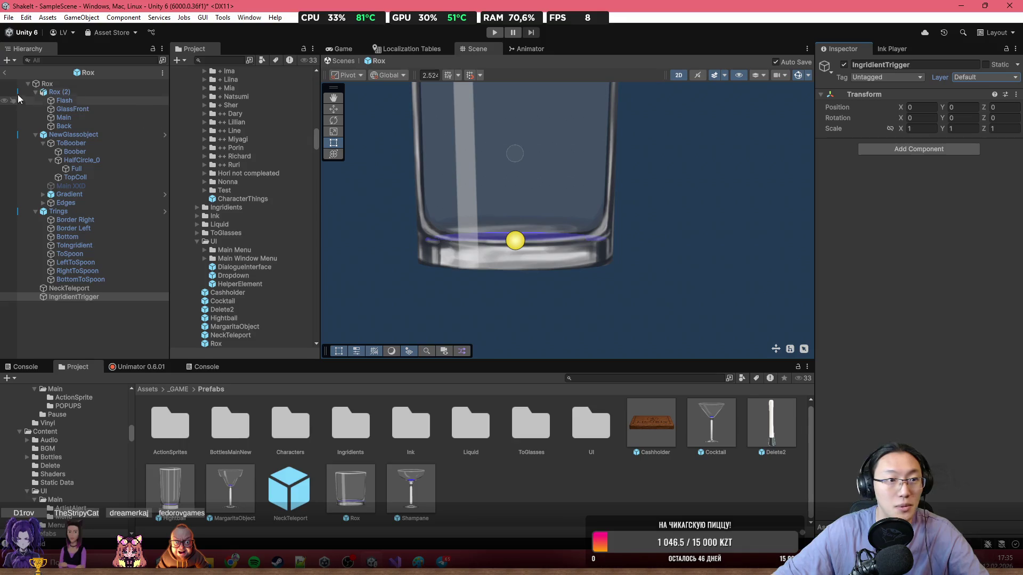
Assign IngridientTrigger as Rox's Contaigner, remove the missing trigger entry, and exit the prefab.
click(62, 84)
mouse_move(74, 297)
mouse_down()
mouse_move(900, 361)
mouse_move(922, 314)
mouse_up()
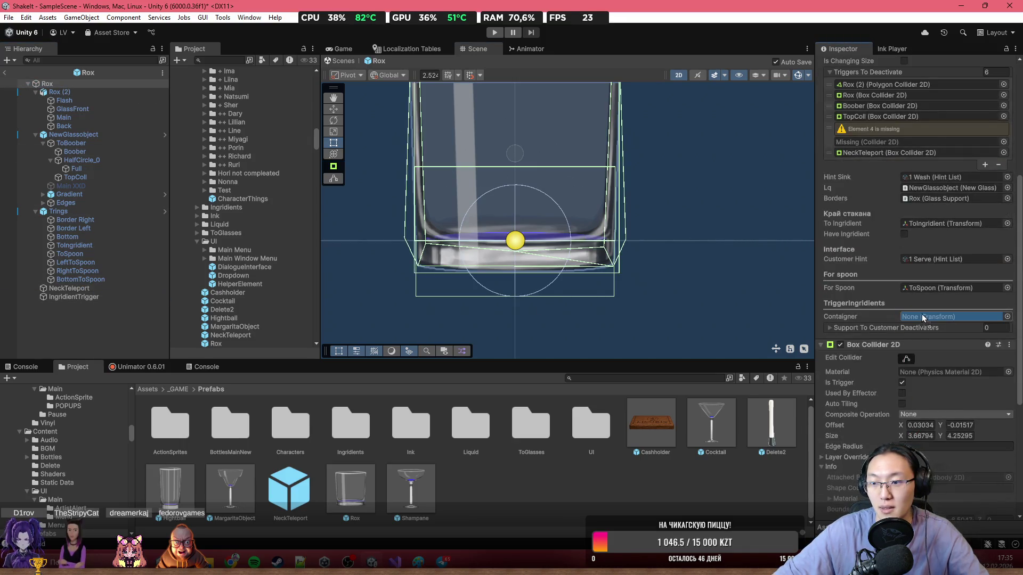
click(830, 129)
click(998, 165)
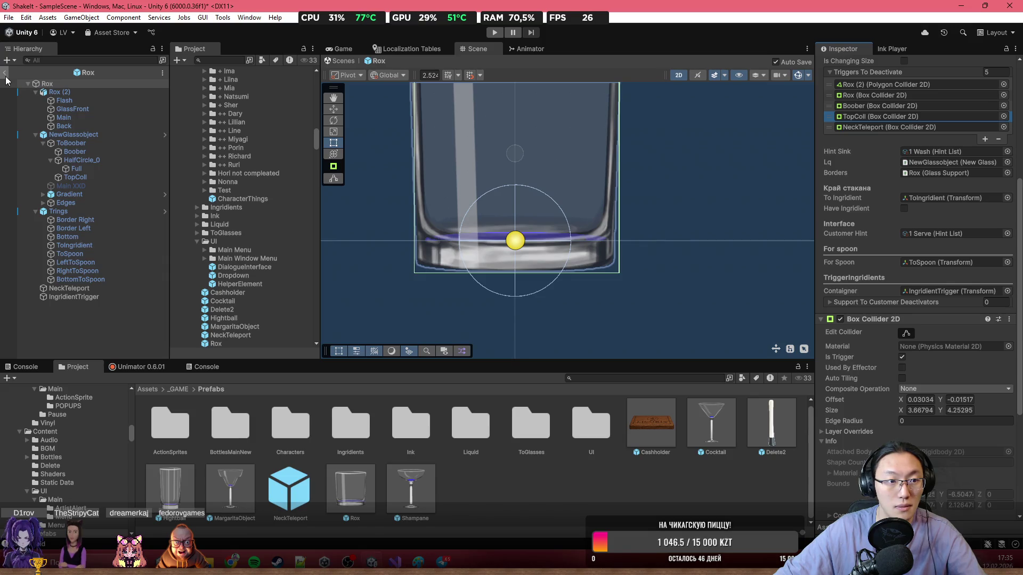
click(113, 297)
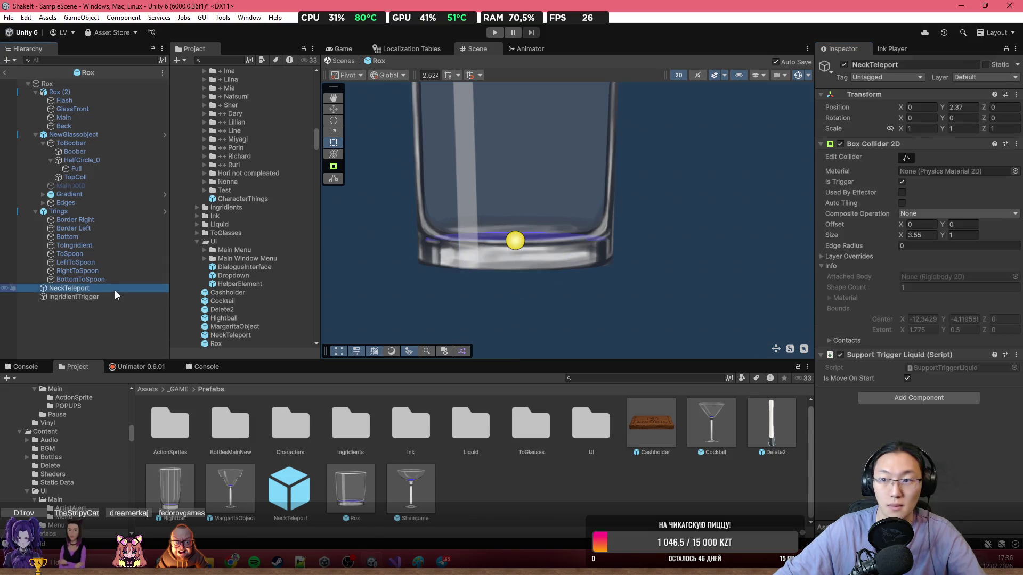
click(117, 290)
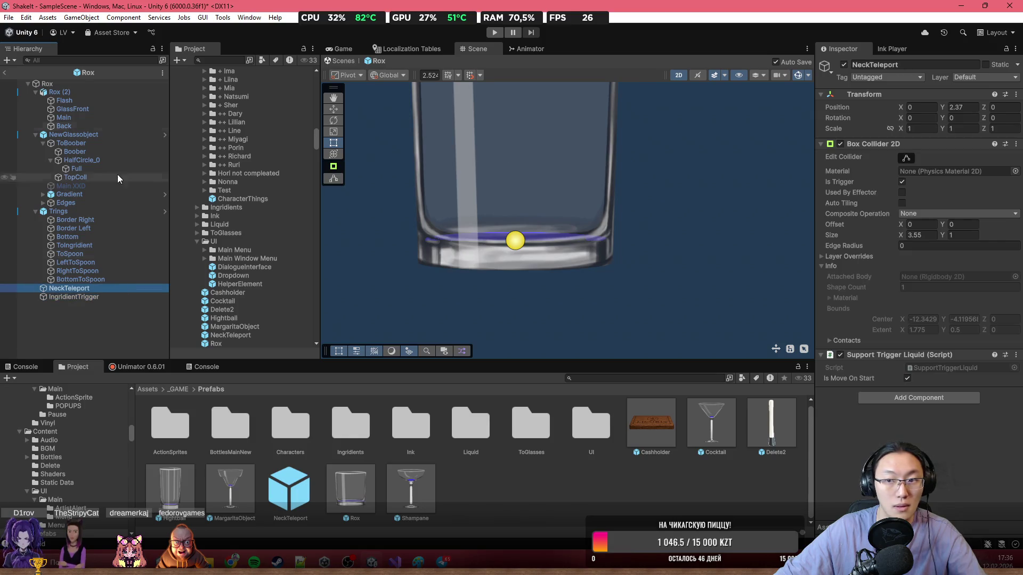
click(6, 73)
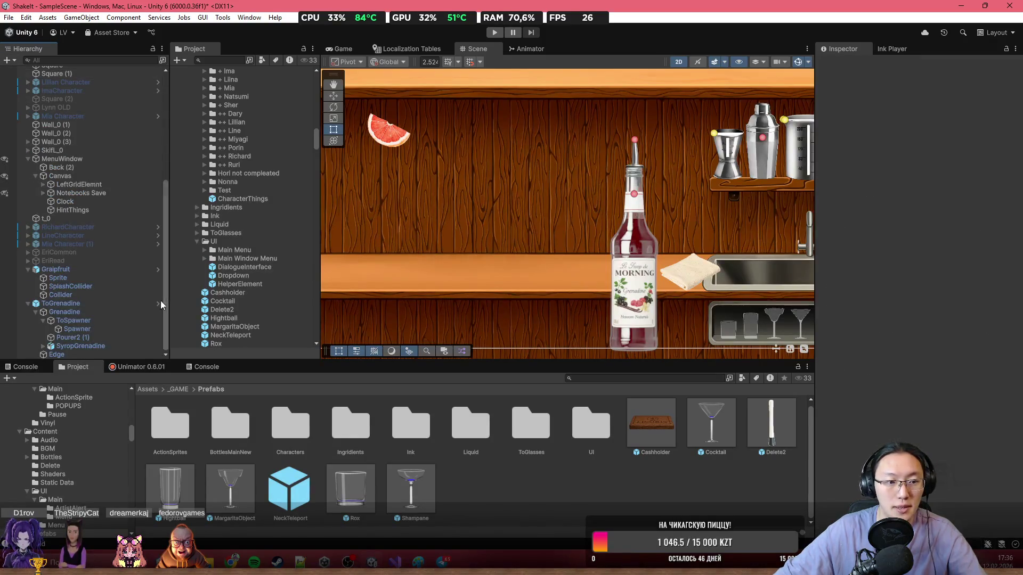
double_click(421, 483)
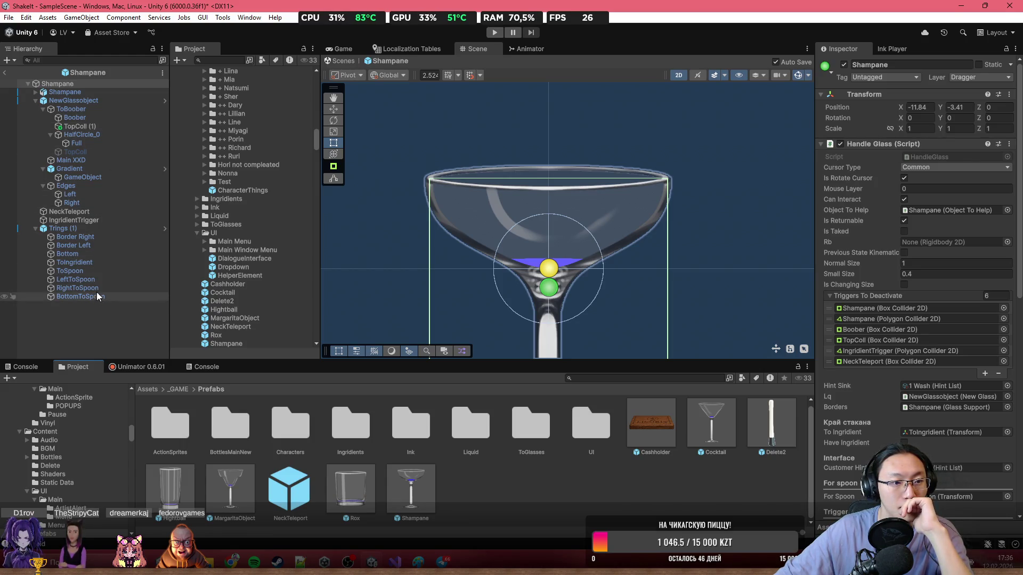
Strip Shampane's IngridientTrigger of missing script and collider, set layer Default and Y 0.
click(96, 221)
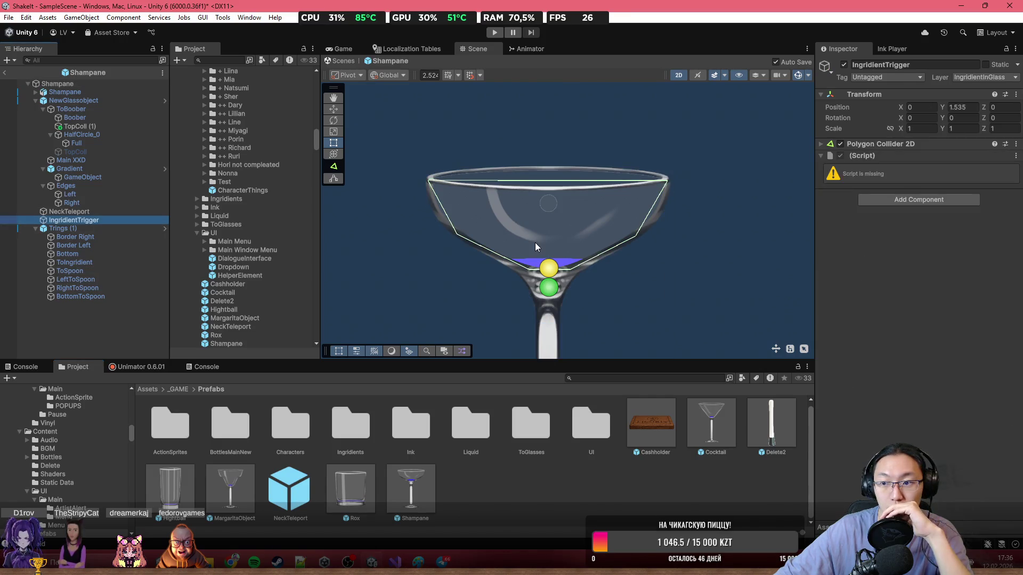
click(1015, 156)
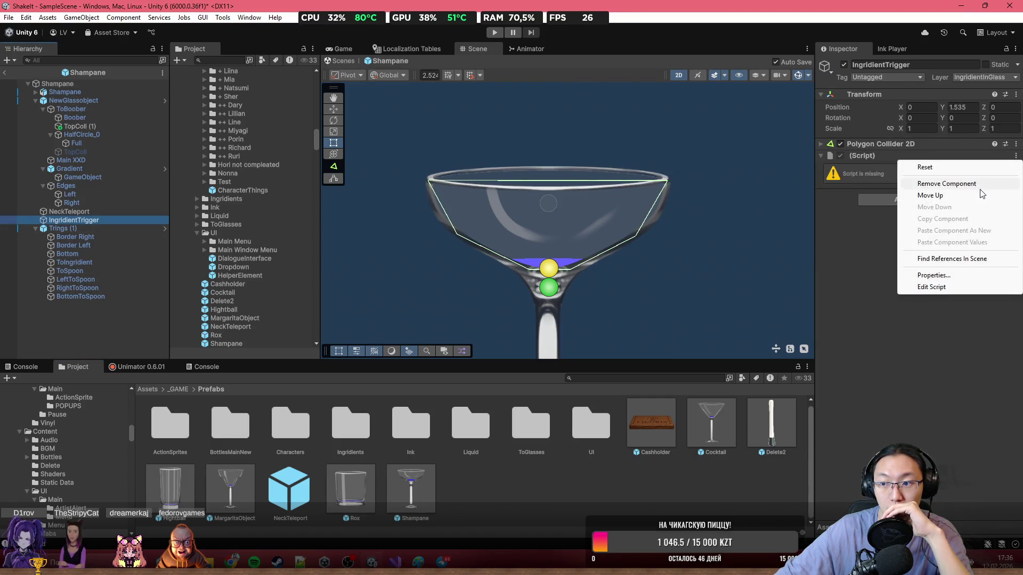
click(954, 184)
click(1015, 144)
click(985, 172)
click(986, 77)
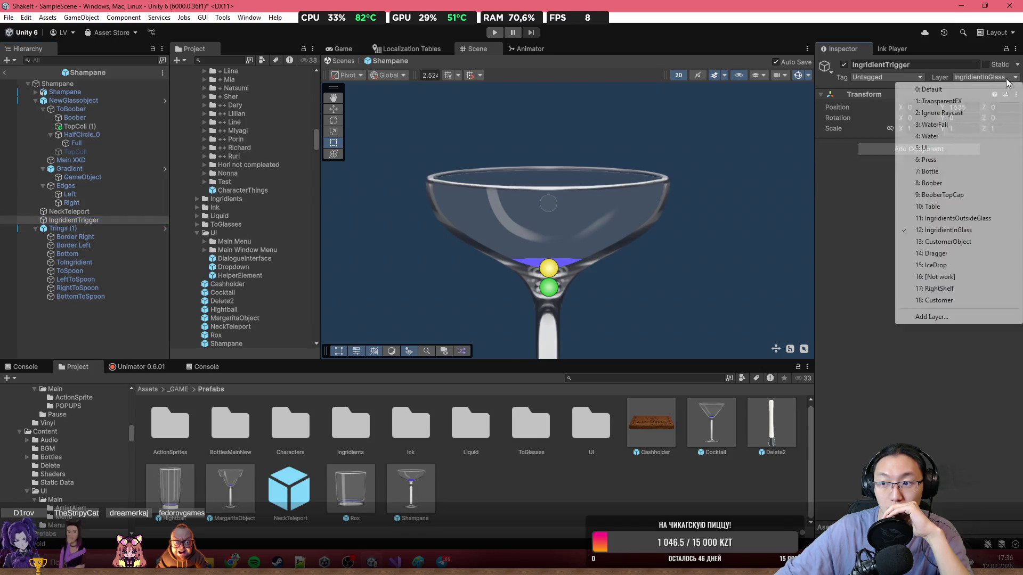
click(971, 85)
click(964, 108)
text(0)
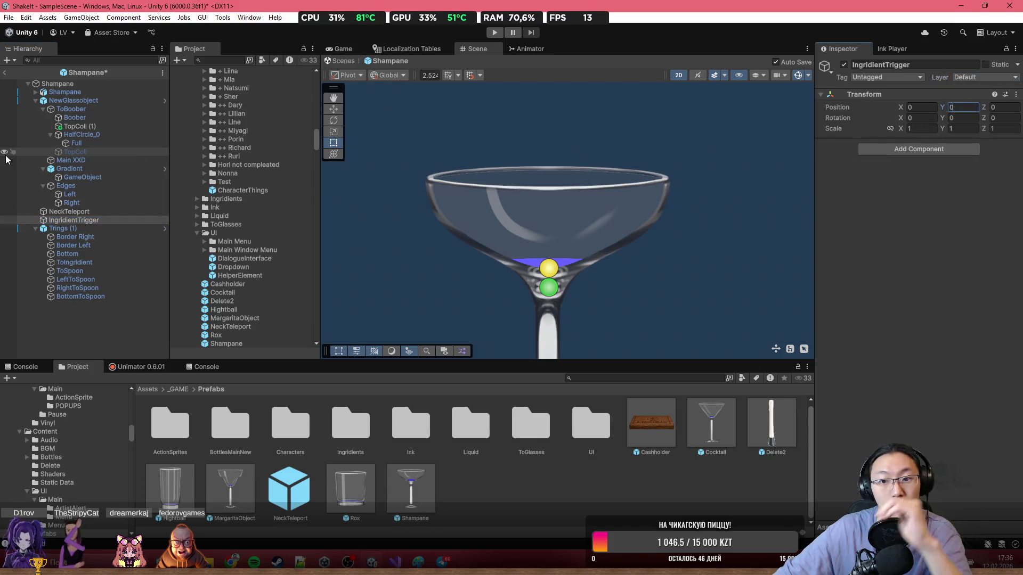
Remove the missing trigger entry, assign IngridientTrigger to Containger, and exit the prefab.
click(30, 86)
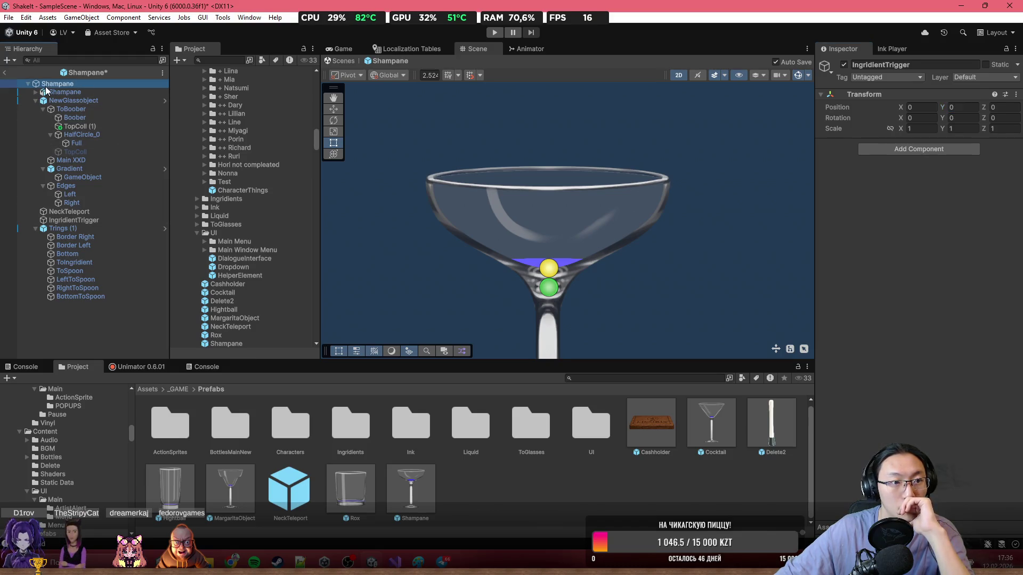
click(827, 356)
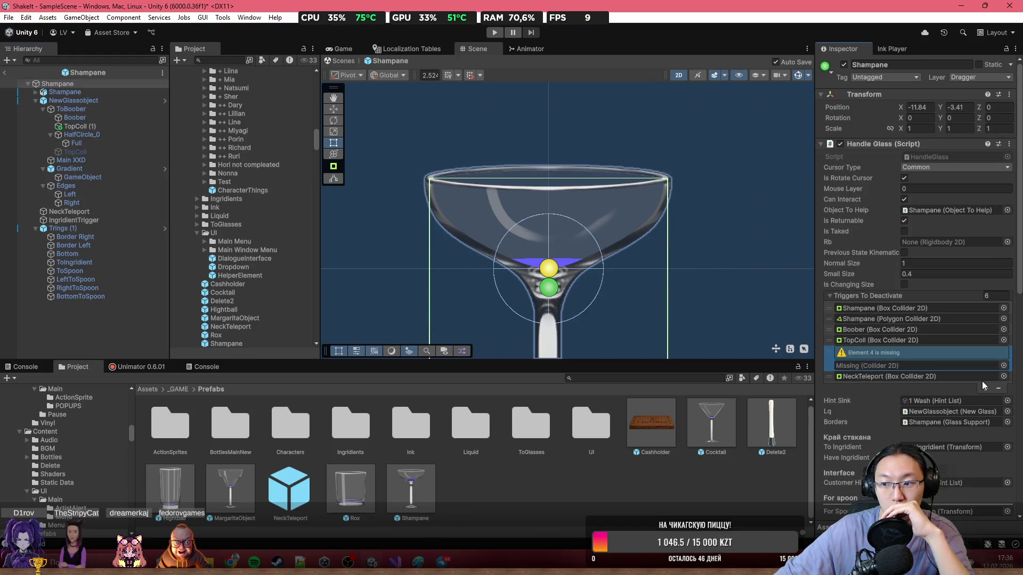
click(999, 390)
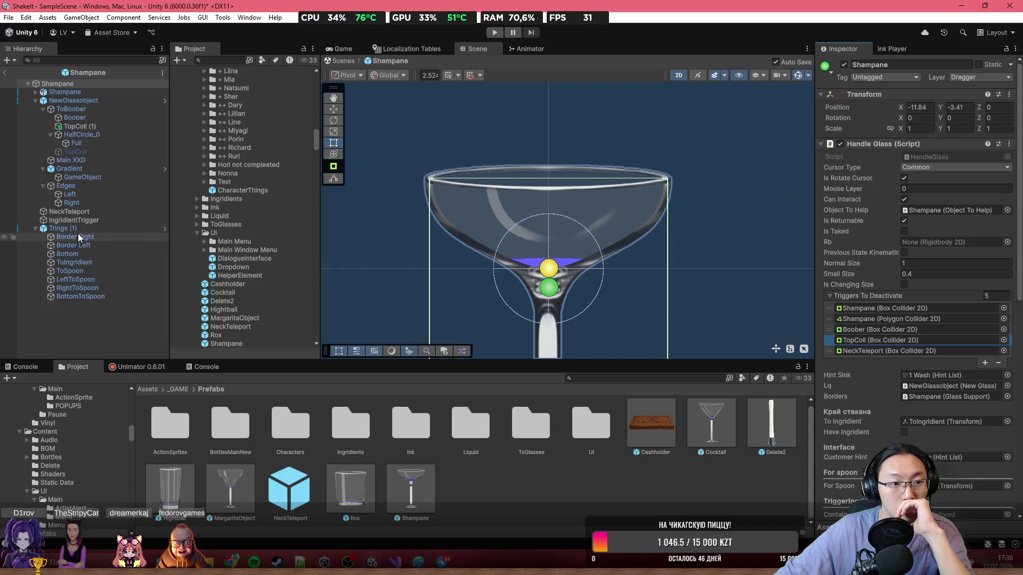
drag(84, 223, 964, 434)
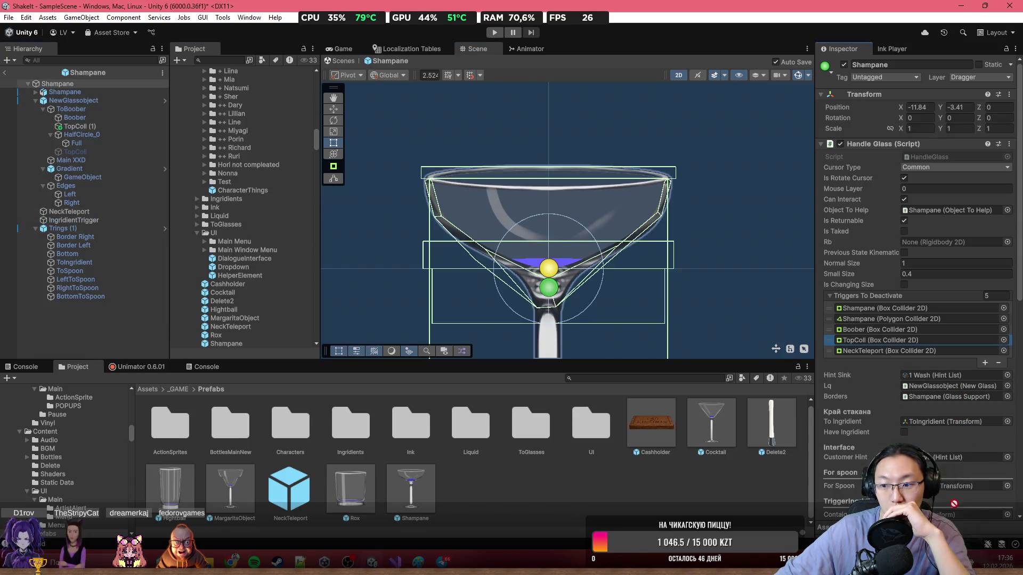
drag(954, 516, 979, 519)
scroll(955, 481, down, 5)
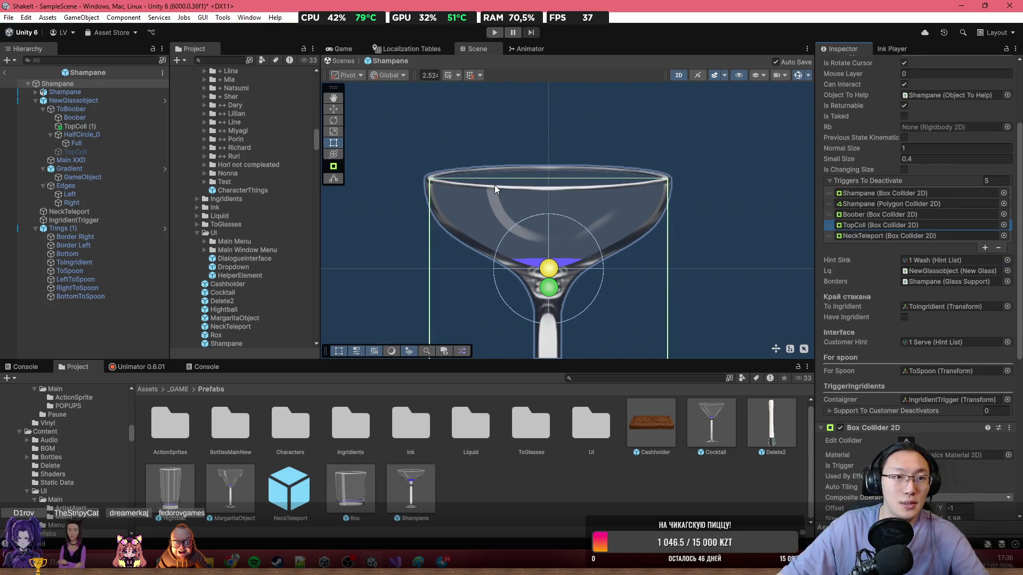
click(4, 74)
click(456, 169)
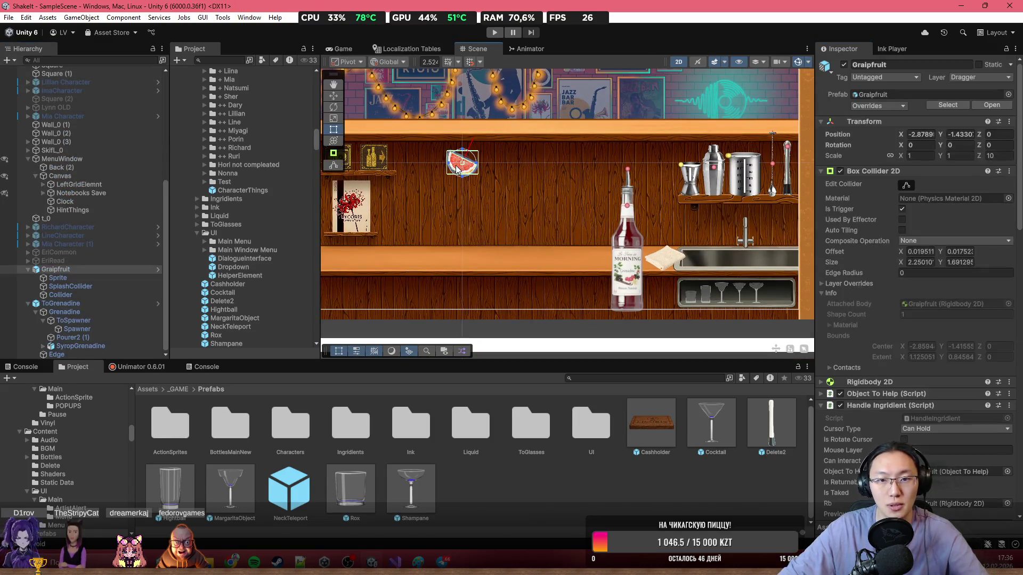
Delete the Graipfruit and ToGrenadine bottle objects, then enter Play mode.
key(Delete)
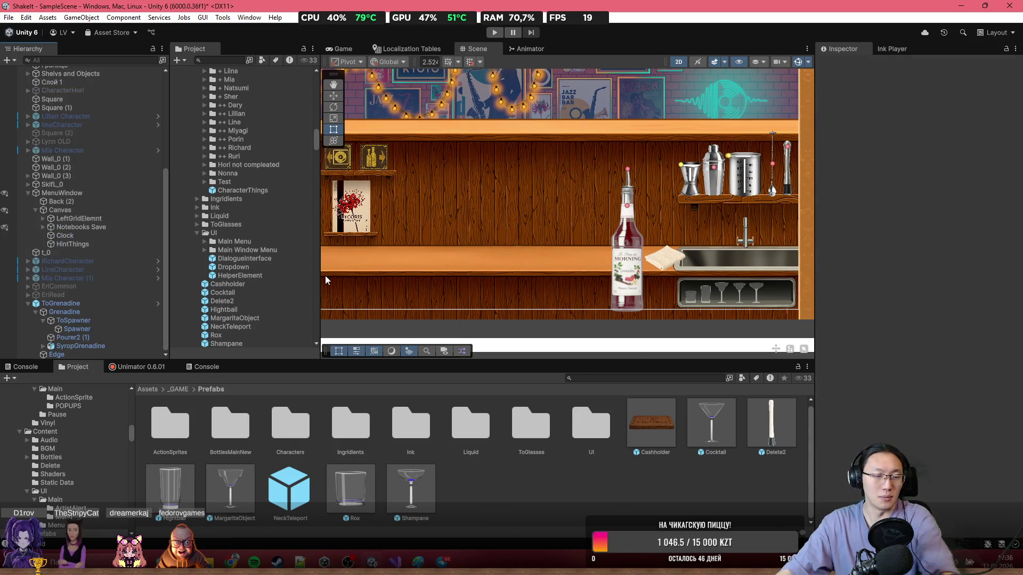
click(659, 263)
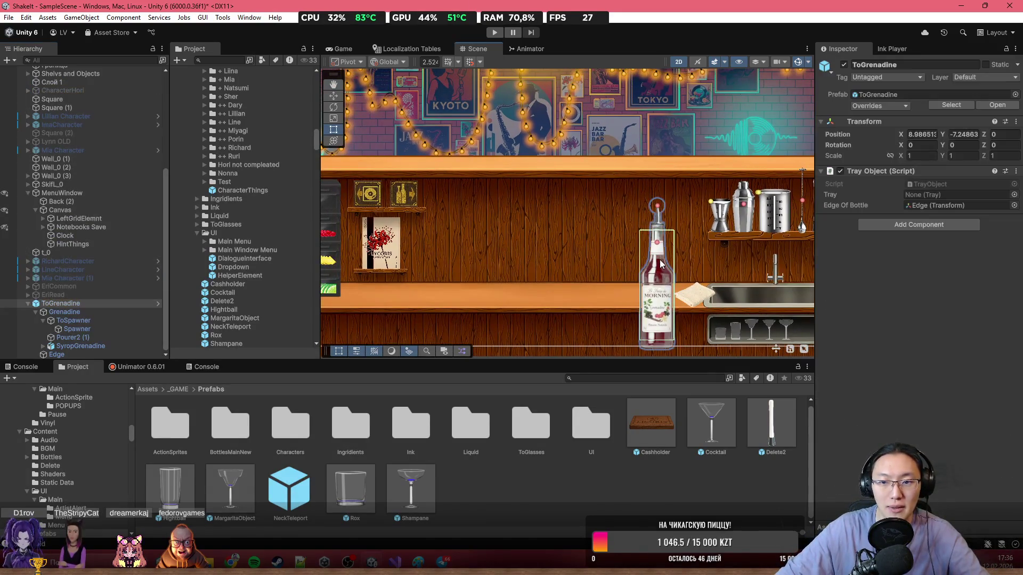
key(Delete)
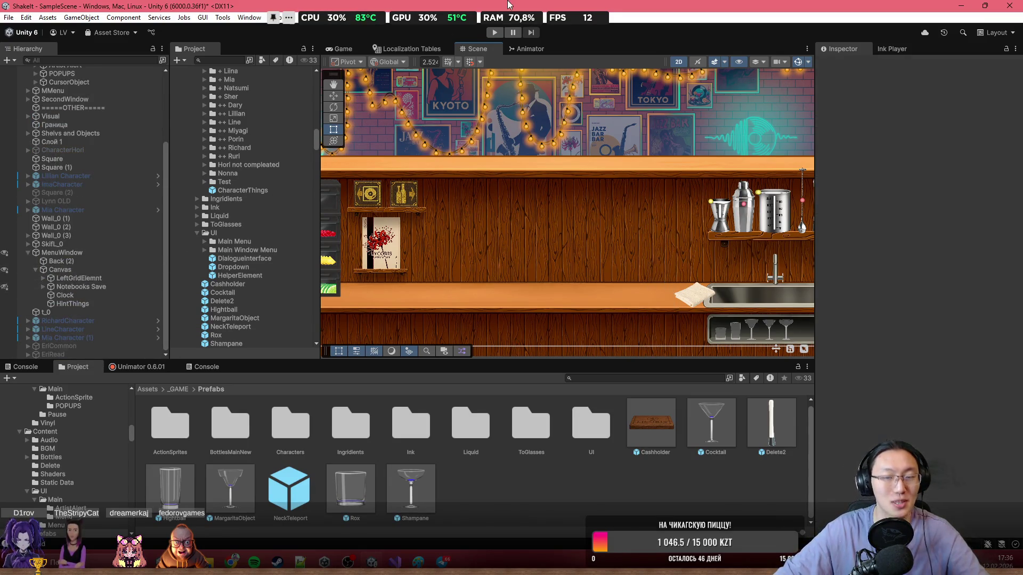
click(495, 33)
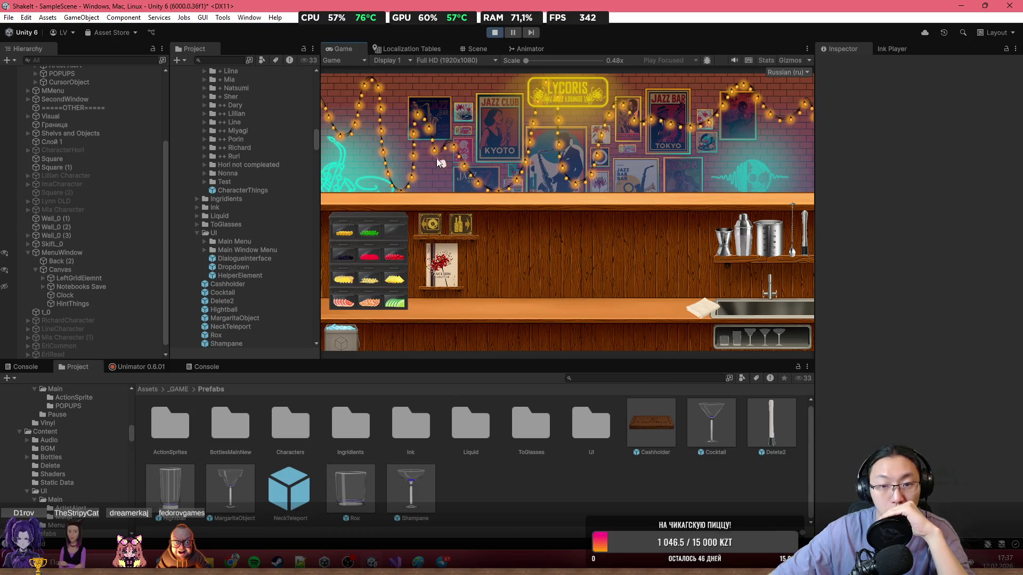
Maximize the Game view and choose the Shake It notebook.
key(shift+space)
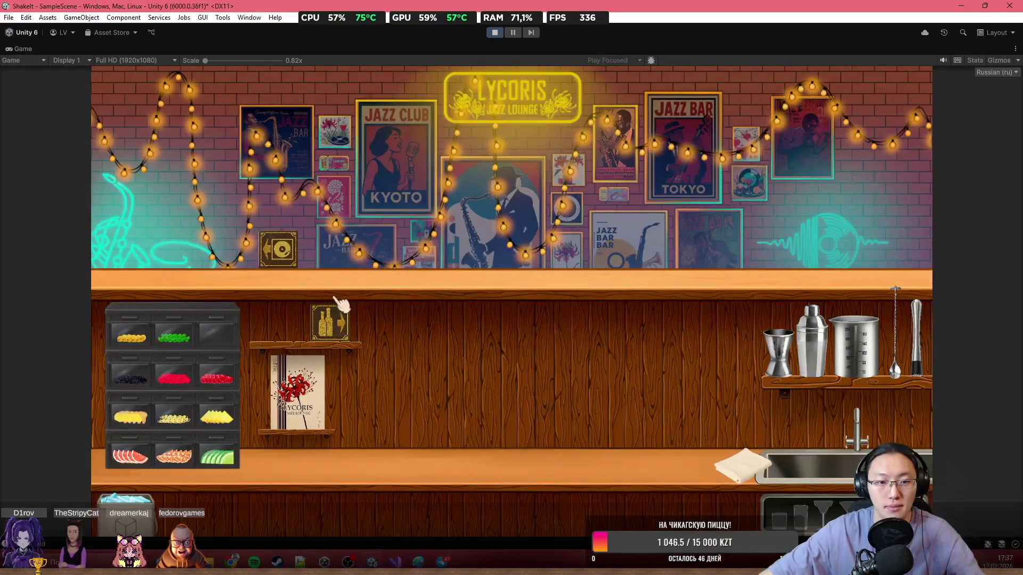
click(331, 317)
click(529, 359)
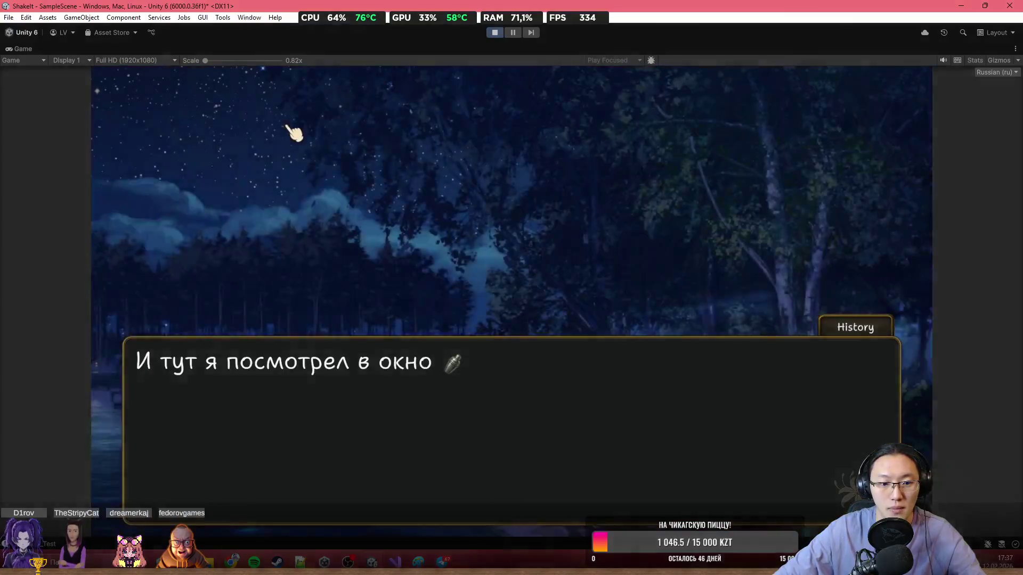
Step through the opening dialogue, briefly checking the dialogue history log.
click(293, 133)
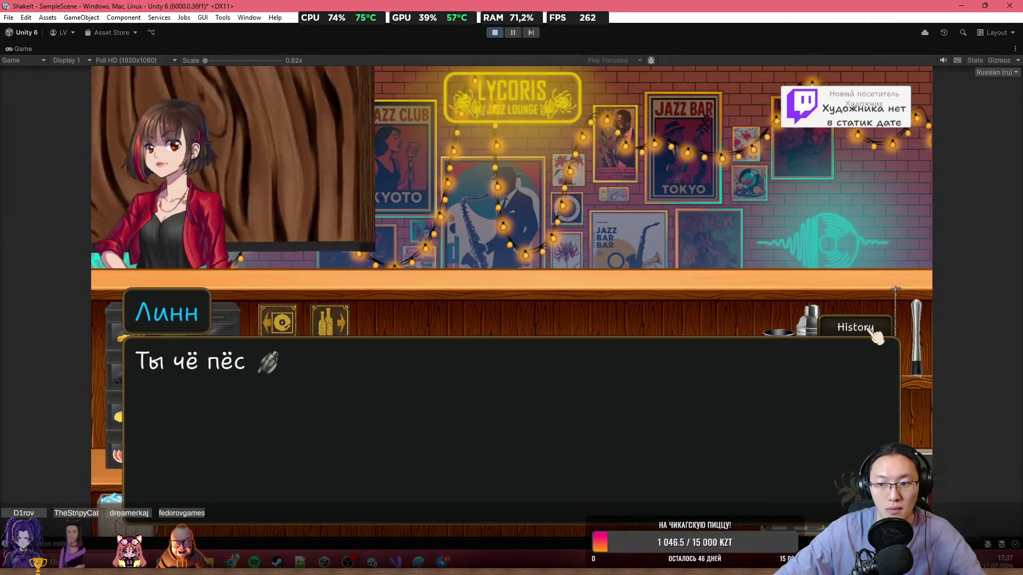
click(868, 330)
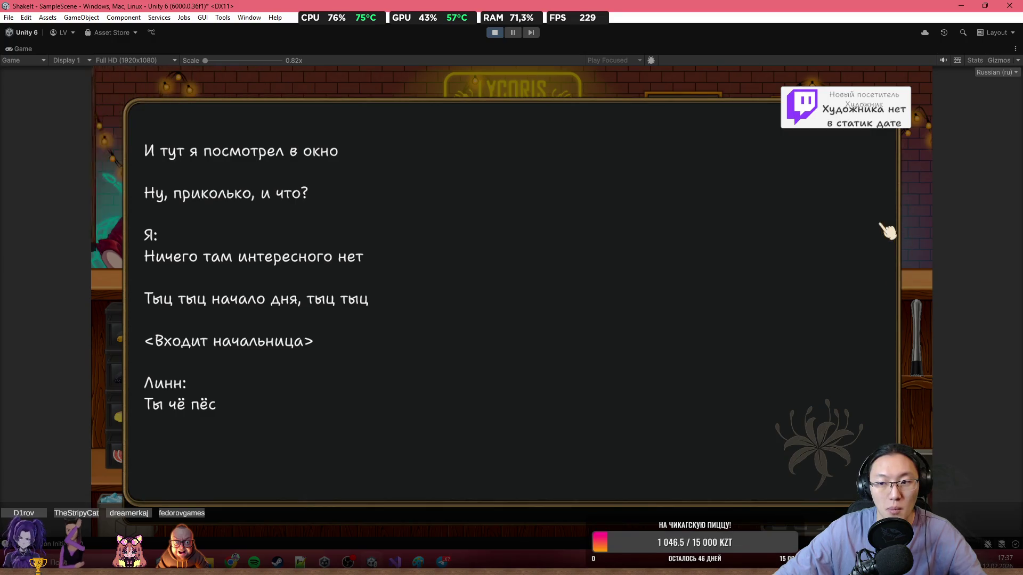
click(887, 230)
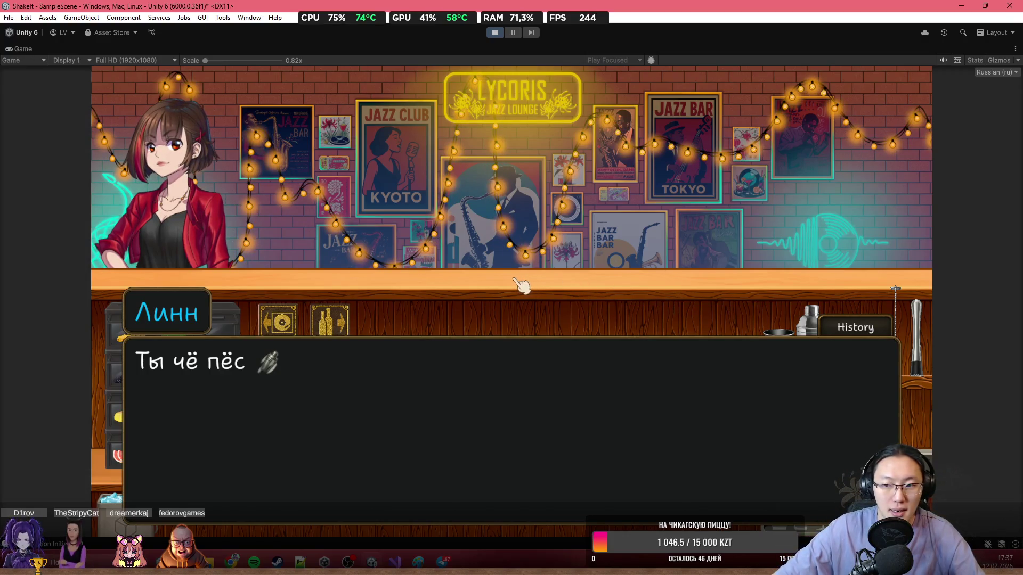
click(560, 345)
click(560, 343)
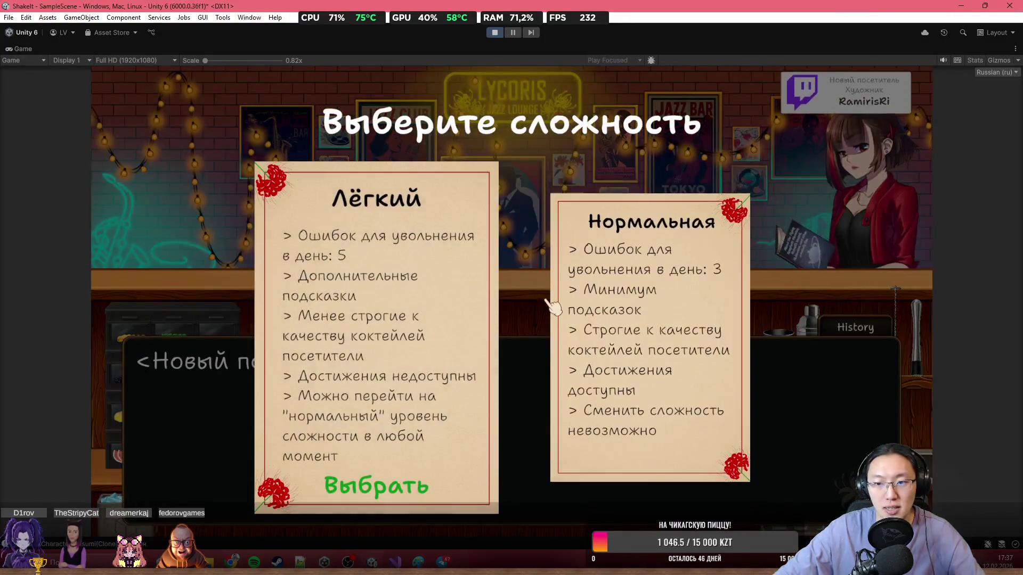
Choose Normal difficulty and skip the tutorial to reach the bottle shelves.
click(565, 313)
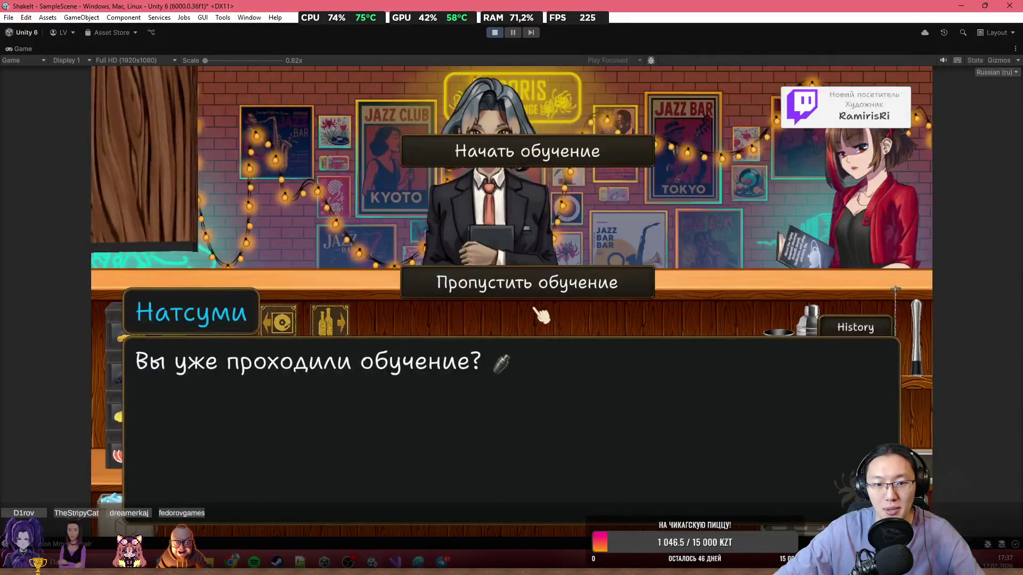
click(559, 290)
click(562, 296)
click(563, 296)
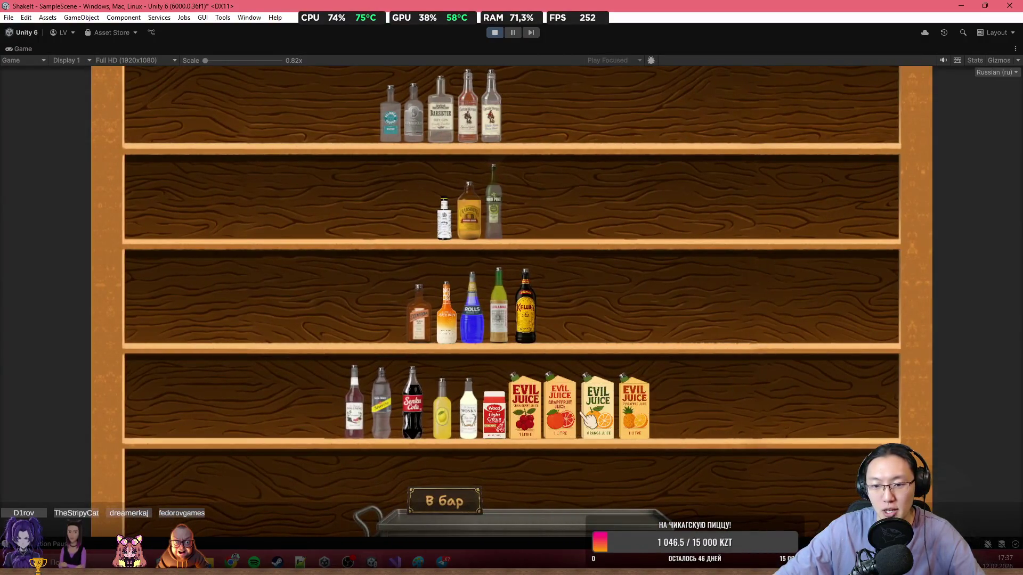
Take the cranberry and pineapple juices, cart the vodka and grenadine, and return to the bar.
click(527, 415)
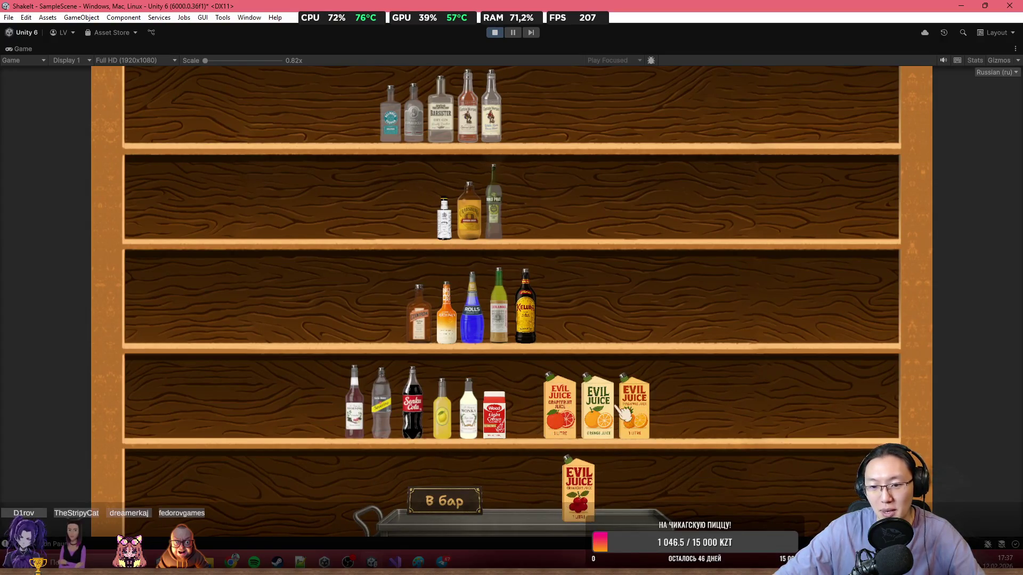
click(635, 432)
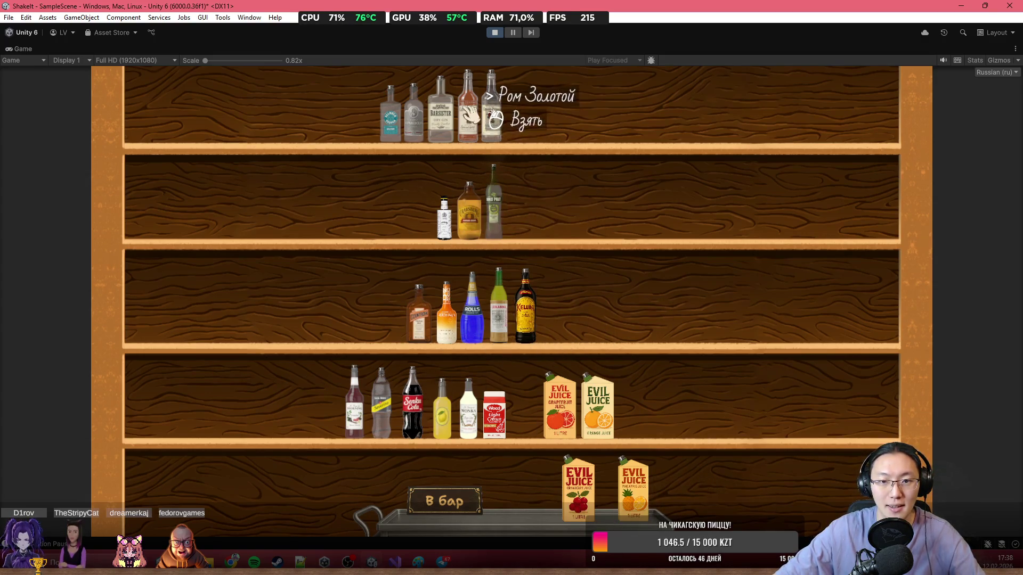
mouse_move(424, 120)
mouse_down()
mouse_move(432, 187)
mouse_move(554, 488)
mouse_up()
drag(631, 489, 613, 488)
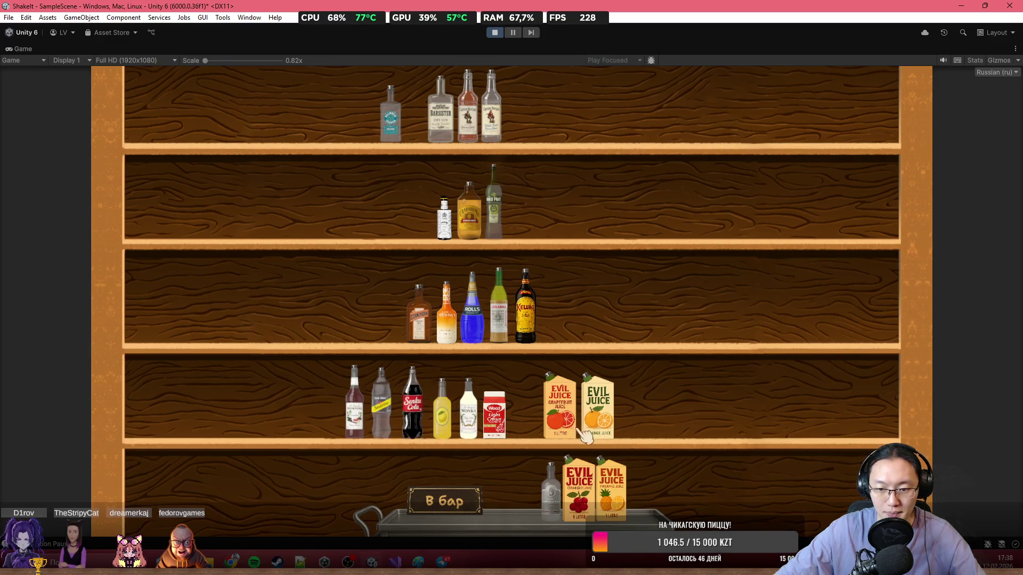
drag(360, 415, 527, 469)
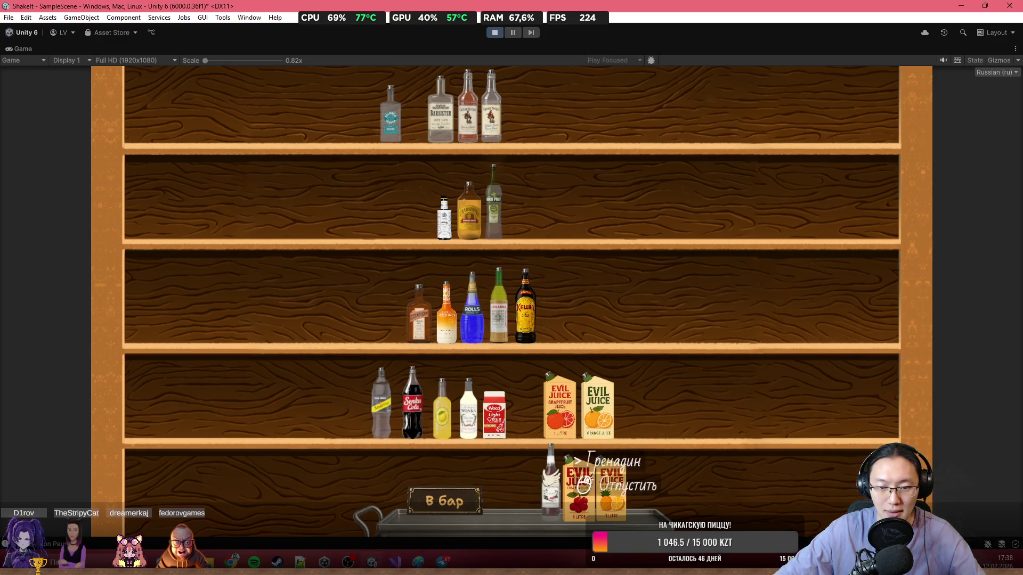
click(443, 500)
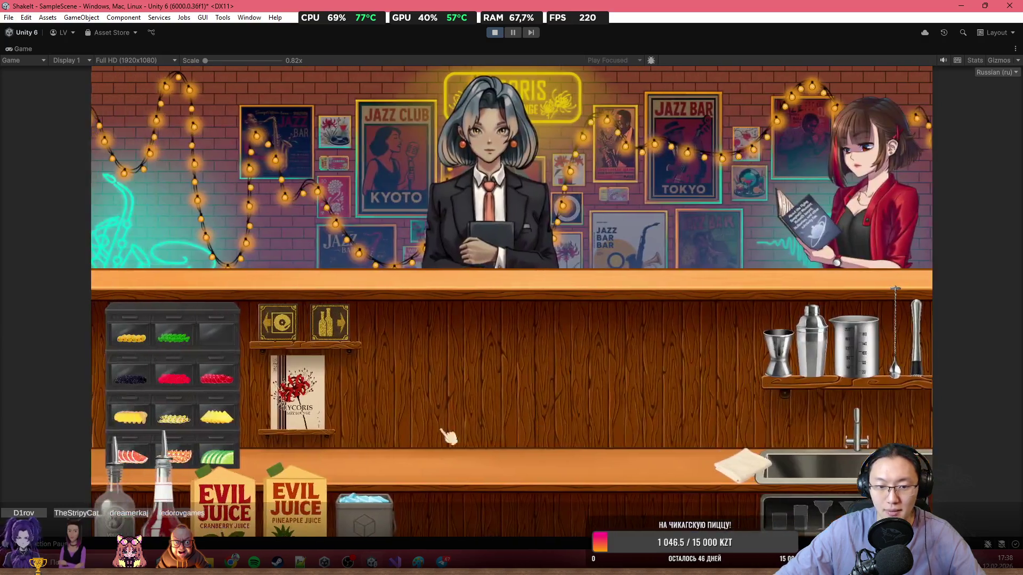
click(297, 393)
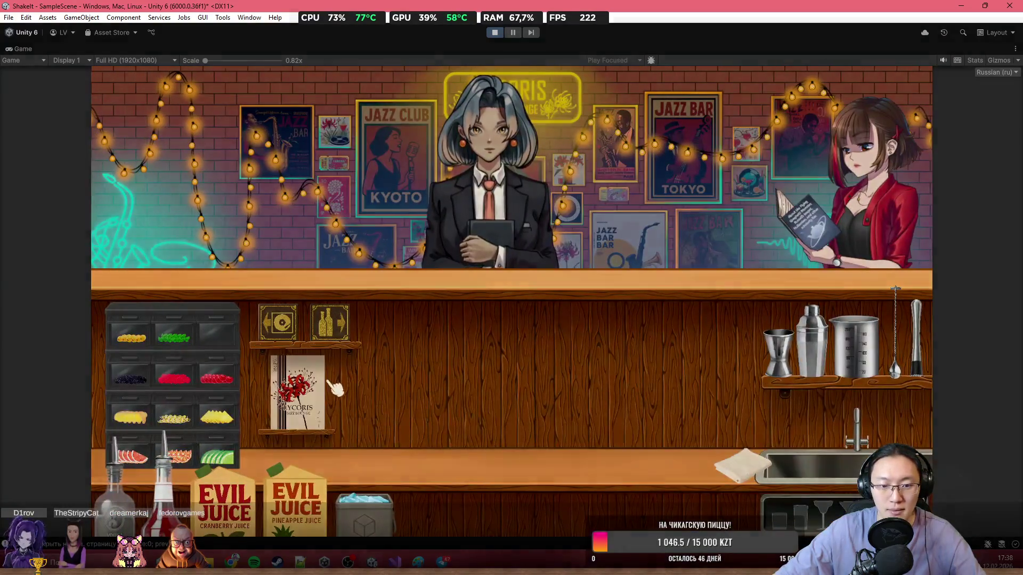
Look up the Секс на Пляже recipe in the cocktail list.
click(411, 178)
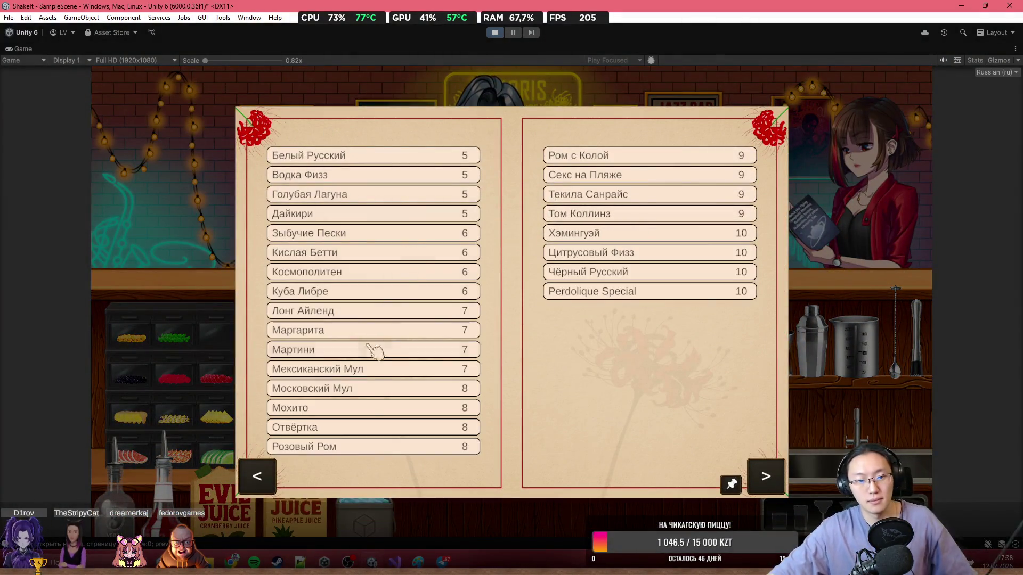
click(569, 191)
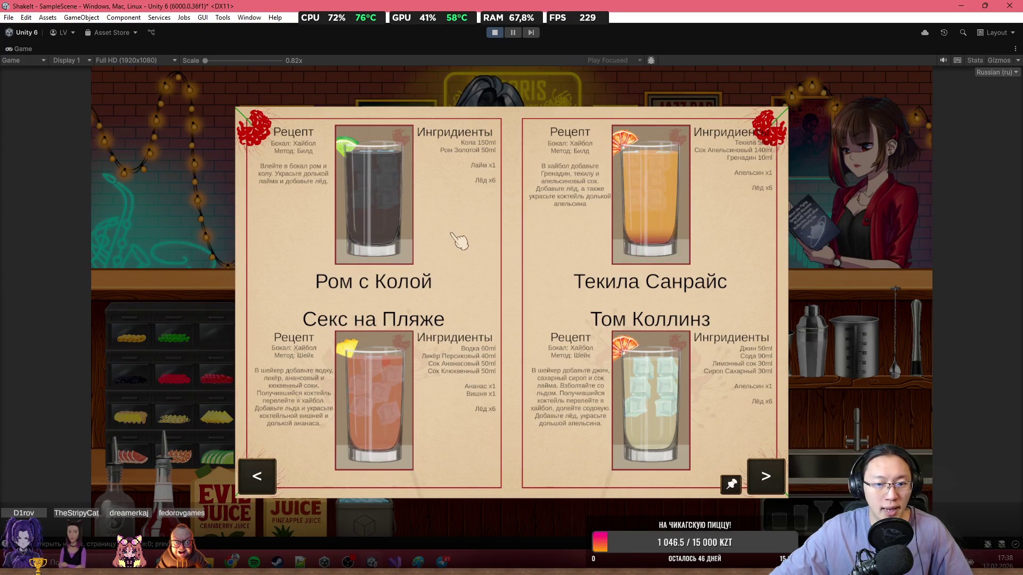
click(479, 523)
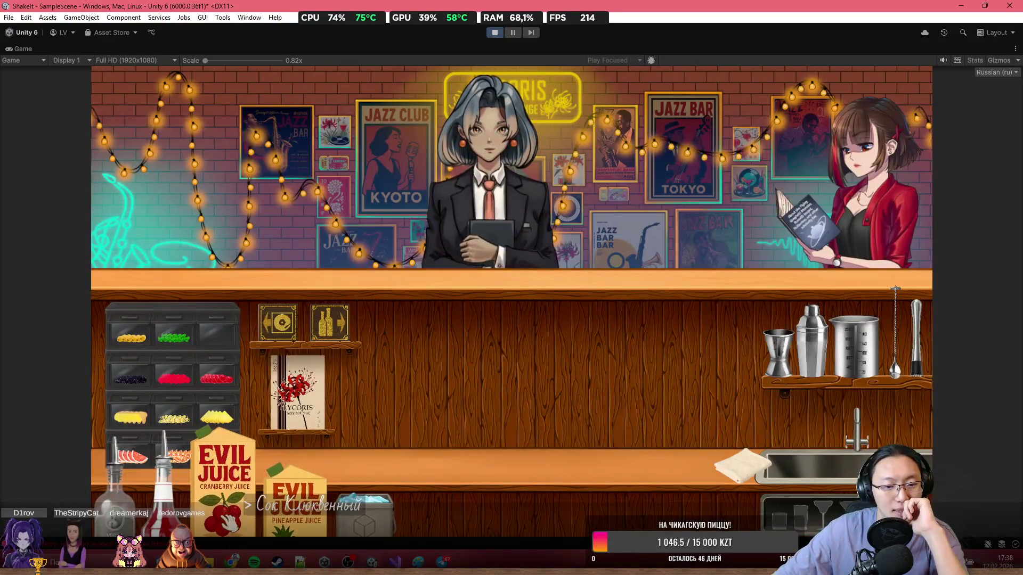
Fetch the peach liqueur from the shelves and set a highball glass on the bar.
click(328, 326)
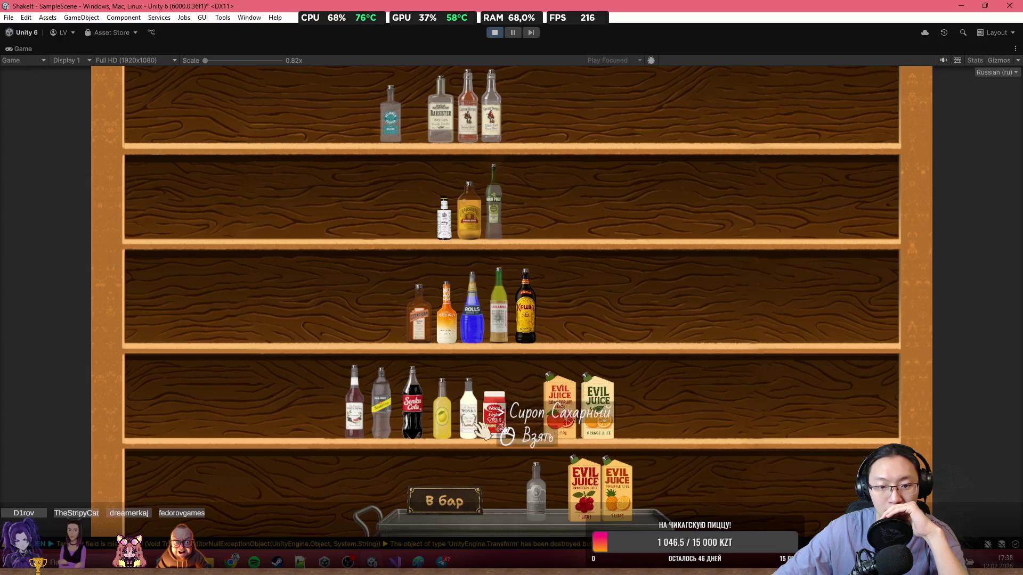
click(451, 301)
click(453, 501)
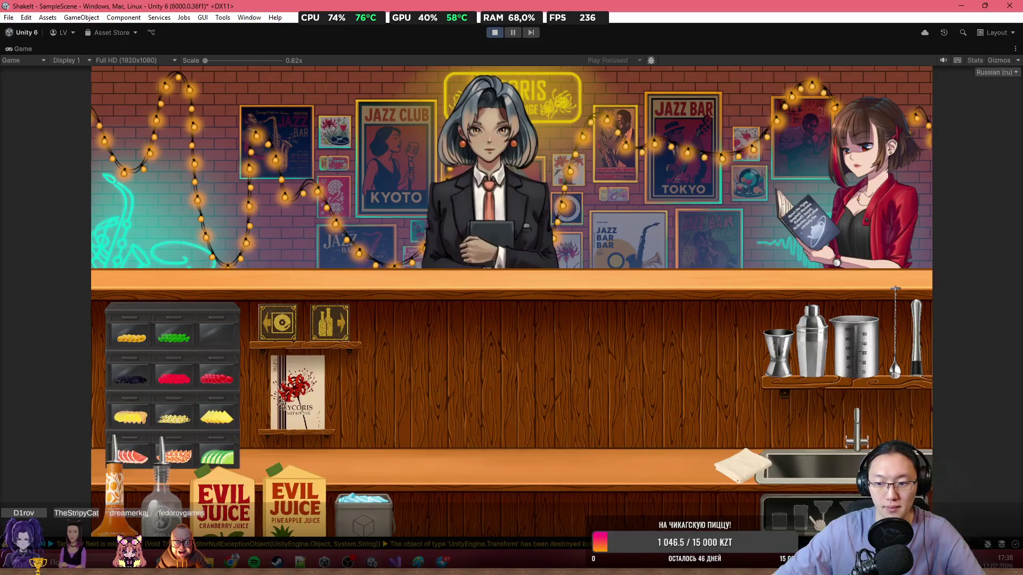
click(805, 516)
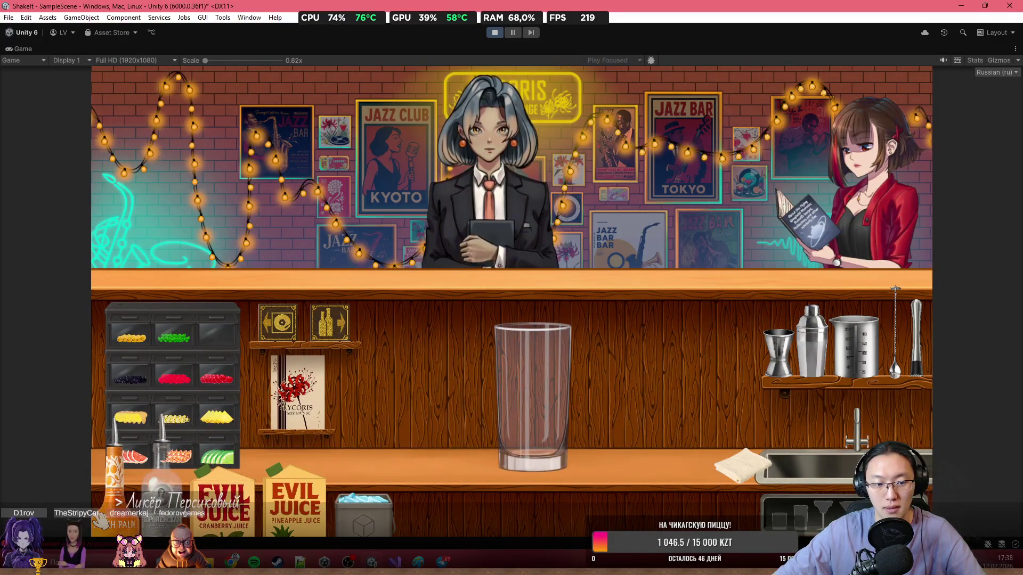
Measure vodka in the jigger and pour it into the shaker.
click(779, 353)
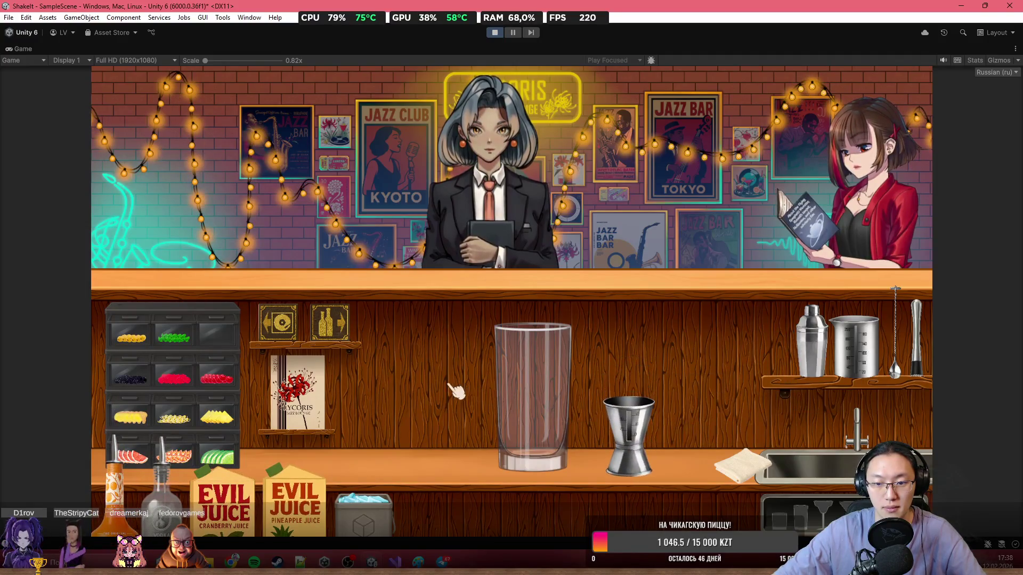
click(280, 392)
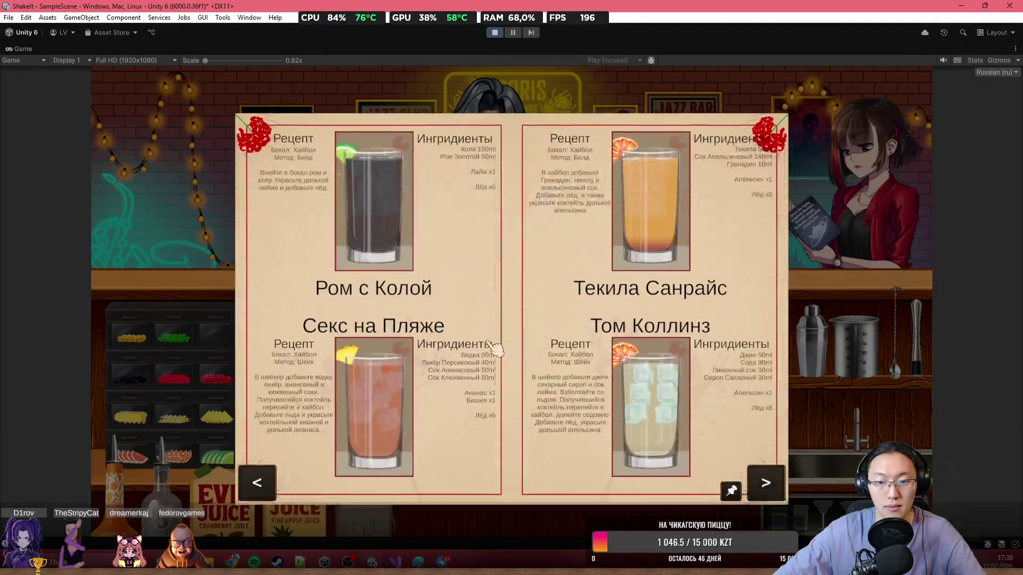
click(543, 352)
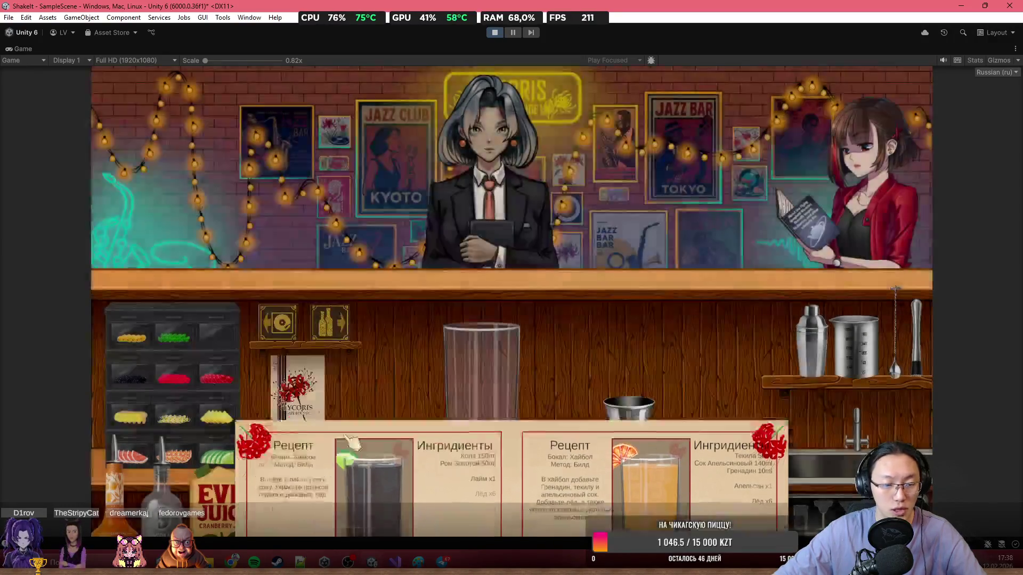
drag(162, 469, 711, 311)
right_click(756, 299)
click(813, 341)
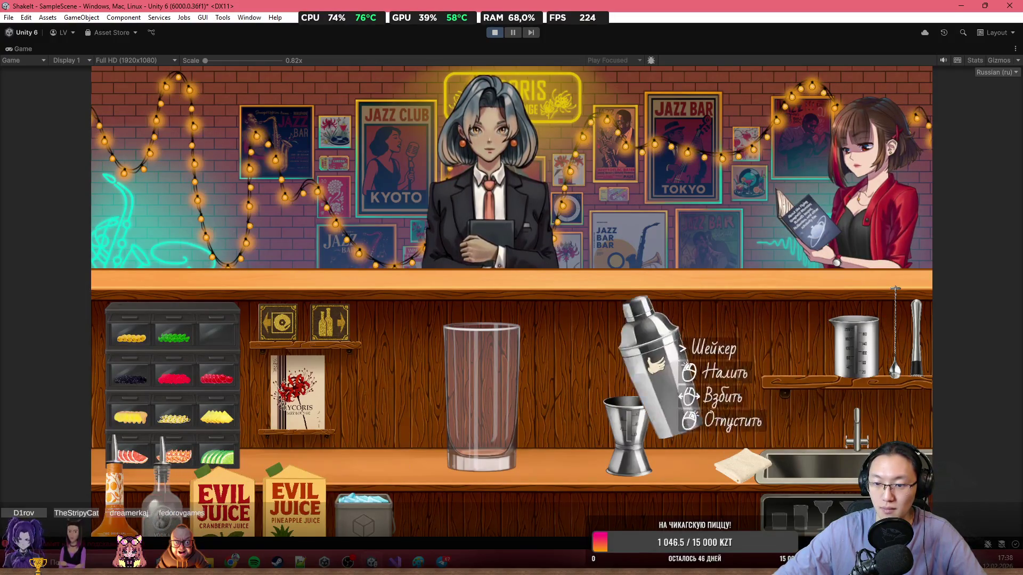
right_click(684, 360)
click(565, 312)
click(634, 426)
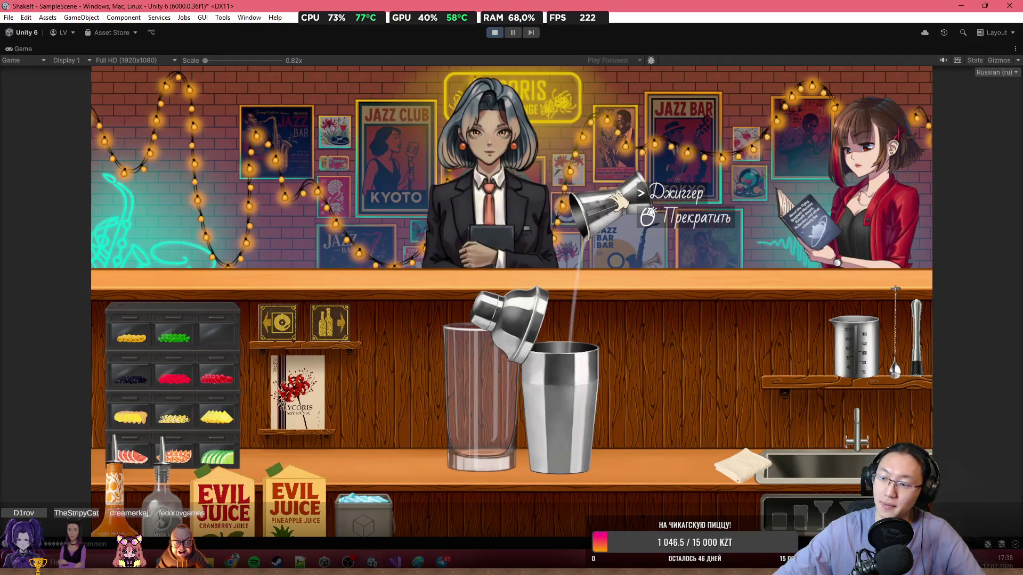
click(618, 202)
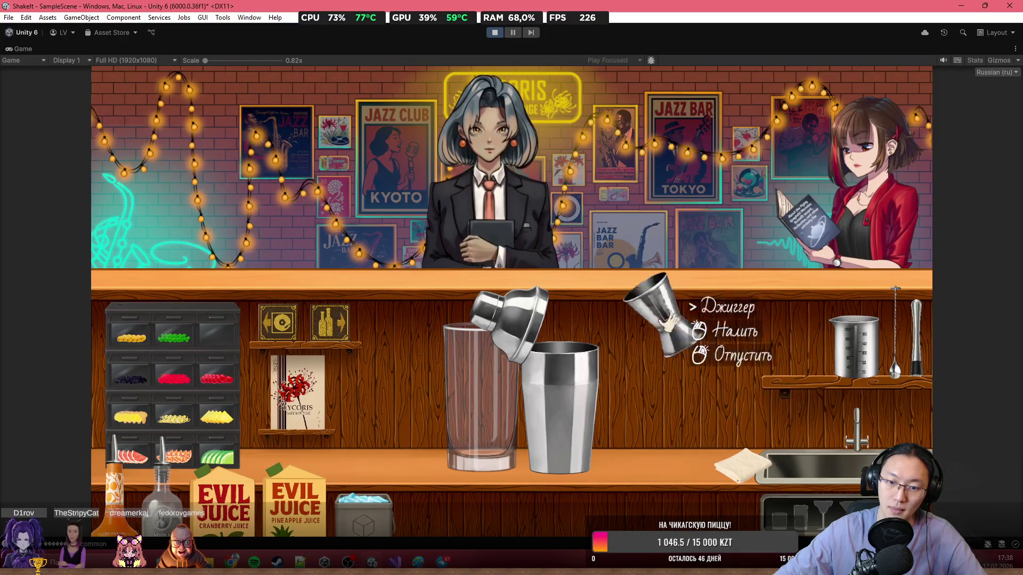
click(669, 416)
Measure peach liqueur in the jigger and pour it into the shaker.
mouse_move(120, 493)
mouse_down()
mouse_move(756, 429)
mouse_move(708, 341)
mouse_move(725, 317)
mouse_move(895, 288)
mouse_up()
mouse_move(730, 312)
mouse_down()
mouse_move(714, 187)
mouse_move(693, 239)
mouse_up()
mouse_move(669, 426)
mouse_down()
mouse_move(687, 346)
mouse_move(598, 272)
mouse_up()
mouse_move(825, 418)
mouse_down()
mouse_move(841, 378)
mouse_move(823, 408)
mouse_move(832, 394)
mouse_up()
Add cranberry juice via the measuring cup and pineapple juice to the mix.
mouse_move(853, 346)
mouse_down()
mouse_move(650, 376)
mouse_move(658, 421)
mouse_up()
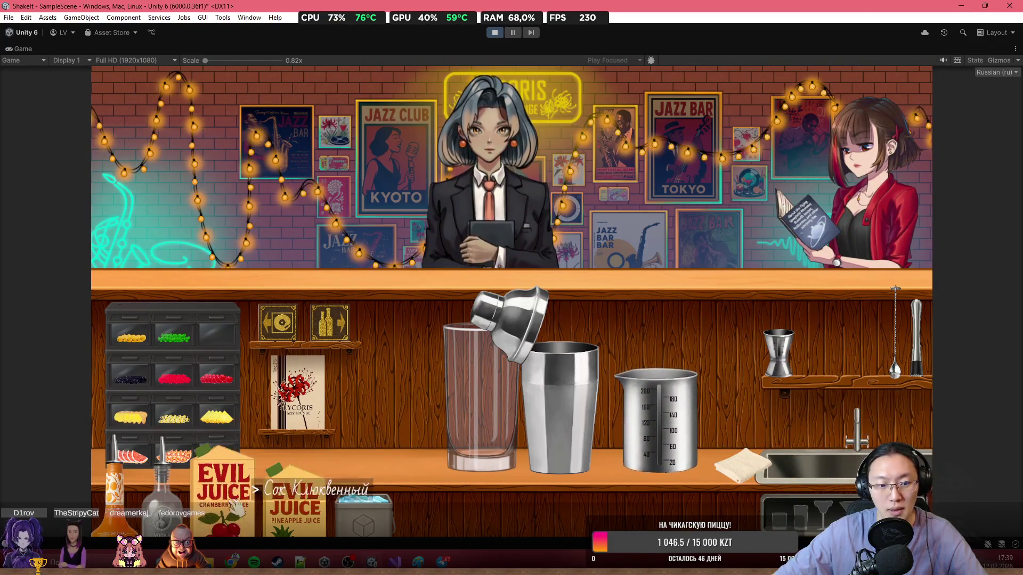
mouse_move(233, 512)
mouse_down()
mouse_move(267, 469)
mouse_move(686, 249)
mouse_move(694, 264)
mouse_up()
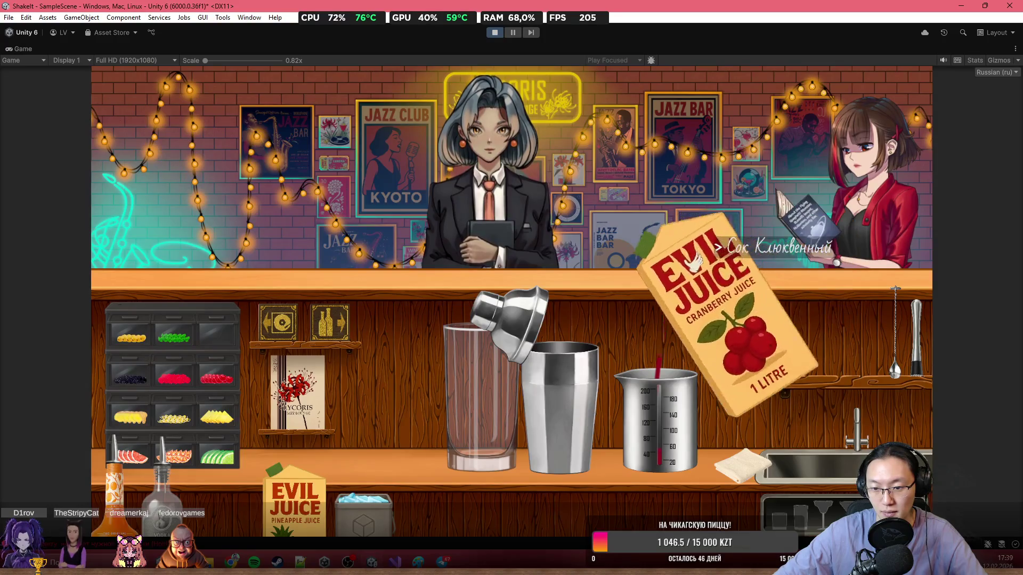
right_click(694, 261)
click(661, 415)
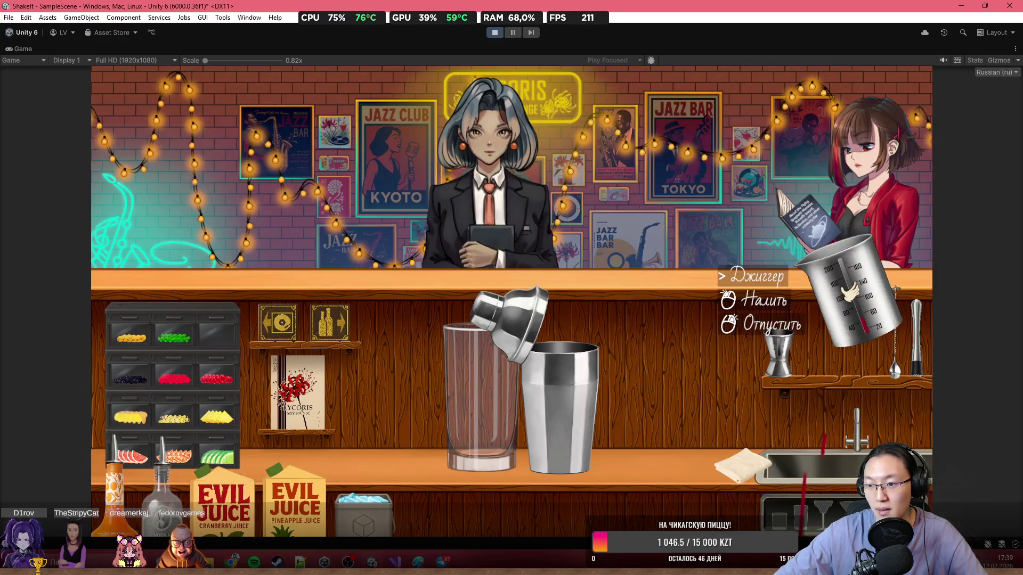
mouse_move(320, 486)
mouse_down()
mouse_move(330, 469)
mouse_move(704, 278)
mouse_move(802, 274)
mouse_move(845, 259)
mouse_move(822, 297)
mouse_move(850, 365)
mouse_move(491, 480)
mouse_move(687, 421)
mouse_move(874, 314)
mouse_move(720, 227)
mouse_move(660, 365)
mouse_move(593, 188)
mouse_up()
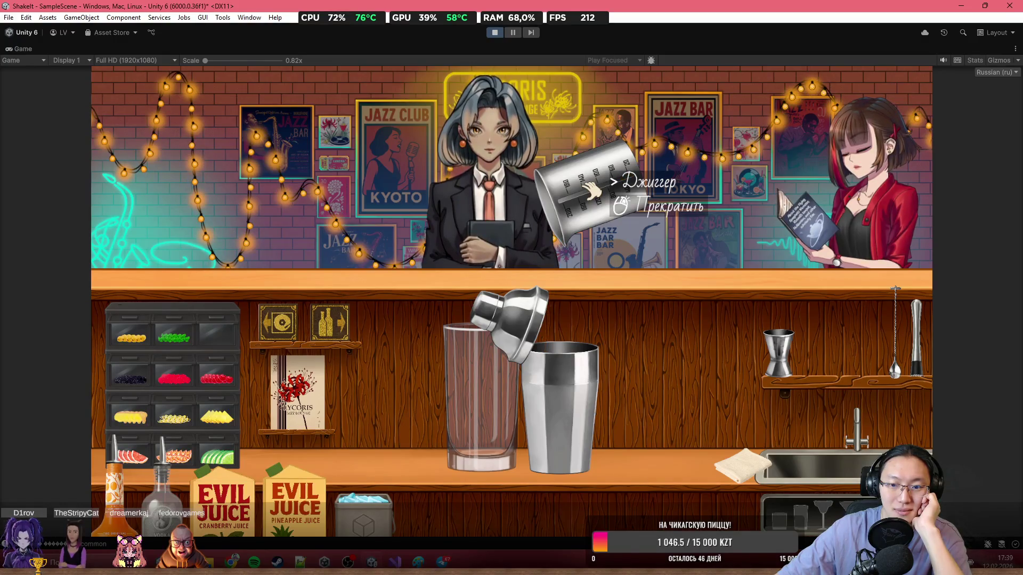
Add ice, shake, and pour the cocktail into the highball glass.
mouse_move(363, 506)
mouse_down()
mouse_move(486, 419)
mouse_move(568, 297)
mouse_move(573, 326)
mouse_move(557, 333)
mouse_up()
mouse_move(583, 423)
mouse_down()
mouse_move(688, 400)
mouse_move(672, 405)
mouse_move(682, 401)
mouse_move(520, 96)
mouse_move(698, 187)
mouse_move(478, 298)
mouse_move(179, 111)
mouse_move(715, 105)
mouse_move(297, 235)
mouse_move(313, 151)
mouse_move(661, 127)
mouse_move(457, 231)
mouse_move(331, 174)
mouse_move(564, 176)
mouse_move(623, 250)
mouse_move(585, 228)
mouse_up()
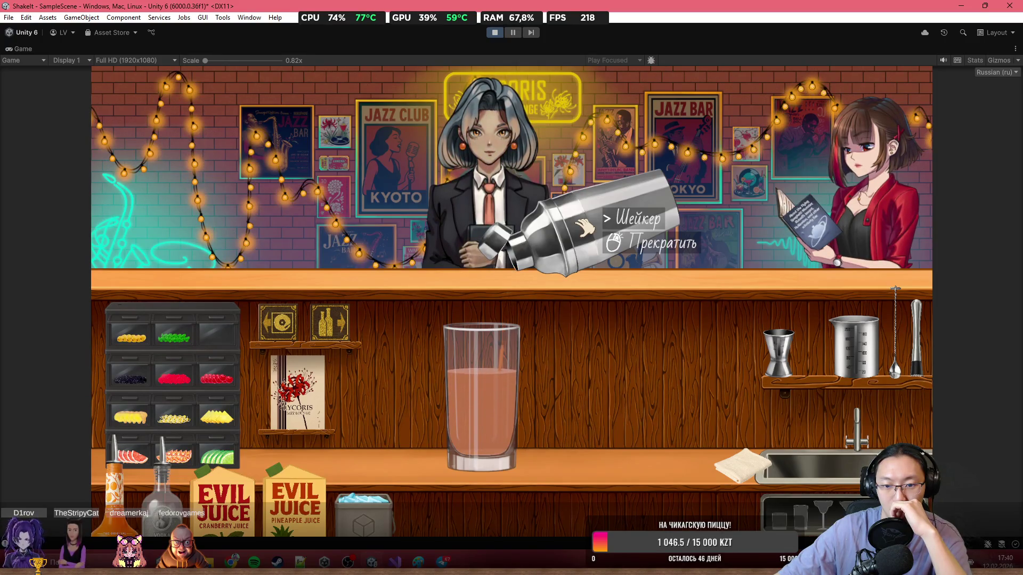
click(585, 226)
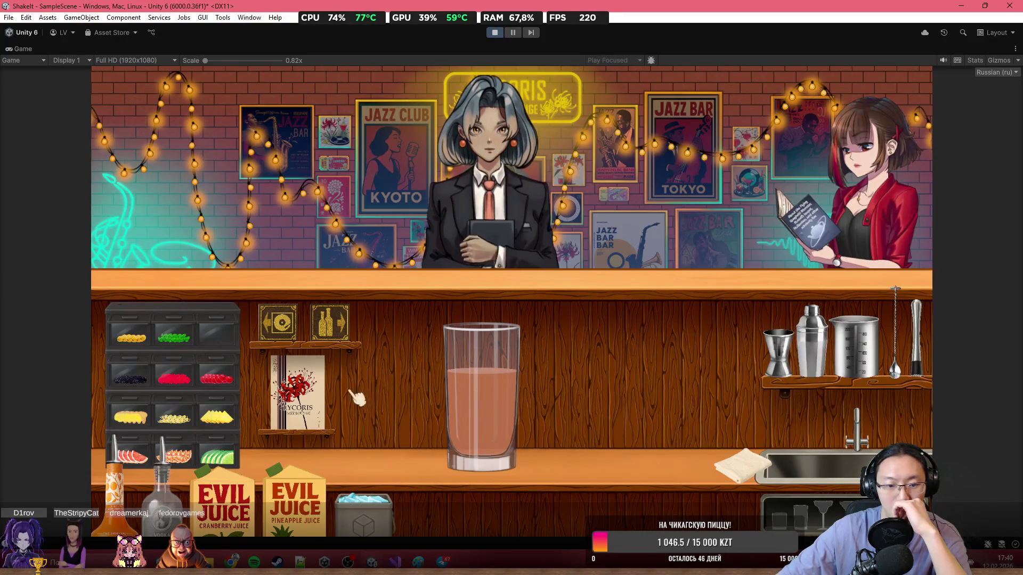
Drop four ice cubes from the bucket into the cocktail glass.
click(355, 488)
click(355, 487)
click(354, 487)
click(353, 485)
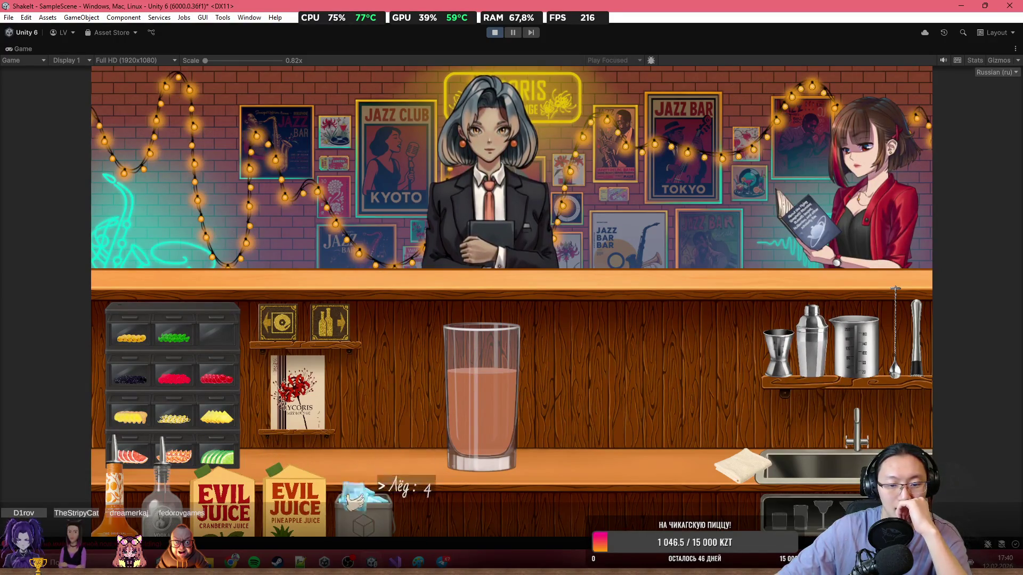
click(482, 291)
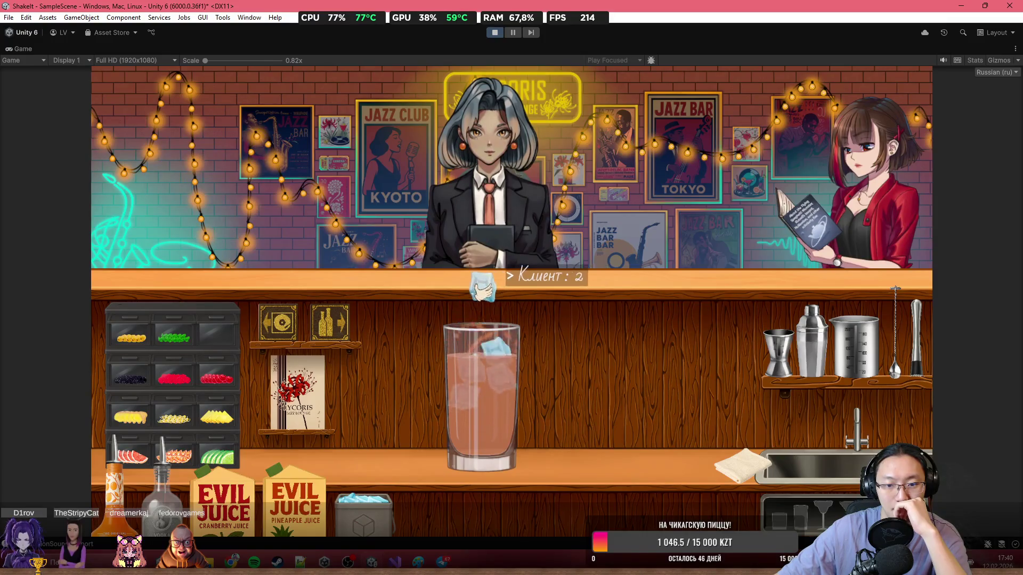
click(489, 290)
click(490, 294)
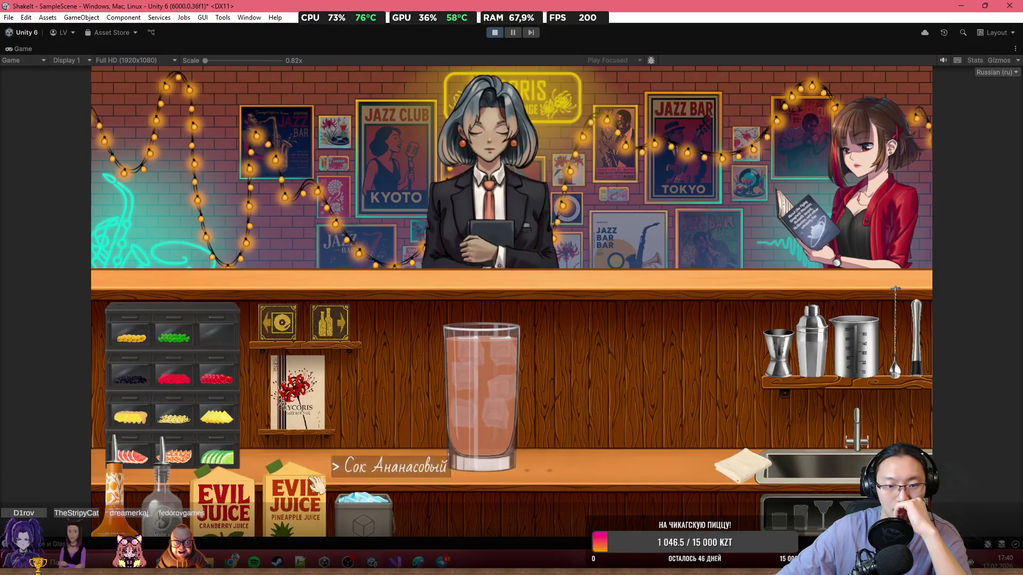
Garnish the glass with a pineapple wedge and serve it to the customer.
click(298, 394)
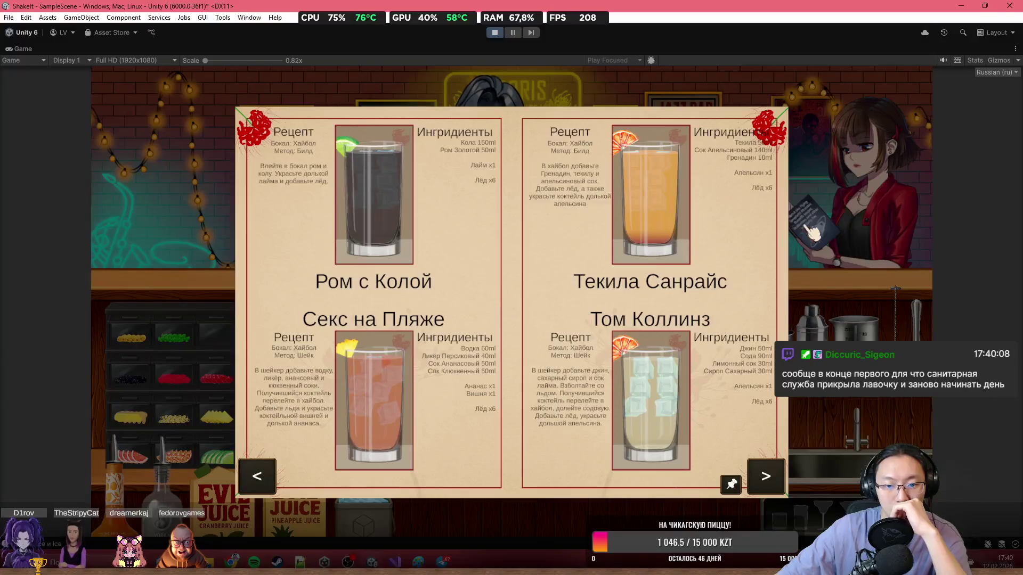
click(810, 232)
click(216, 415)
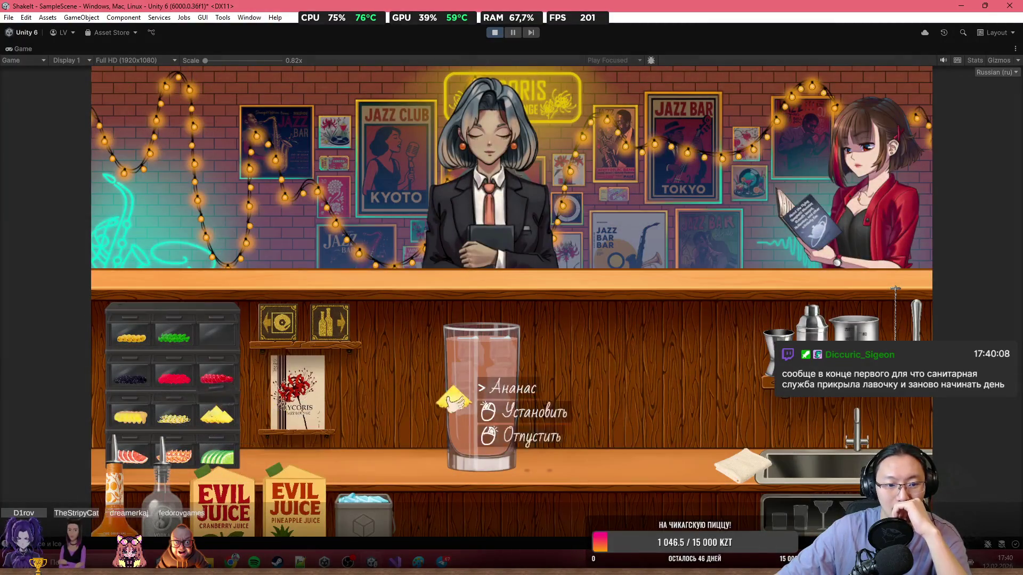
click(433, 402)
click(173, 379)
click(493, 292)
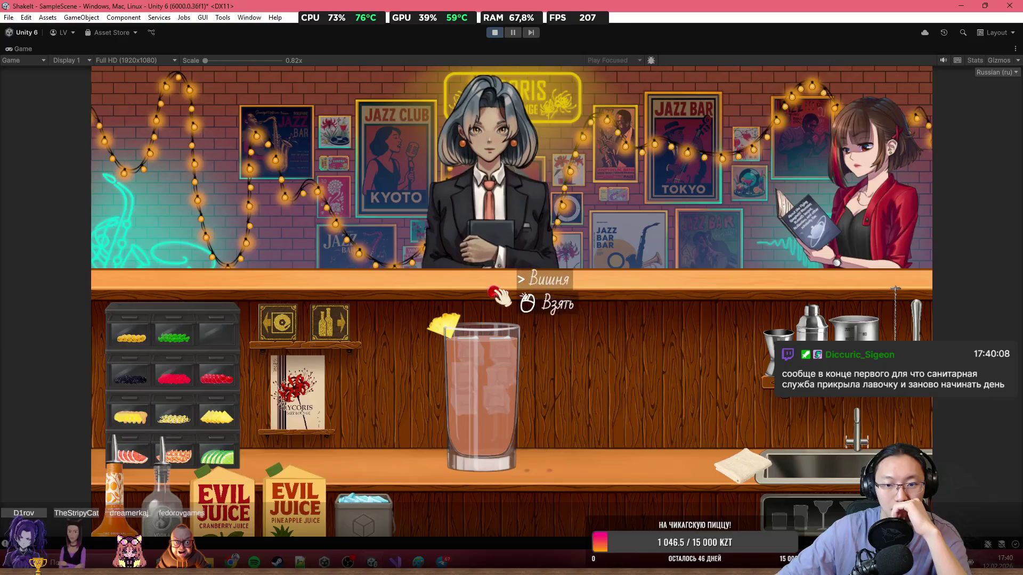
drag(506, 373, 516, 236)
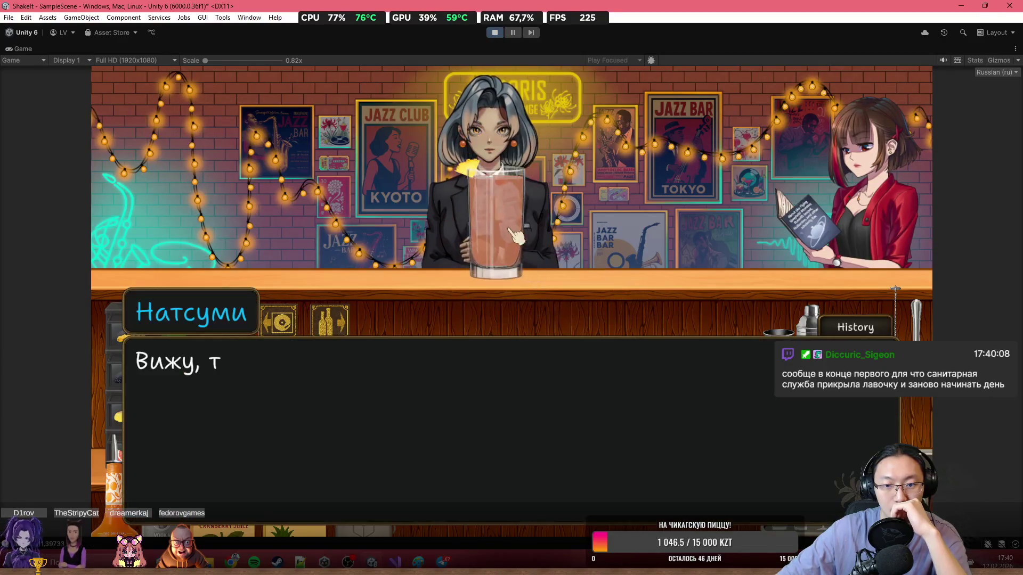
Advance the customer's dialogue to the verdict on the drink.
click(588, 365)
click(583, 362)
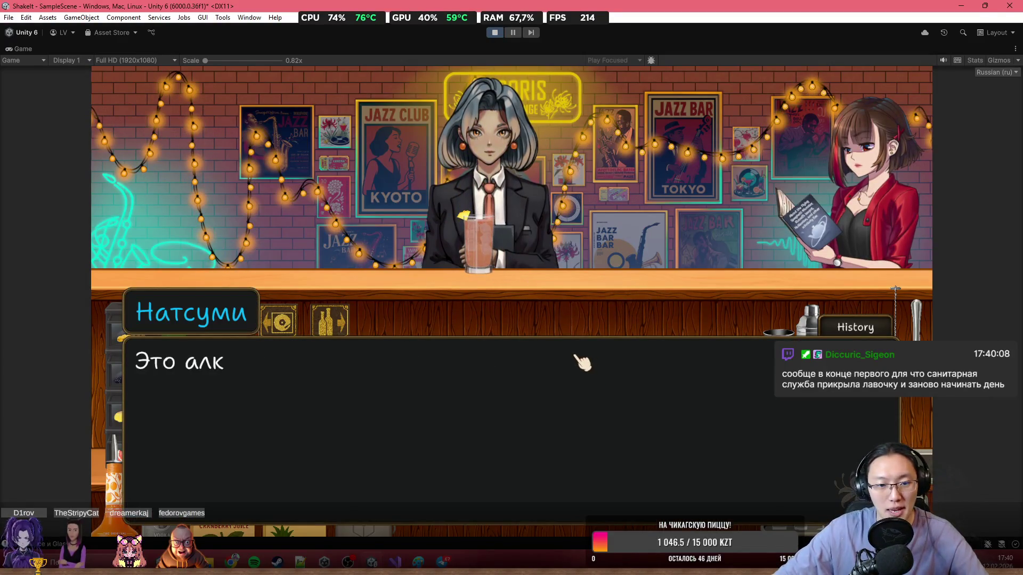
click(580, 362)
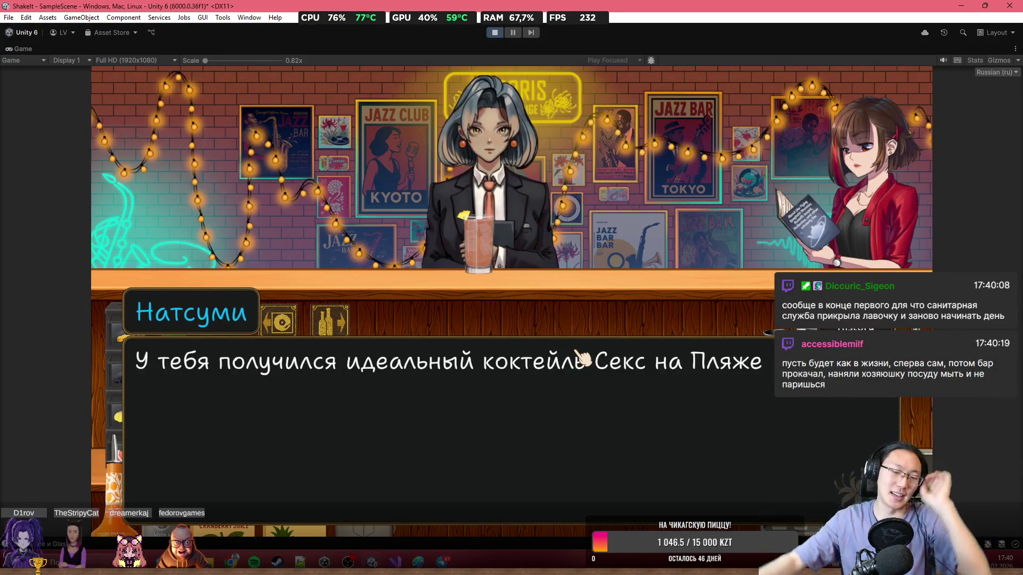
Scroll through the dialogue history log, then close it.
click(583, 359)
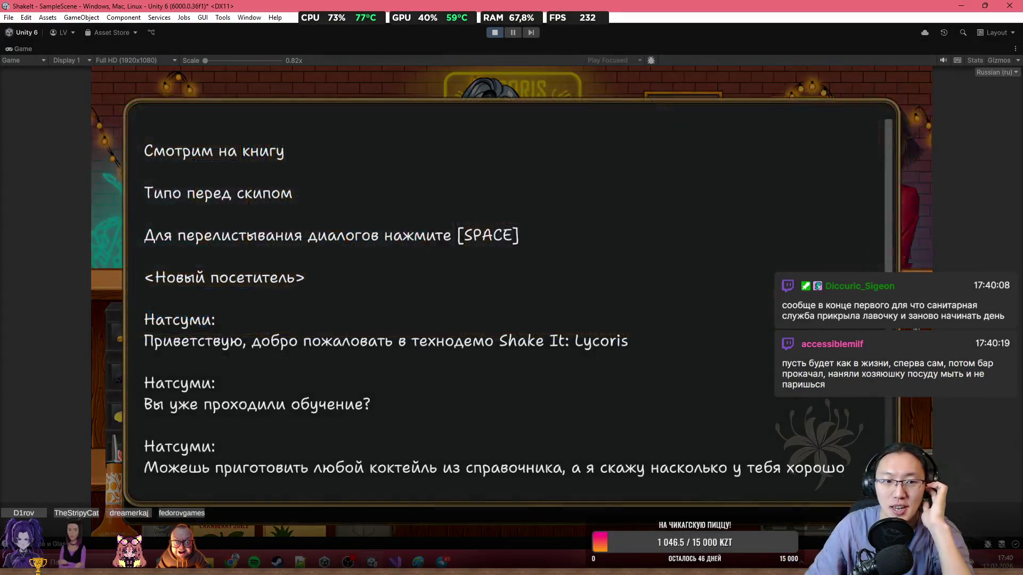
scroll(349, 434, down, 10)
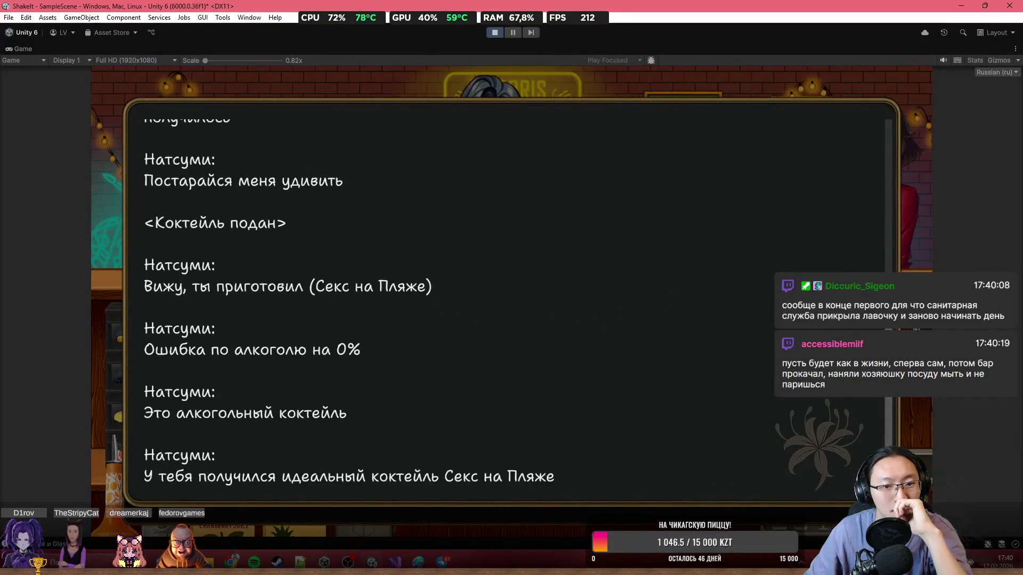
scroll(469, 266, up, 6)
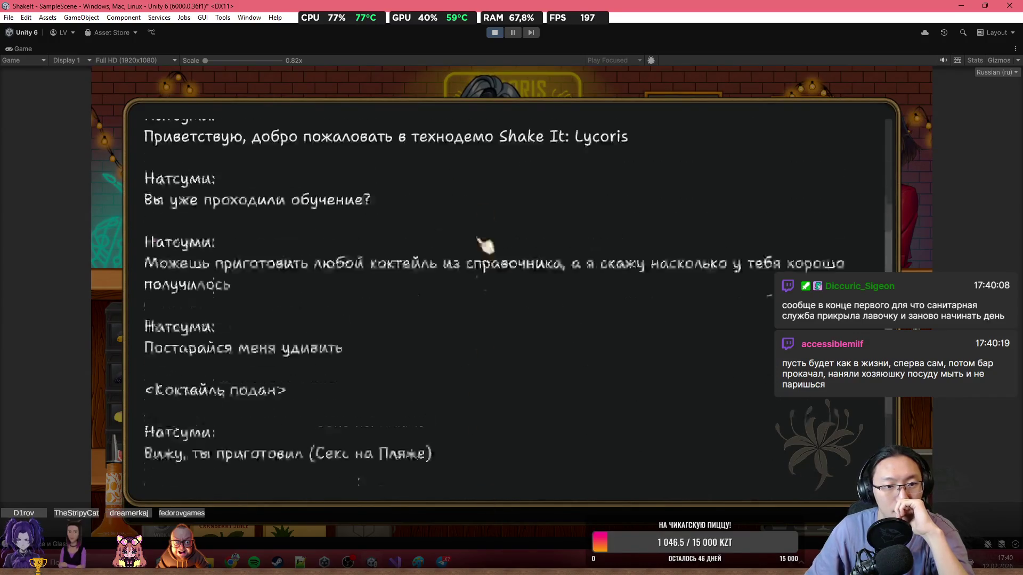
scroll(485, 245, down, 6)
scroll(485, 245, up, 3)
scroll(484, 245, down, 3)
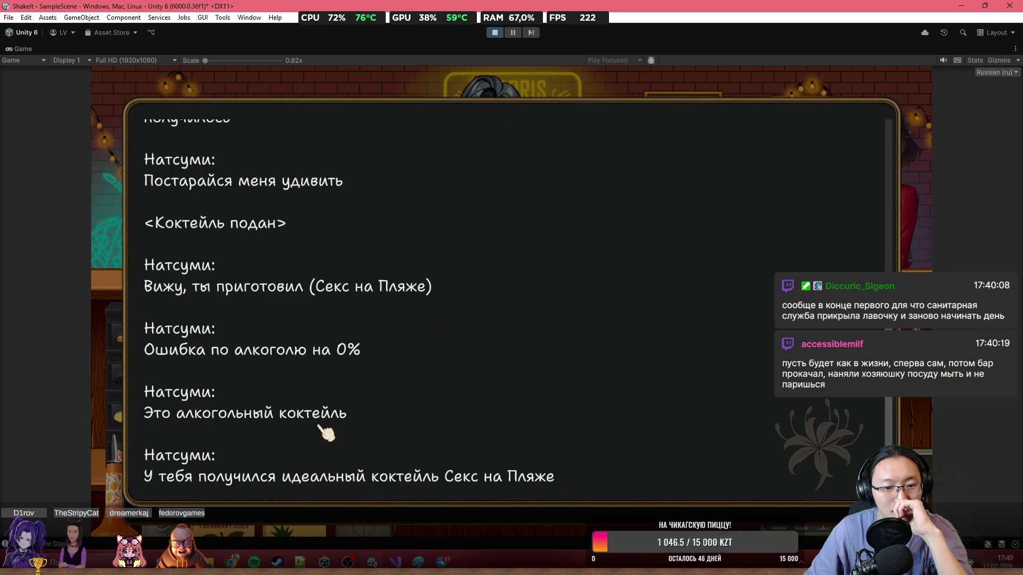
click(478, 329)
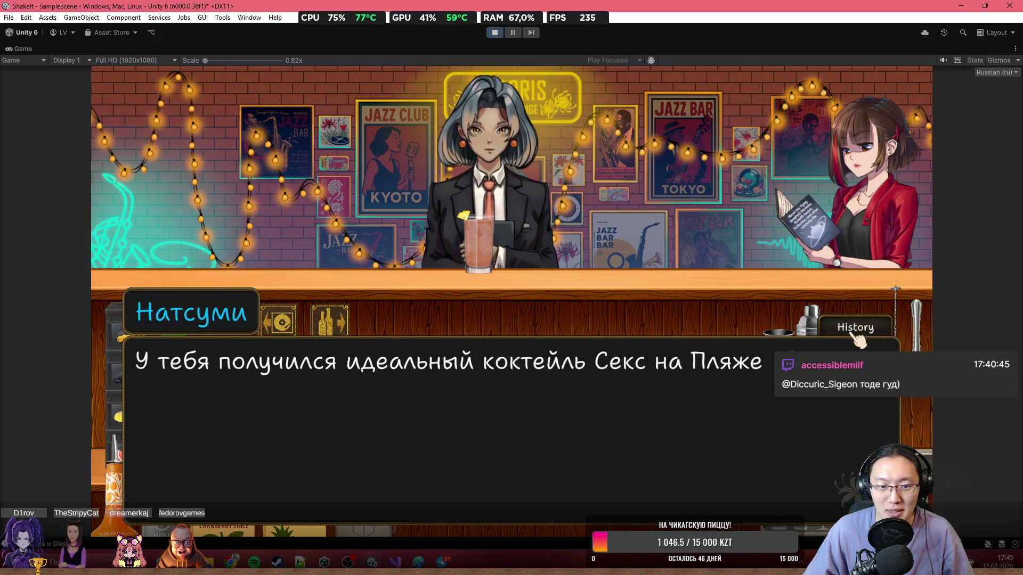
Finish the customer's dialogue, pick up the towel, and stop Play mode.
click(596, 218)
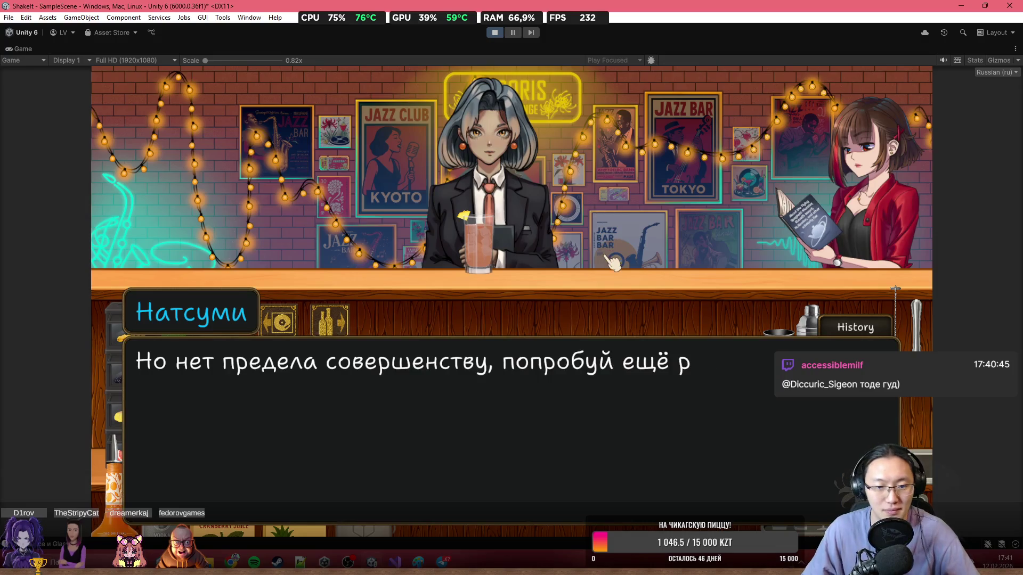
click(611, 262)
click(611, 263)
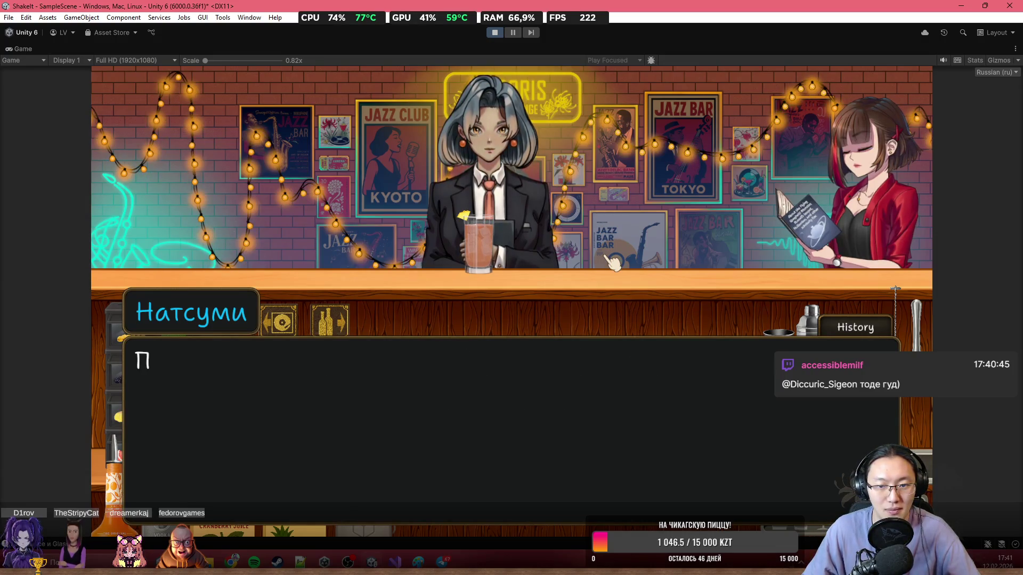
click(511, 269)
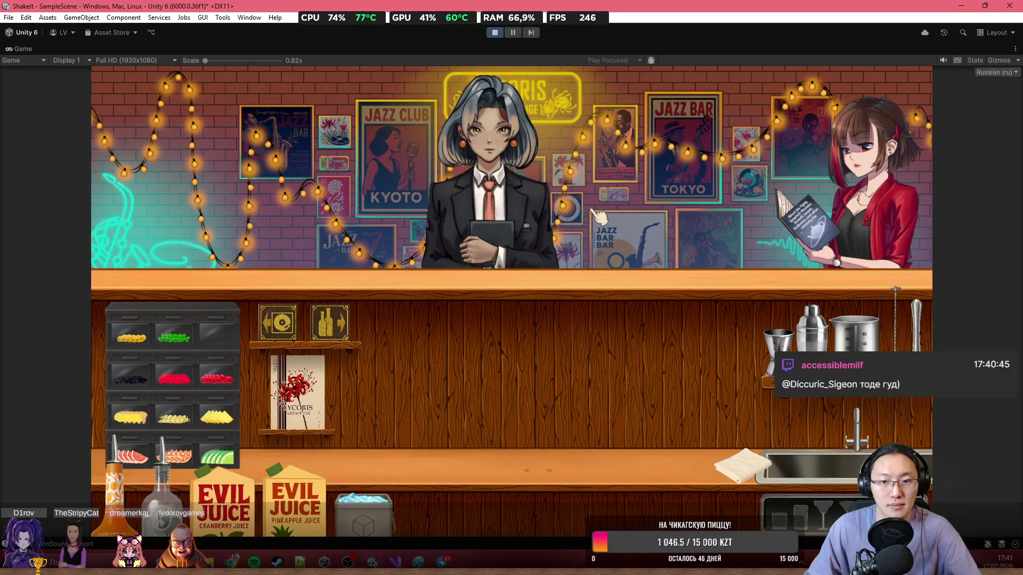
mouse_move(742, 462)
mouse_down()
mouse_move(516, 475)
mouse_move(343, 450)
mouse_up()
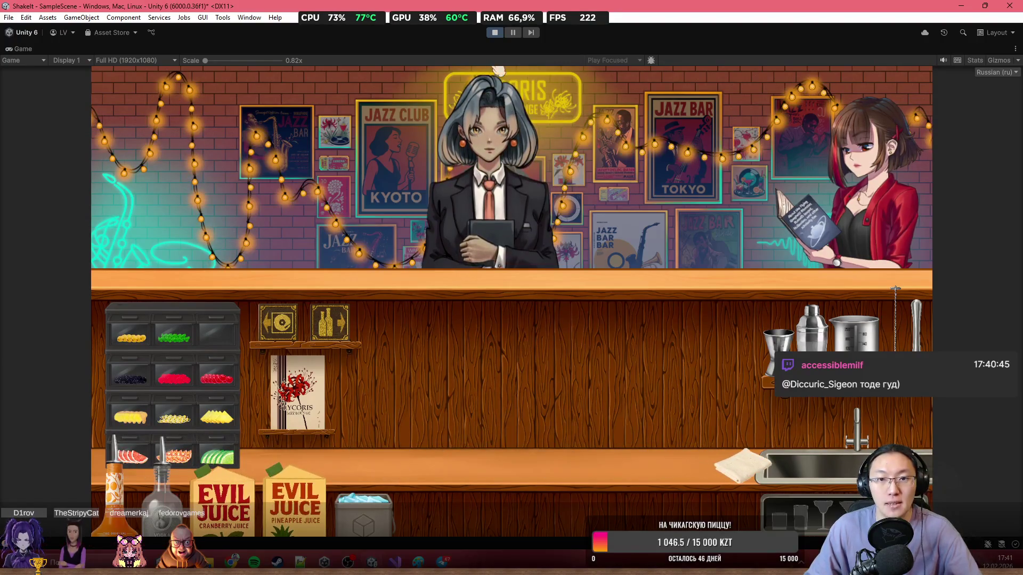
click(494, 33)
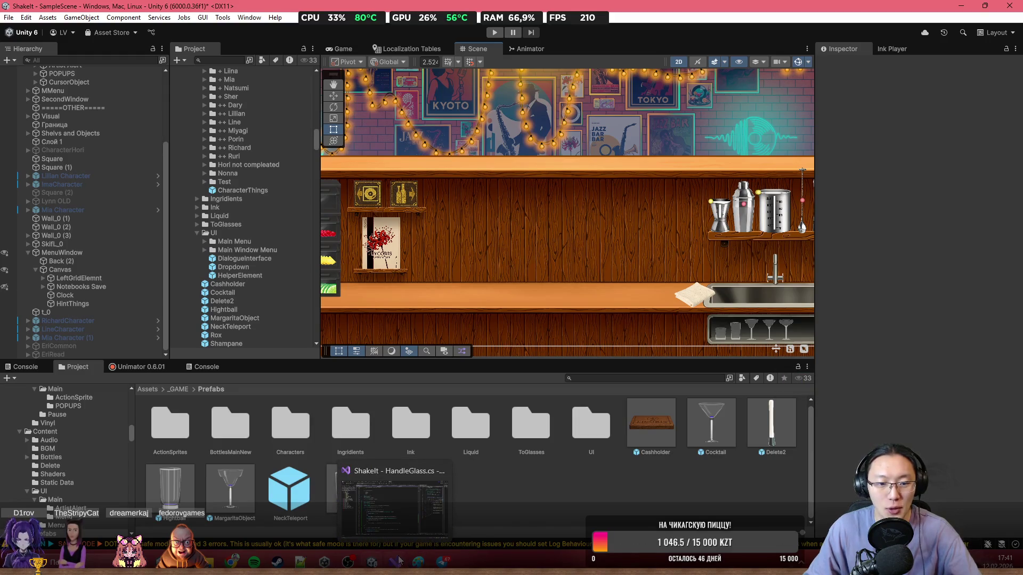
click(399, 561)
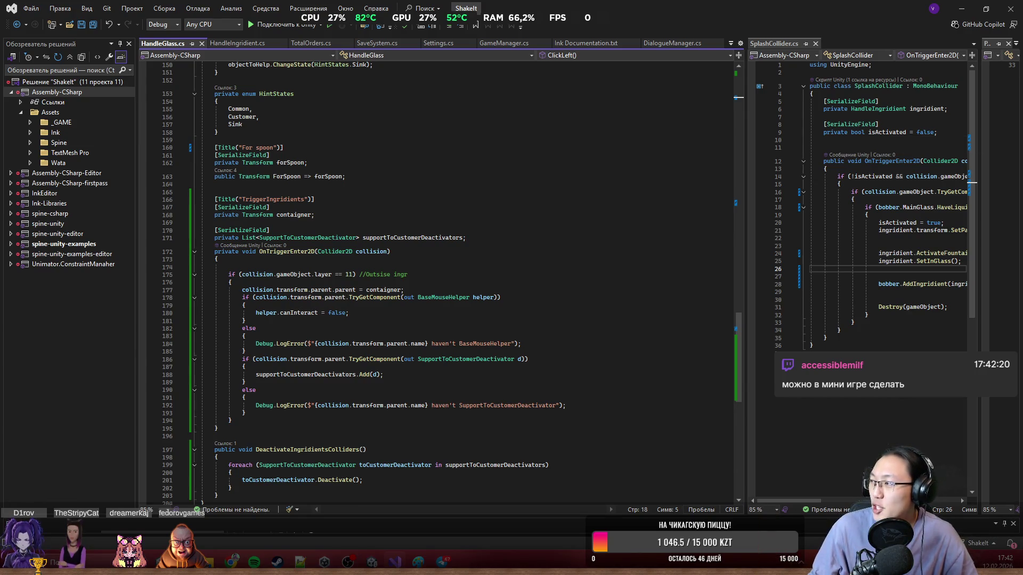
key(alt+Tab)
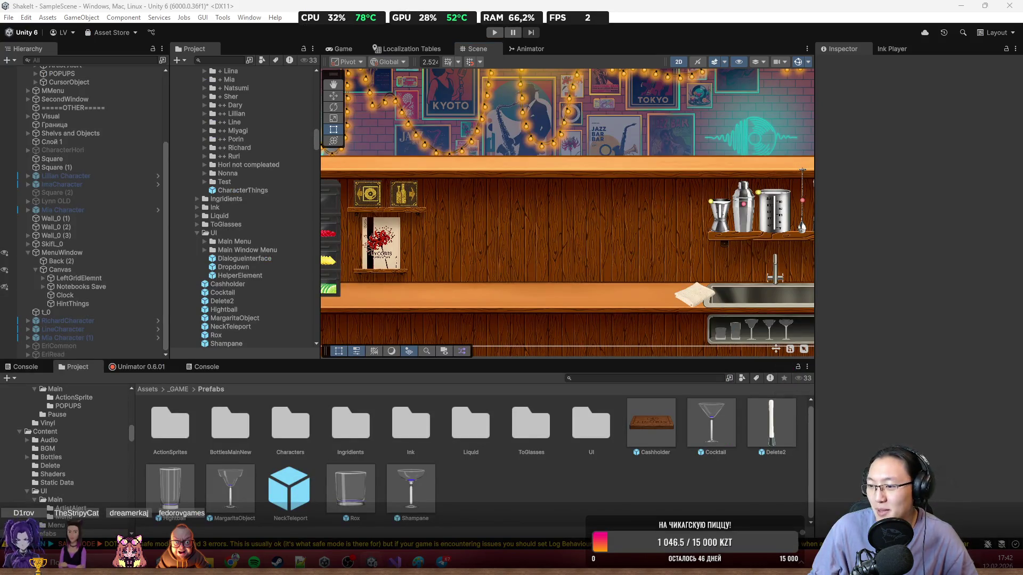
key(alt+Tab)
key(alt+Tab)
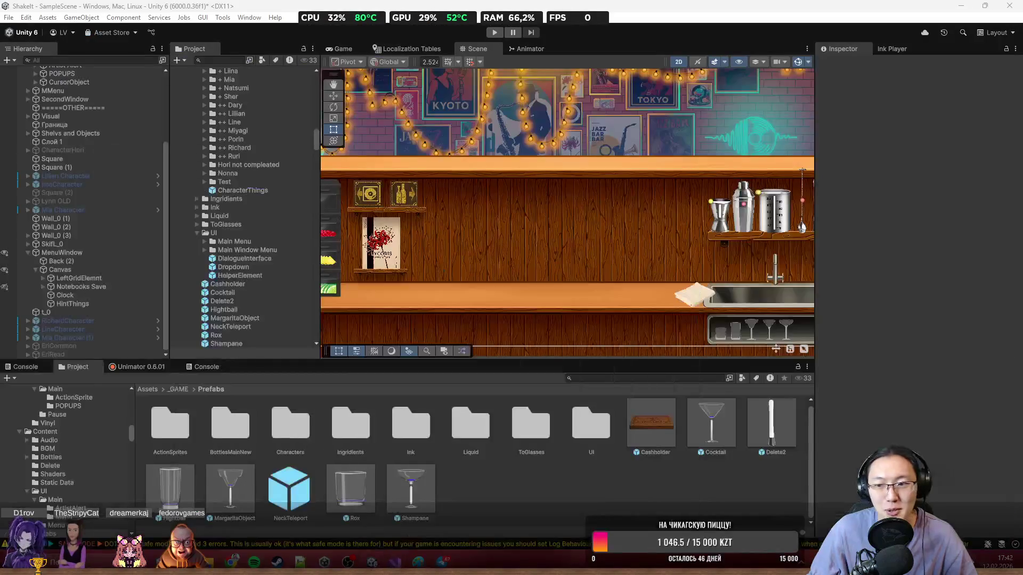
key(alt+Tab)
key(alt+Tab)
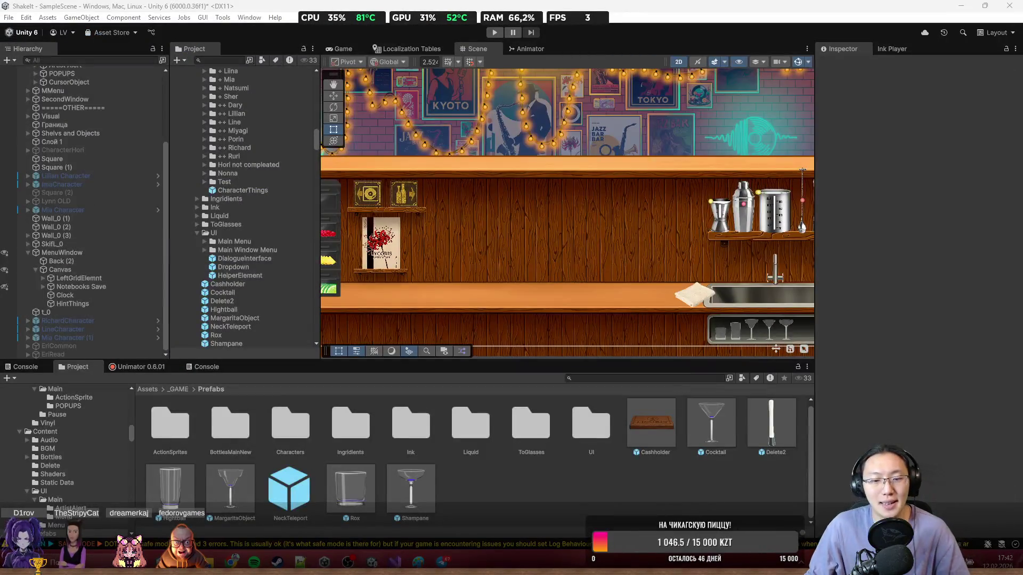
click(395, 562)
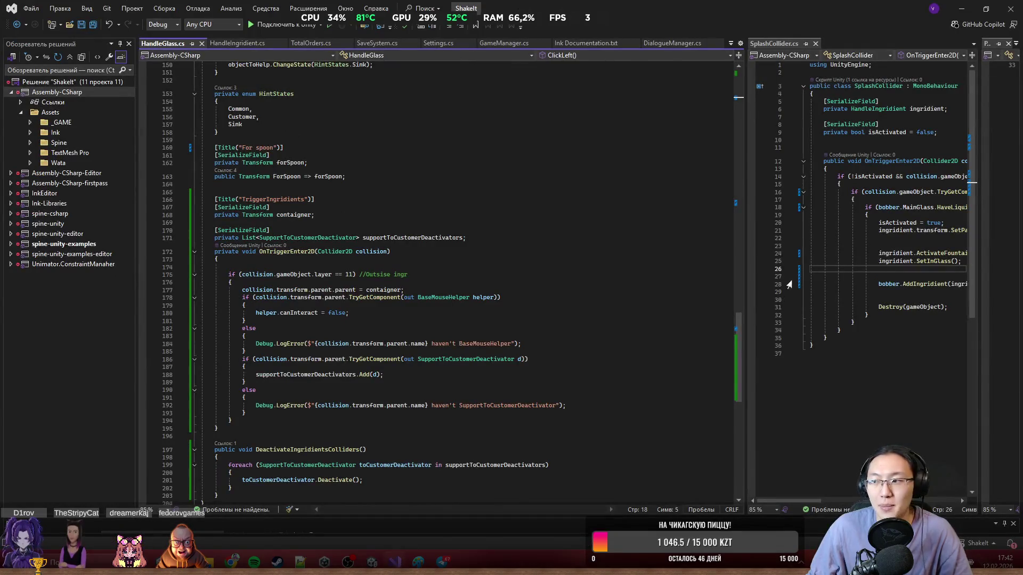
drag(749, 246, 545, 283)
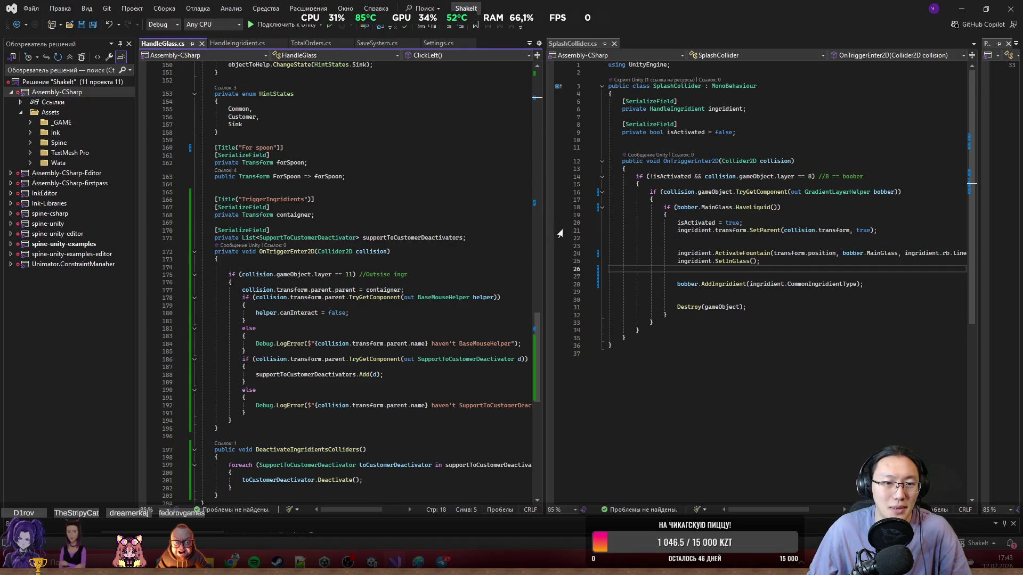
scroll(444, 282, up, 1)
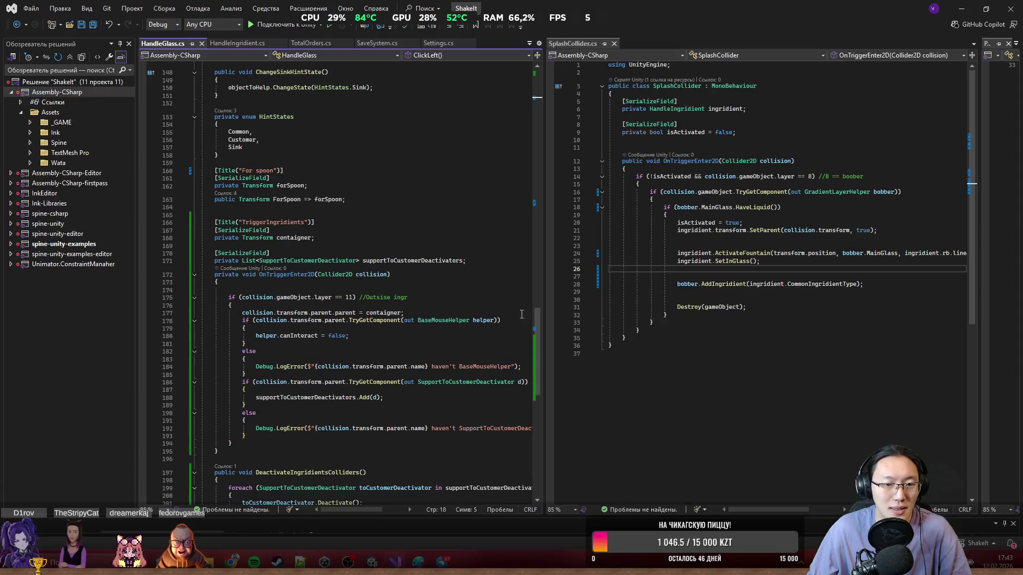
drag(544, 303, 717, 303)
scroll(495, 366, up, 20)
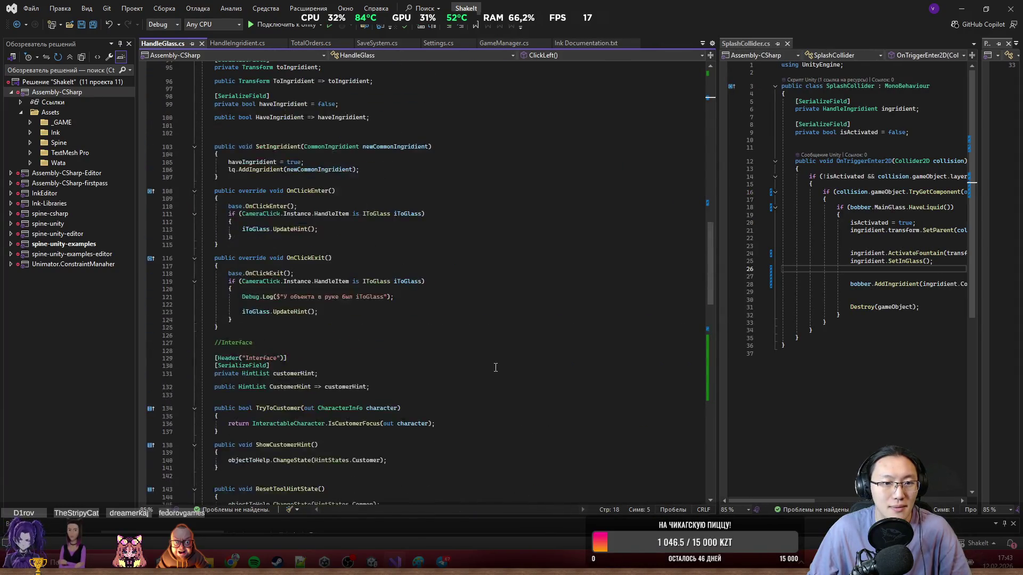
scroll(495, 368, up, 18)
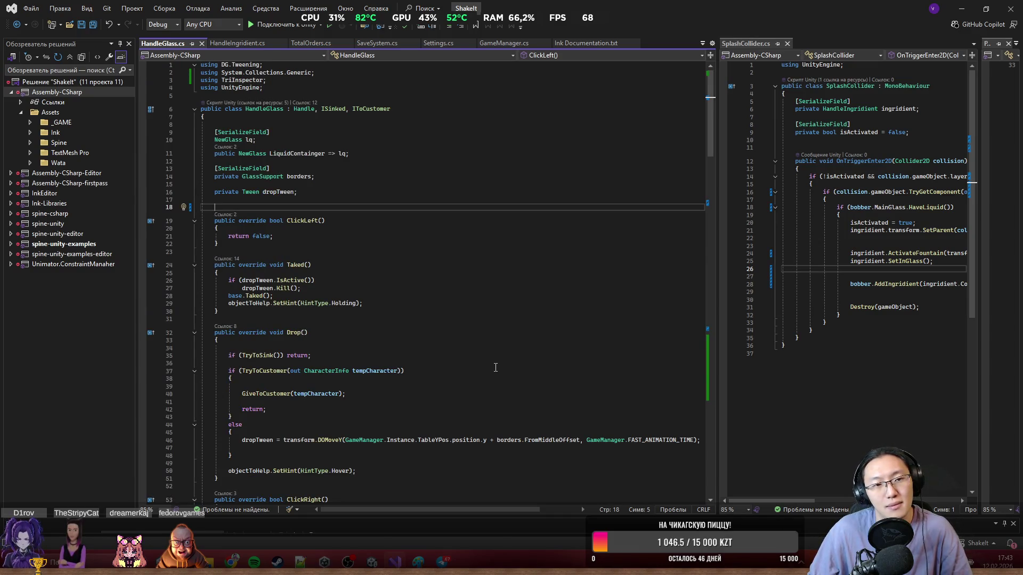
click(962, 9)
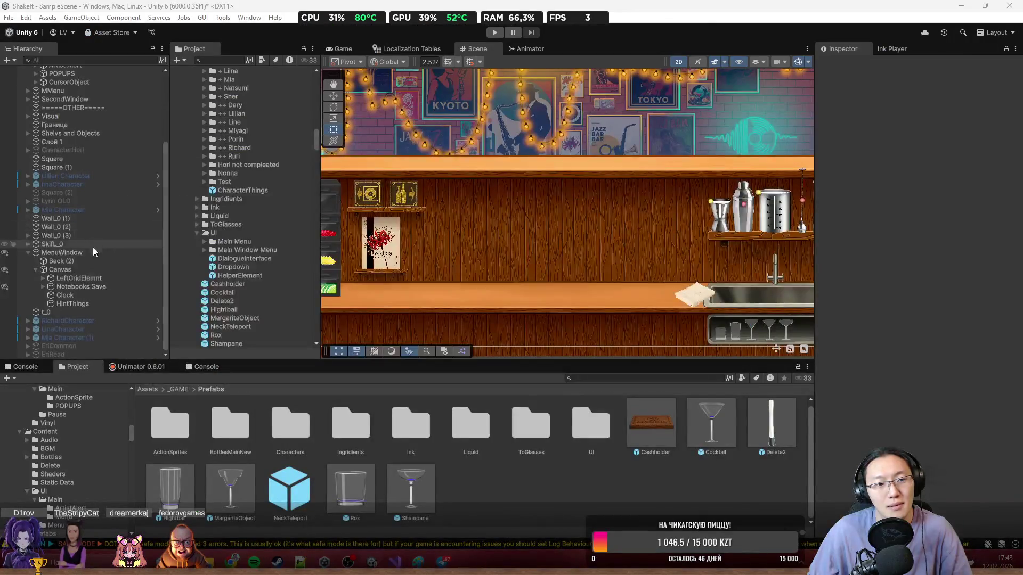
Place a Hightball prefab instance in the Scene, frame it, and expand its children.
mouse_move(192, 481)
mouse_down()
mouse_move(510, 268)
mouse_move(506, 251)
mouse_up()
key(f)
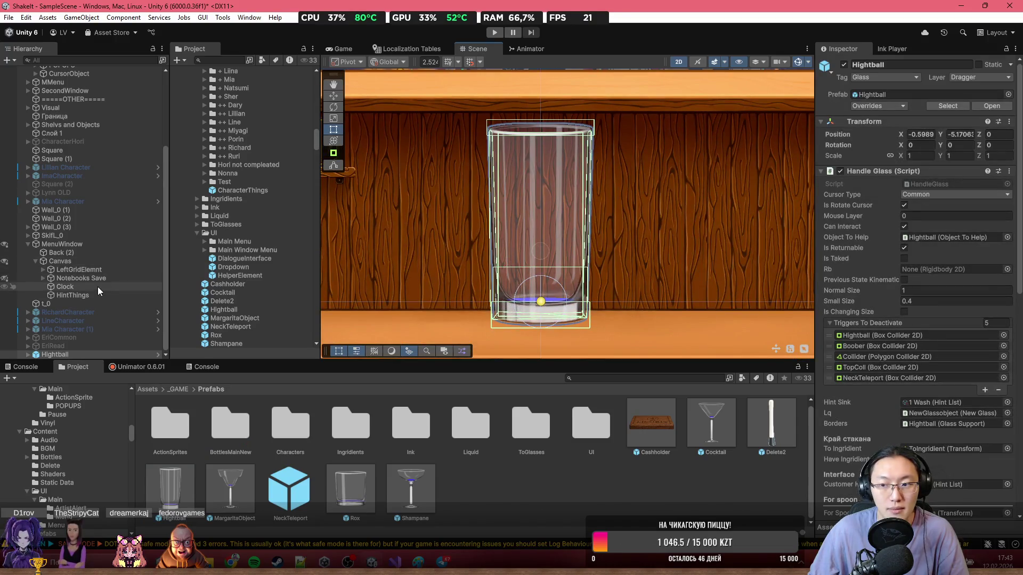
click(28, 353)
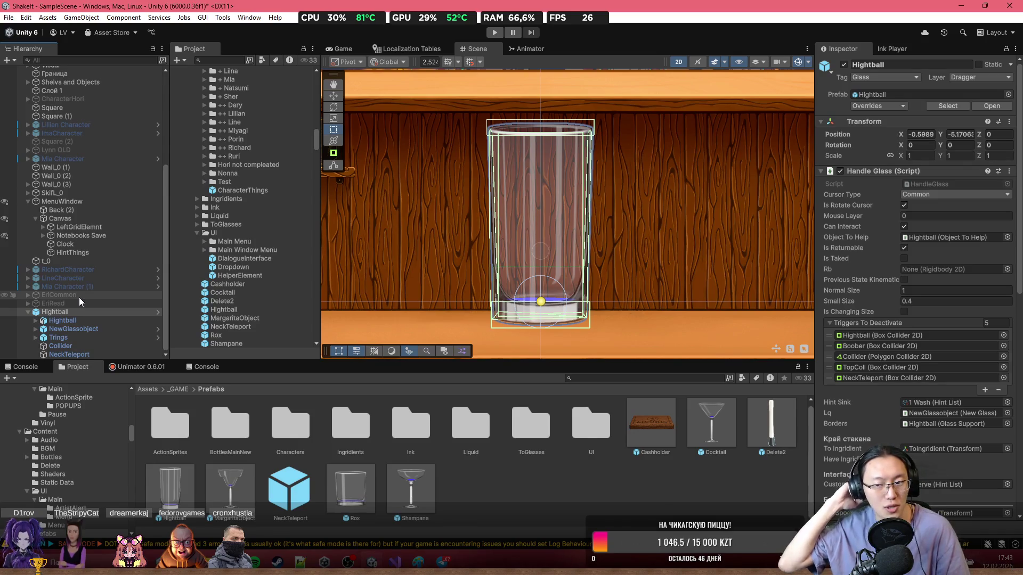
click(4, 235)
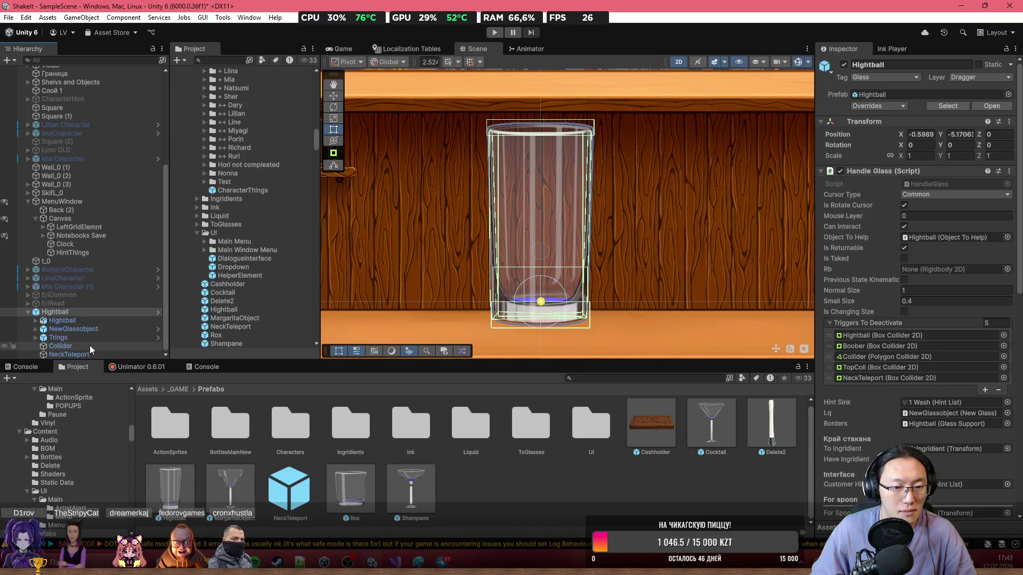
Inspect the Hightball, Trings and NewGlassobject children and the root's Glass Support component.
click(90, 322)
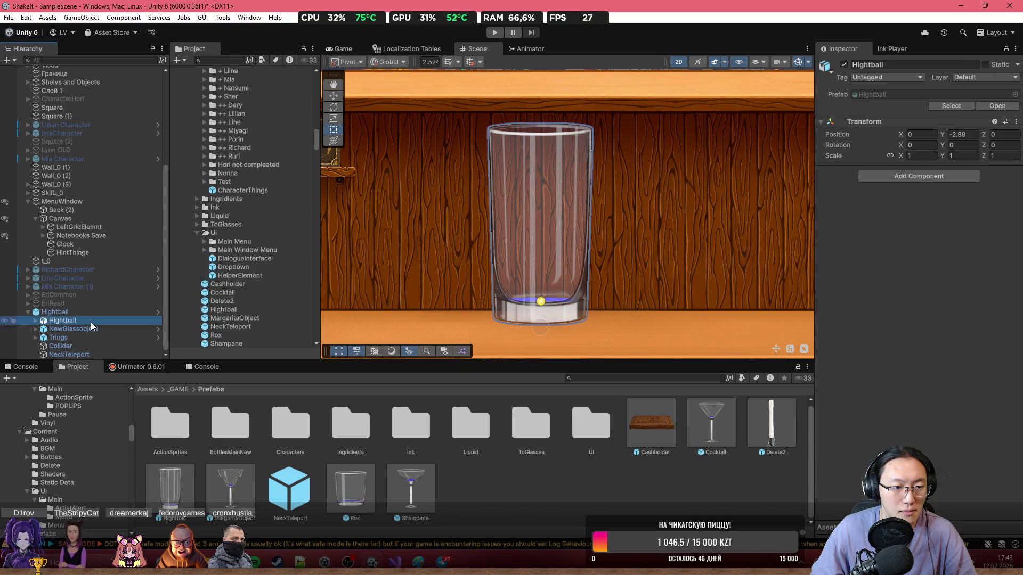
click(99, 337)
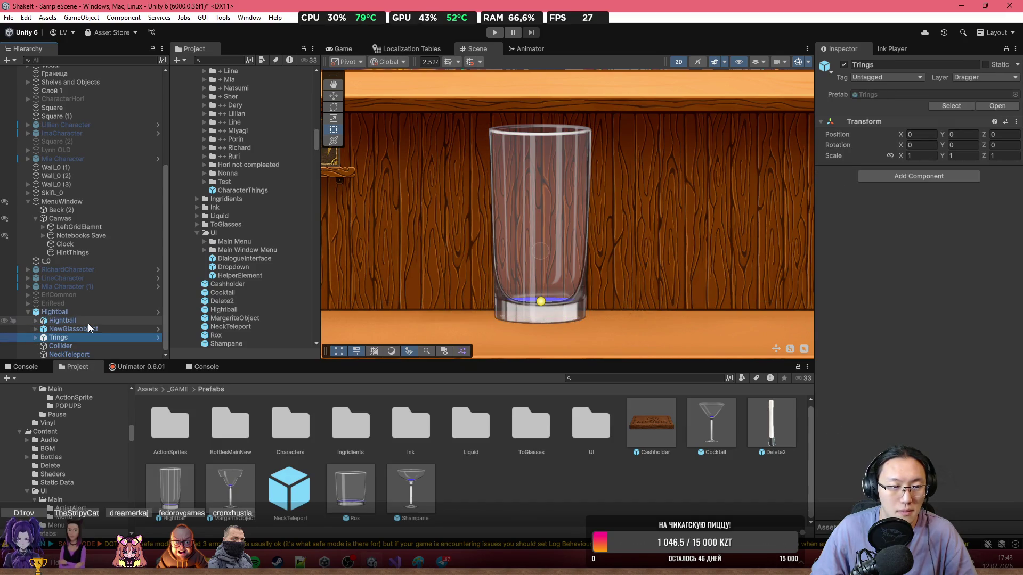
click(88, 322)
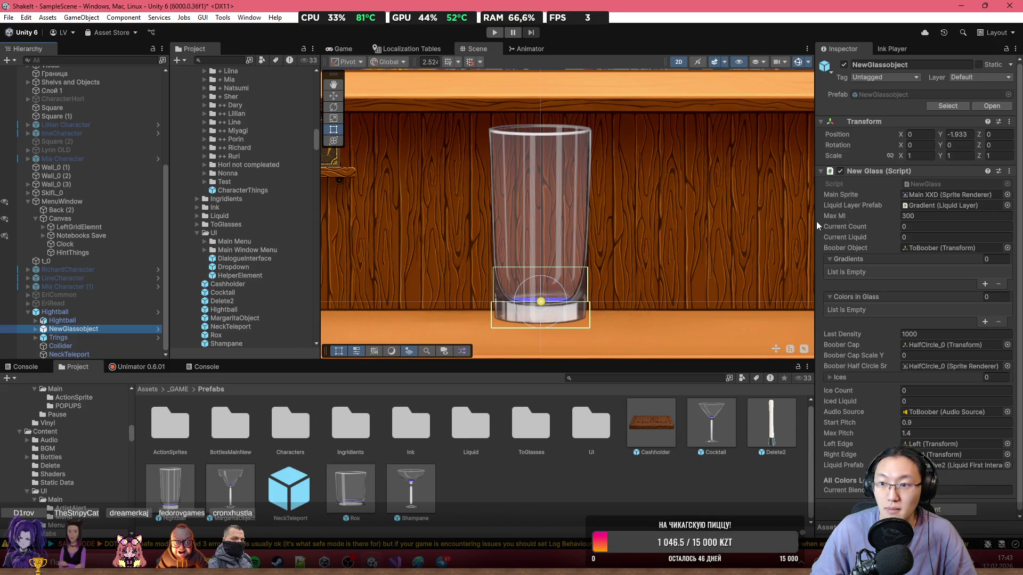
scroll(917, 203, down, 1)
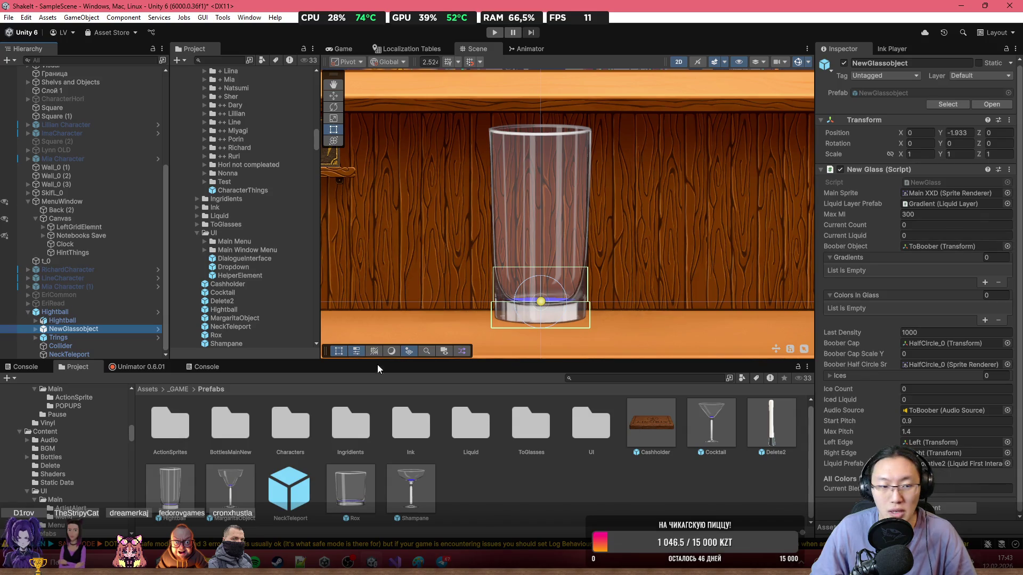
scroll(540, 232, up, 1)
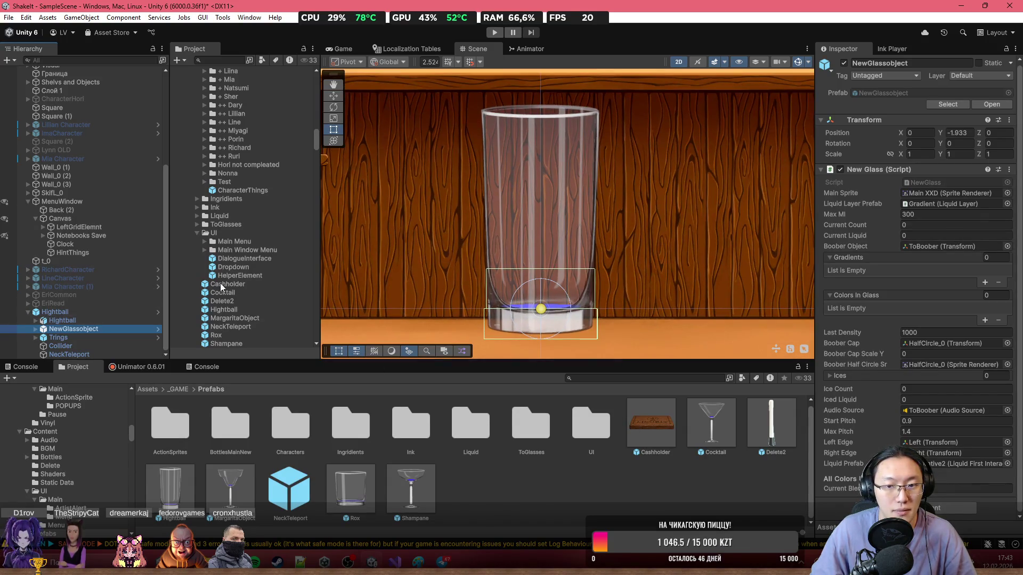
click(133, 312)
scroll(466, 199, up, 1)
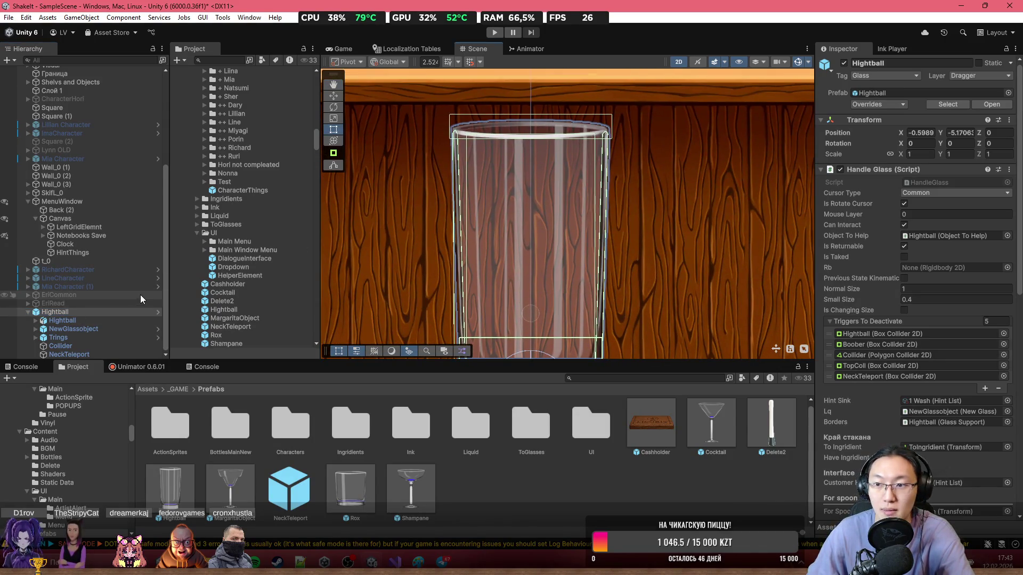
scroll(888, 288, down, 10)
scroll(887, 290, down, 1)
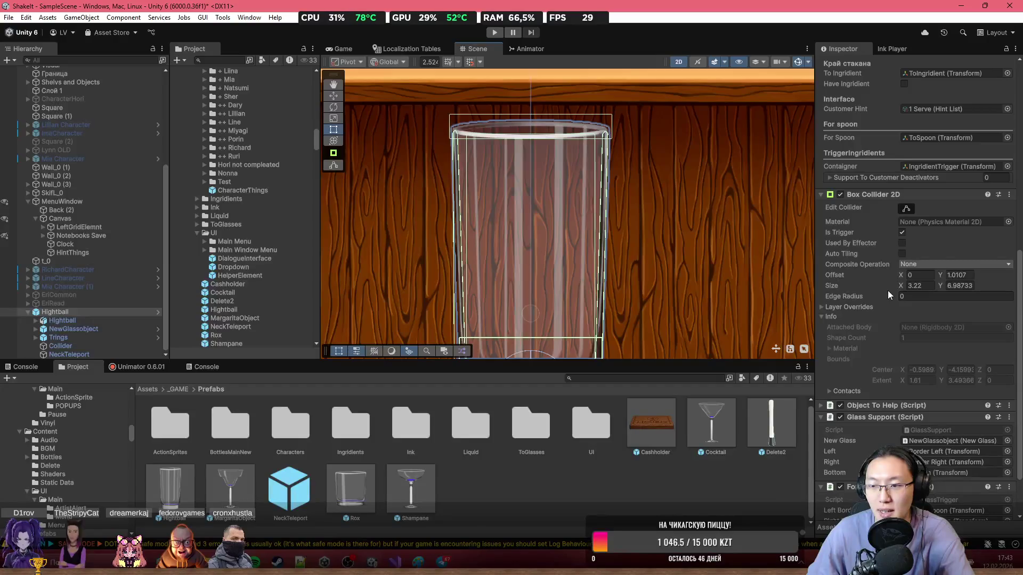
scroll(933, 394, down, 2)
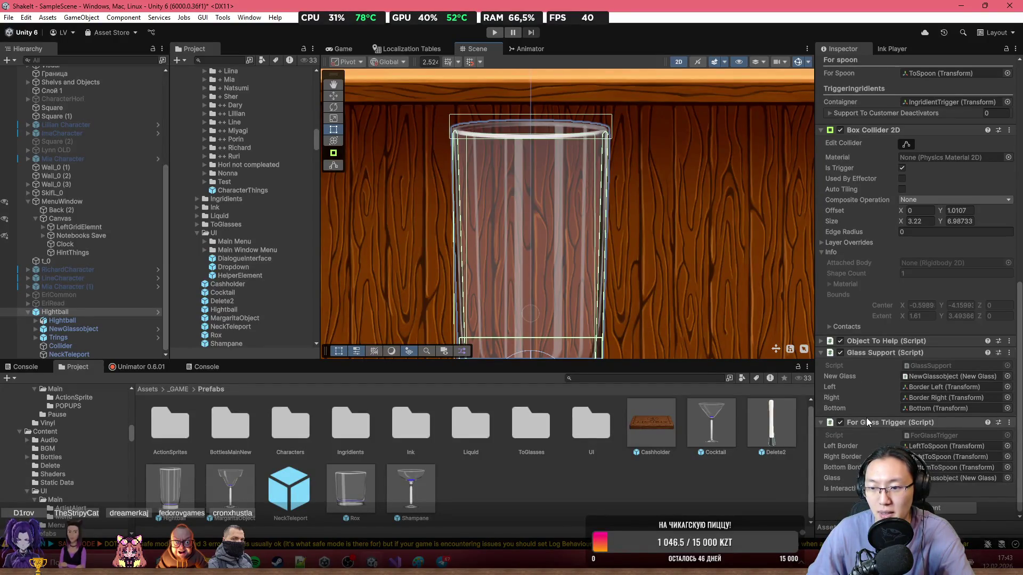
double_click(931, 366)
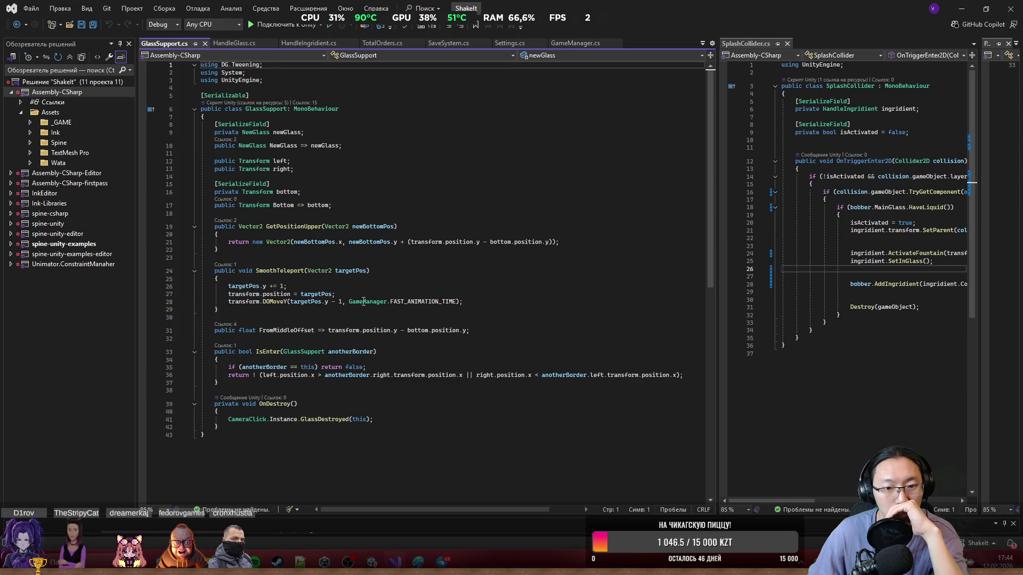
Check where SmoothTeleport is referenced in GlassSupport.cs.
click(224, 265)
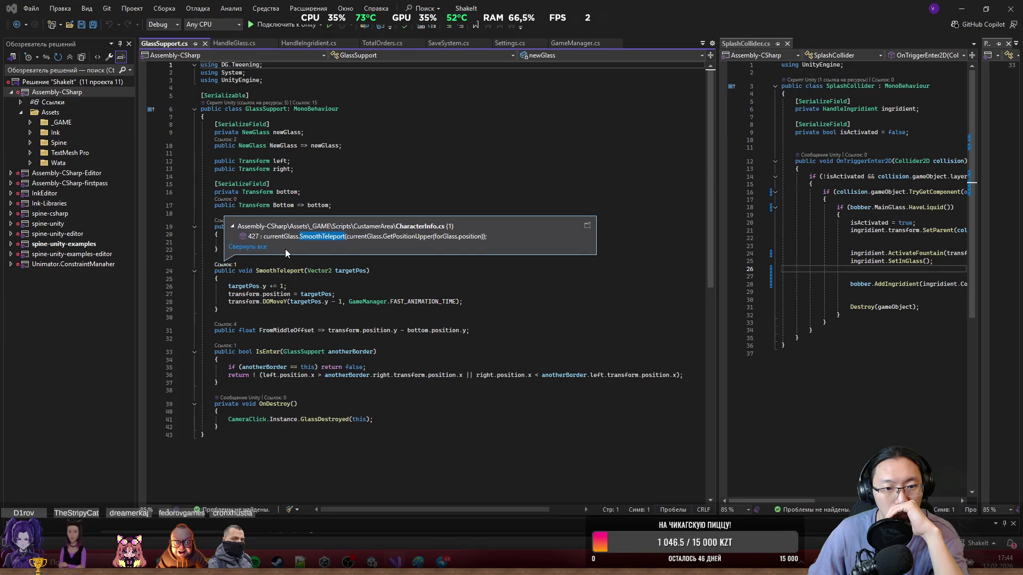
mouse_move(375, 238)
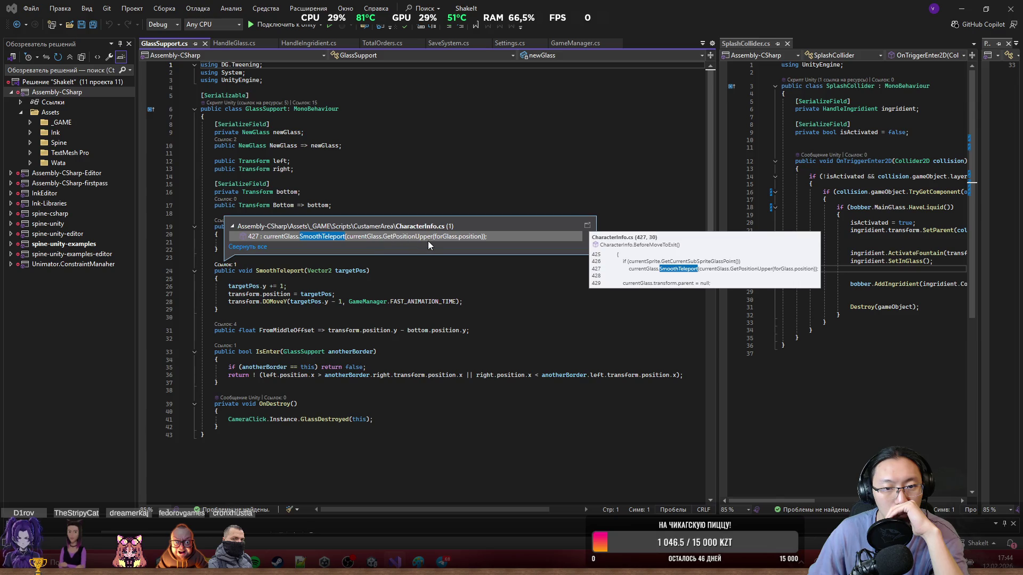
click(412, 446)
Add a '//TP to character' comment above SmoothTeleport, save, and return to Unity.
click(325, 258)
key(Return)
text(ш)
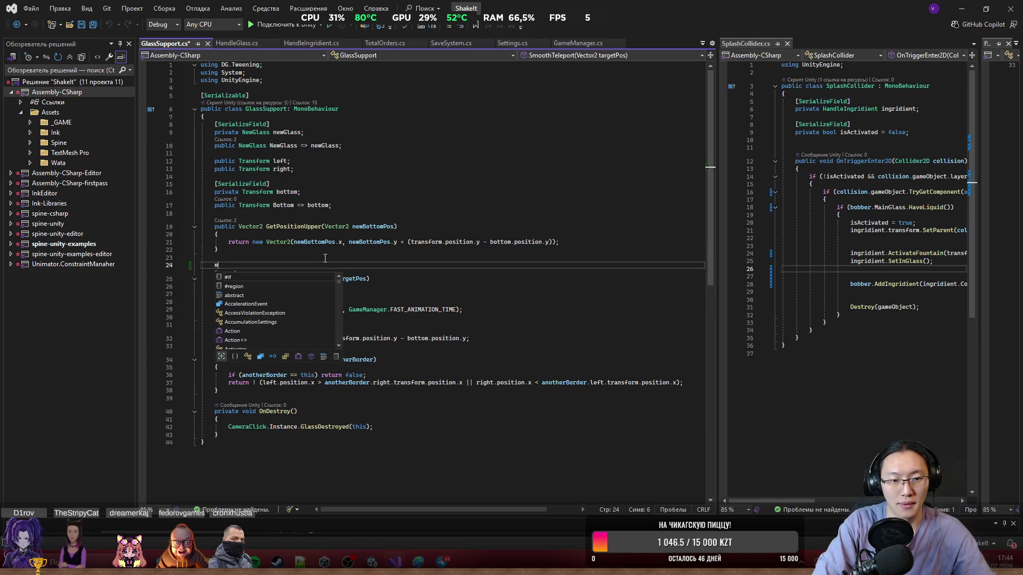
key(BackSpace)
text(//TP to charact)
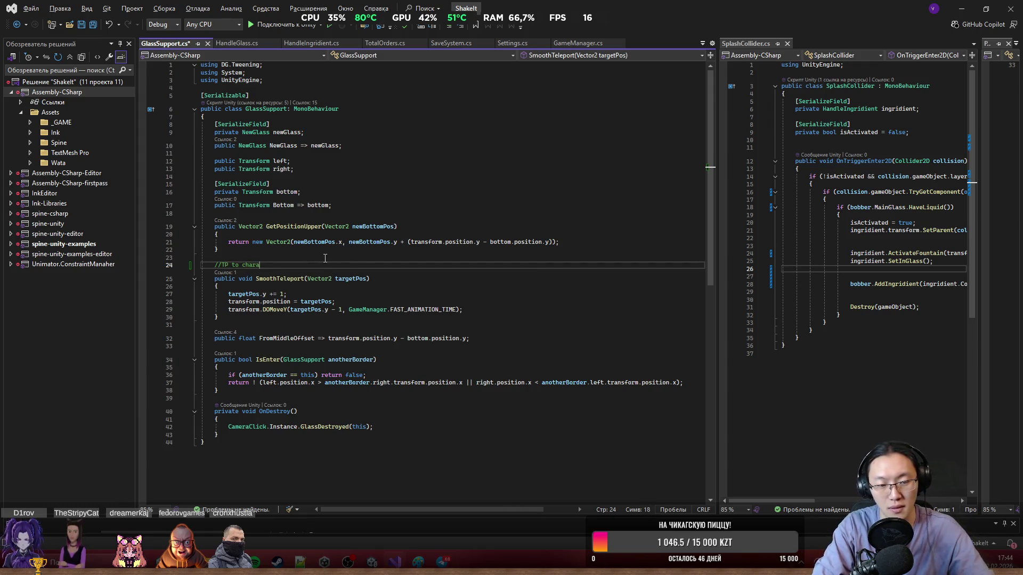
text(er)
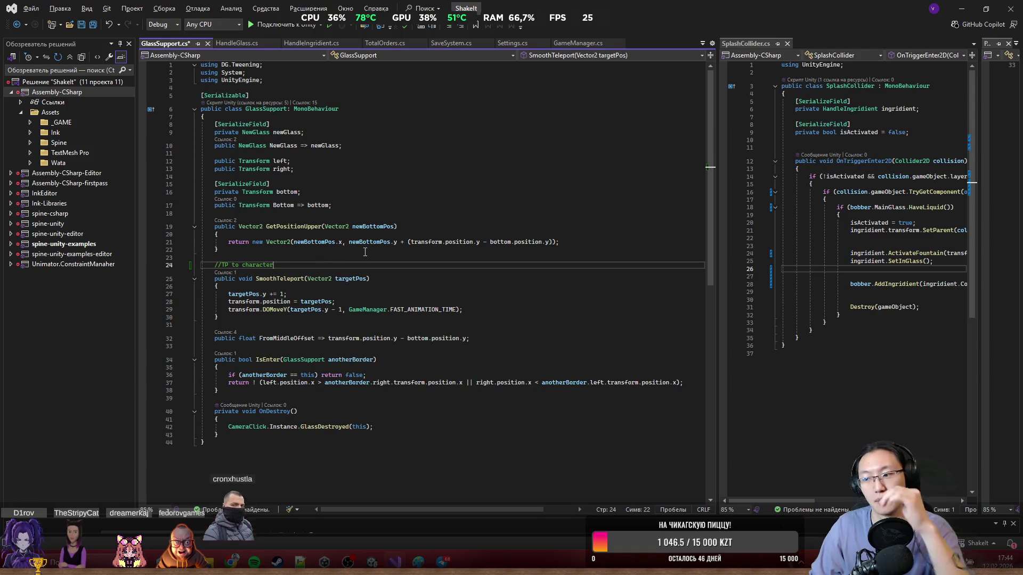
click(369, 382)
key(ctrl+s)
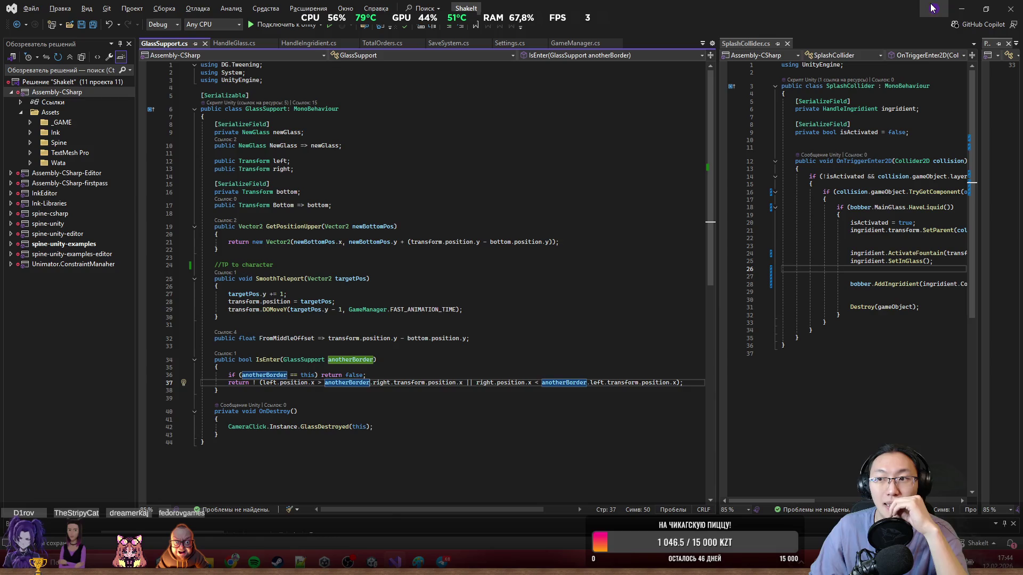
click(962, 9)
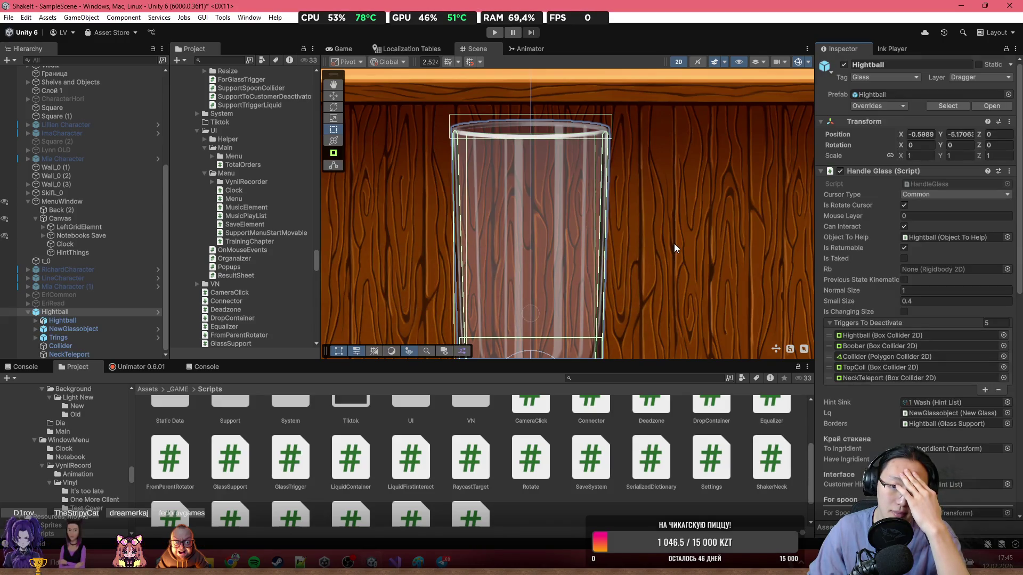
Frame the glass and raise the Box Collider 2D's top edge above the rim.
scroll(641, 289, down, 1)
scroll(648, 264, up, 1)
scroll(593, 166, up, 2)
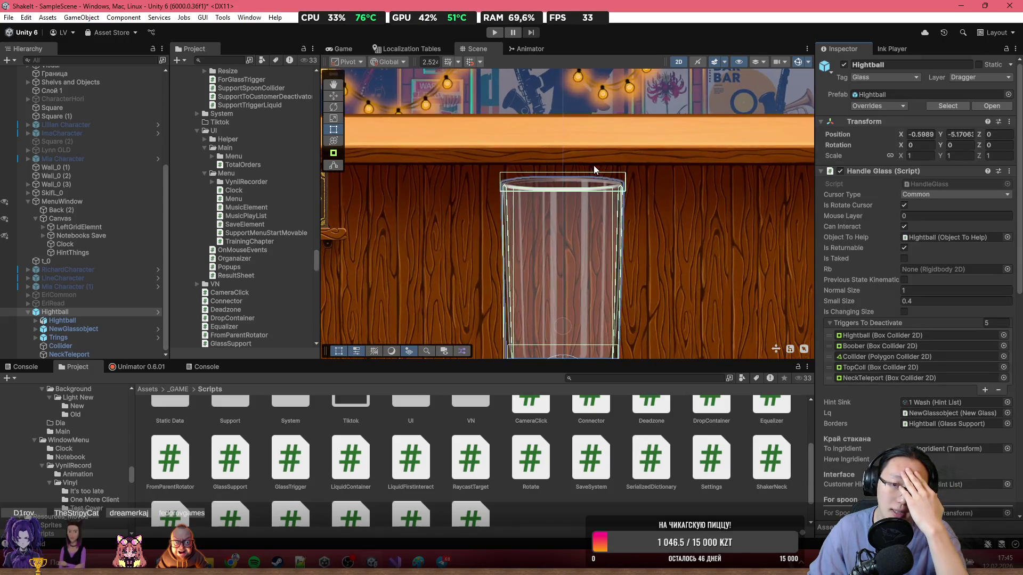
scroll(579, 203, up, 2)
scroll(523, 203, up, 2)
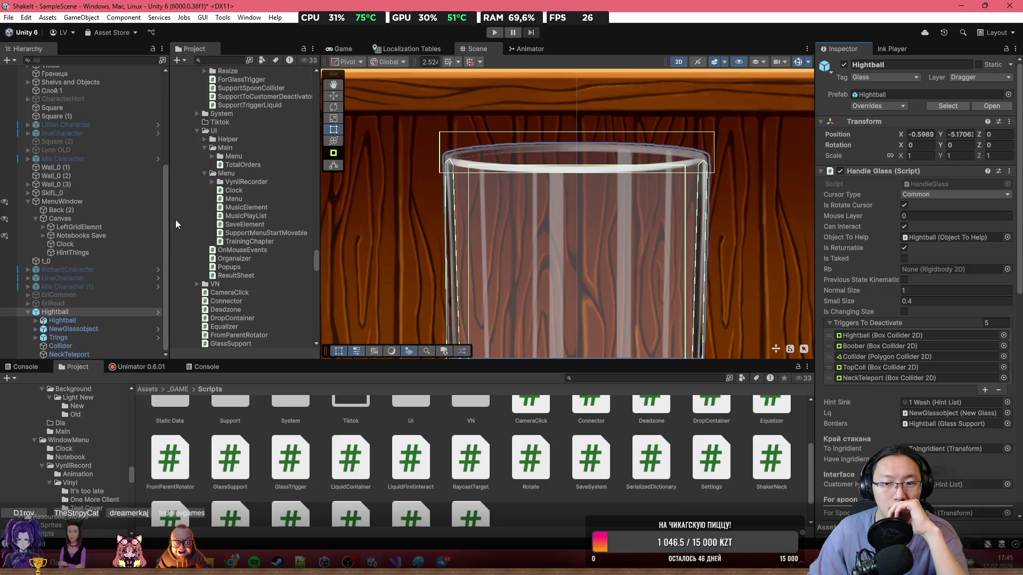
scroll(625, 268, down, 2)
drag(623, 265, 589, 119)
scroll(586, 193, down, 2)
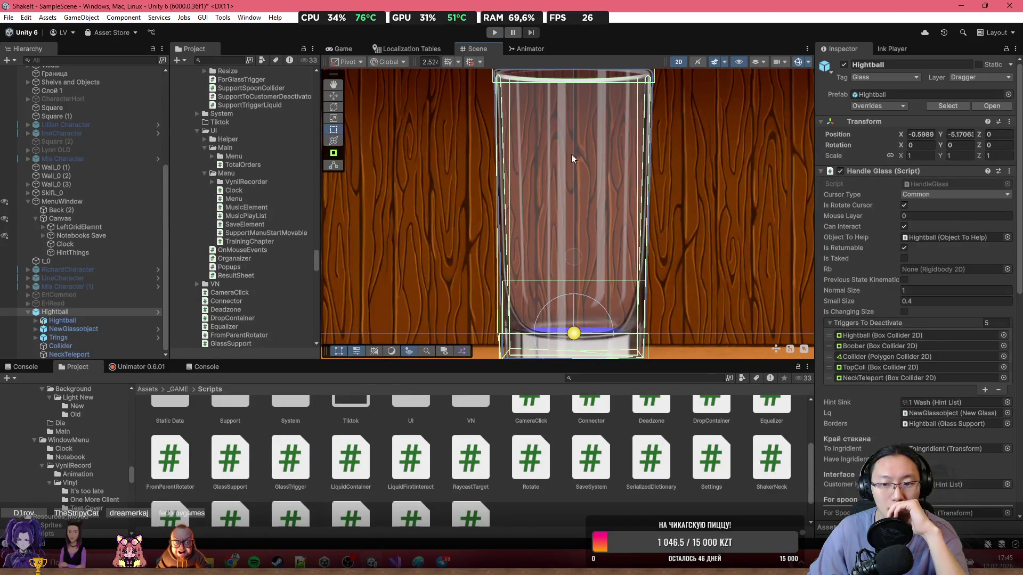
scroll(853, 384, down, 3)
click(907, 412)
scroll(583, 88, up, 3)
drag(546, 137, 551, 132)
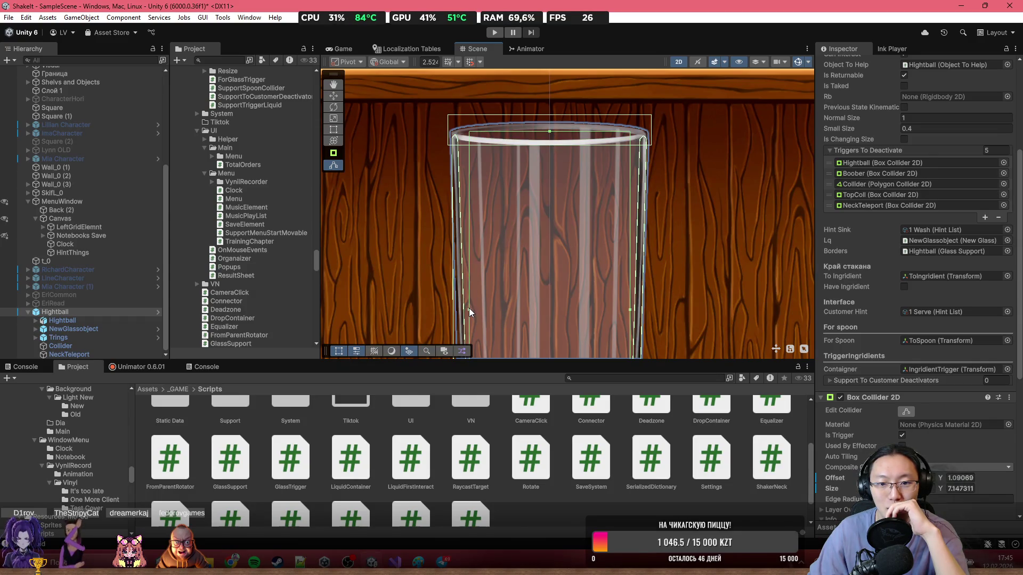
Extend the collider's right edge slightly outward and finish collider editing.
mouse_move(464, 311)
mouse_down()
mouse_move(550, 251)
mouse_move(556, 171)
mouse_move(562, 208)
mouse_up()
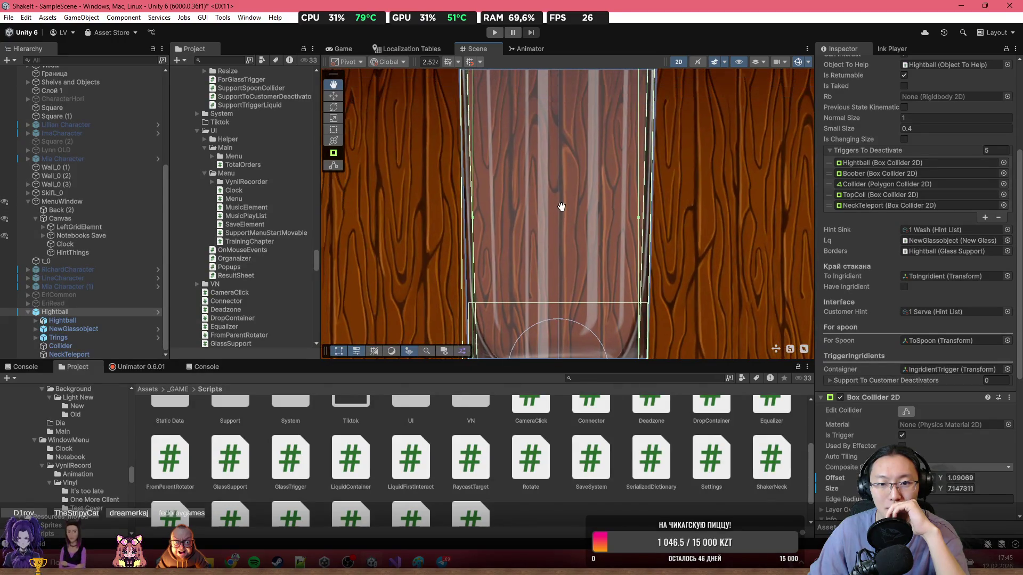
scroll(472, 178, down, 1)
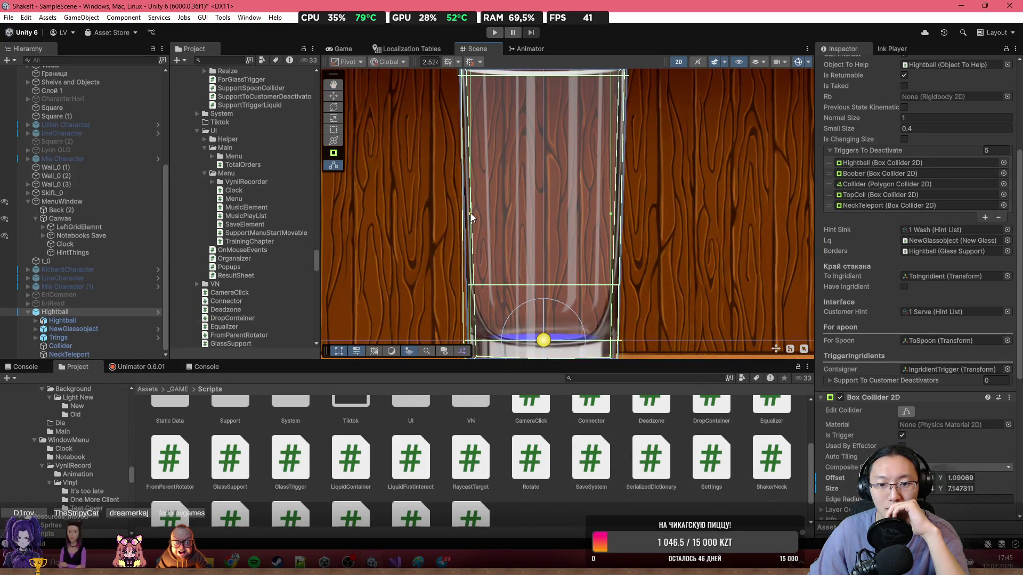
mouse_move(611, 215)
mouse_down()
mouse_move(559, 244)
mouse_move(562, 195)
mouse_up()
scroll(615, 216, down, 1)
scroll(561, 195, up, 1)
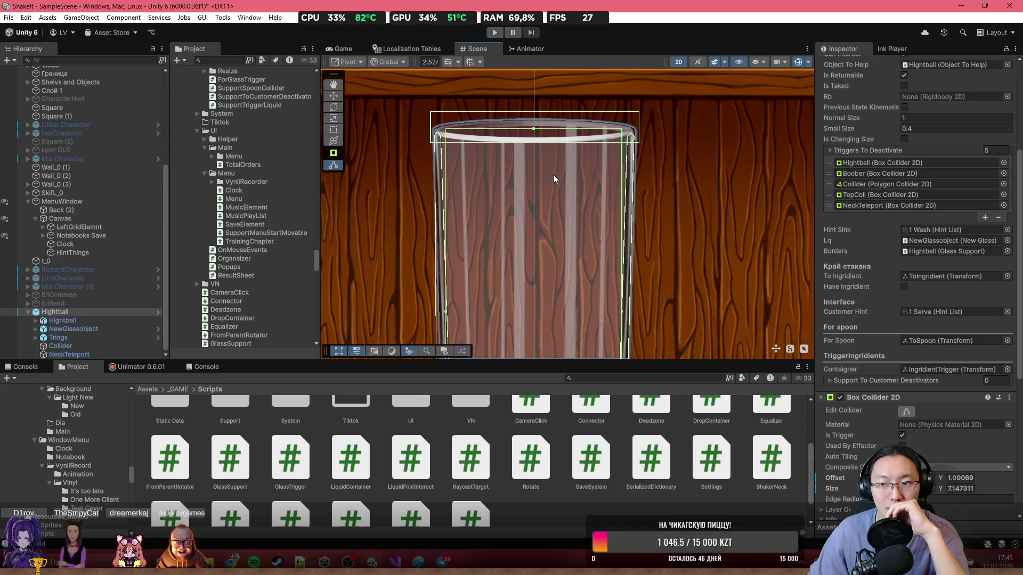
click(905, 413)
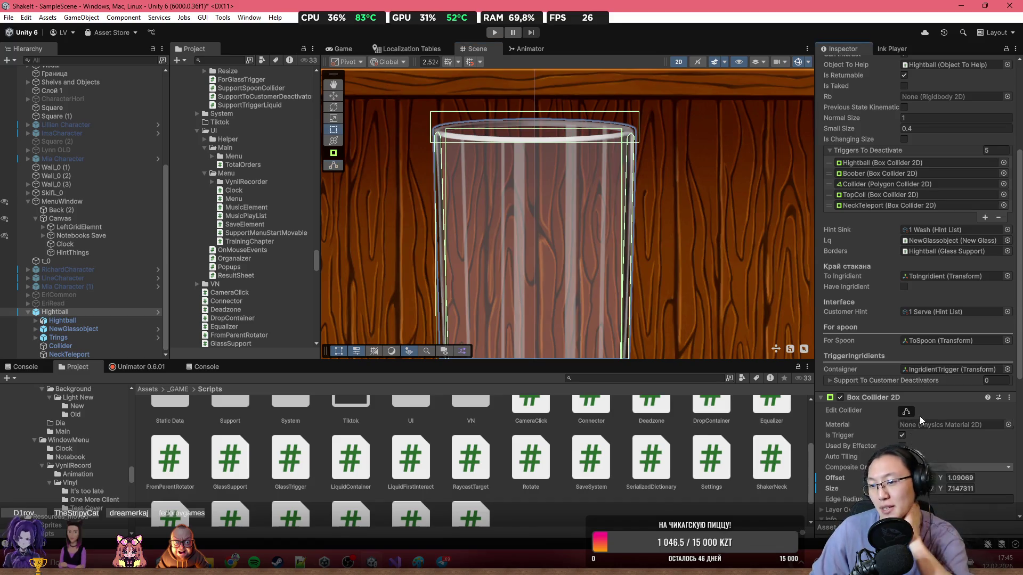
scroll(916, 420, up, 3)
scroll(926, 405, up, 2)
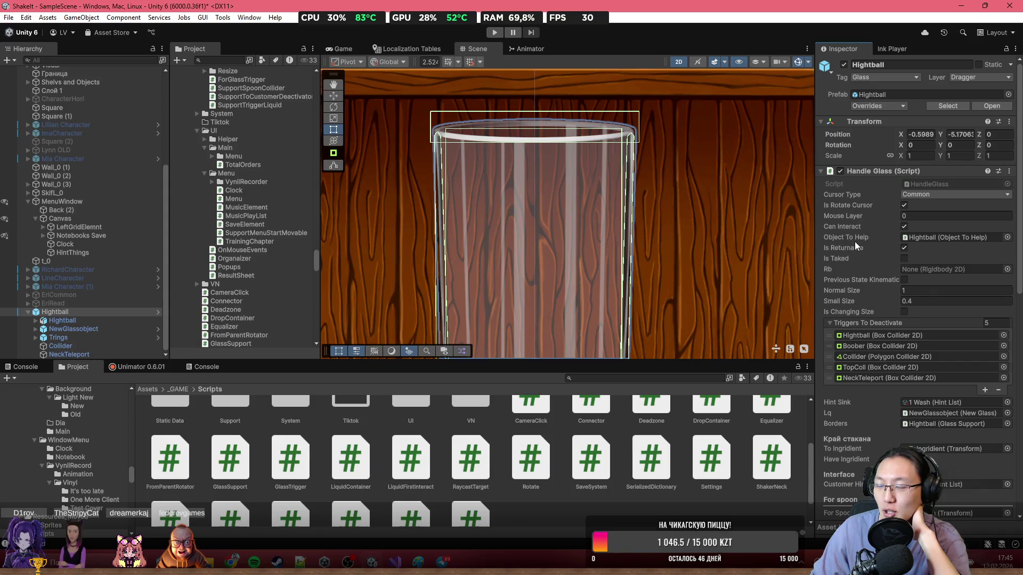
double_click(952, 184)
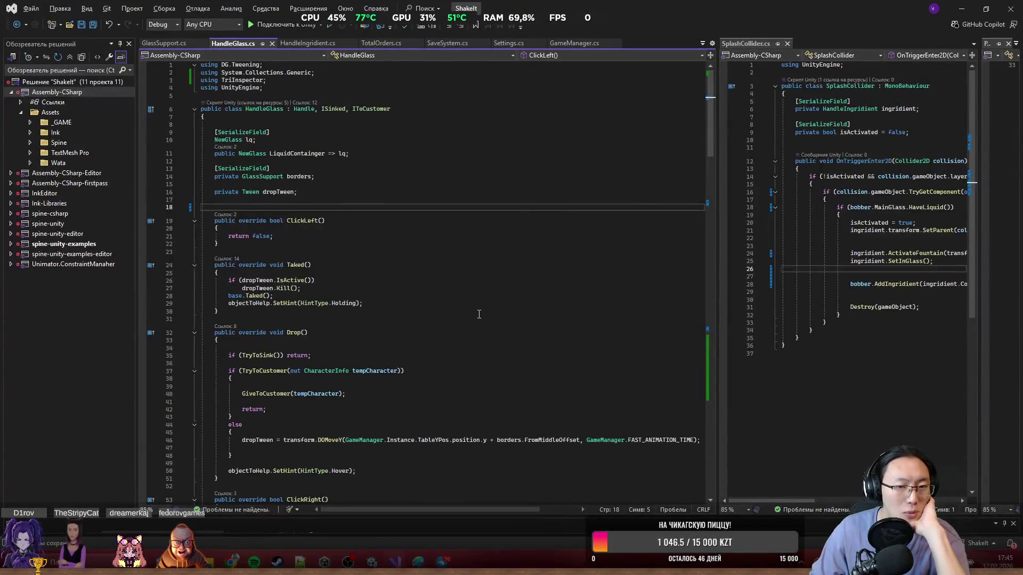
Scroll through HandleGlass.cs and jump to the lq field's declaration.
scroll(479, 319, down, 6)
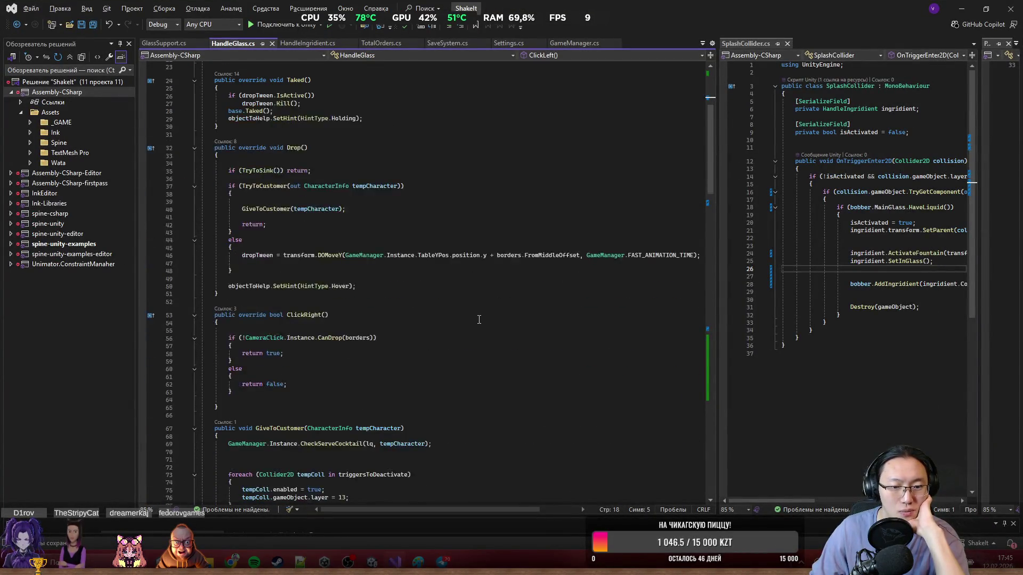
scroll(479, 319, down, 8)
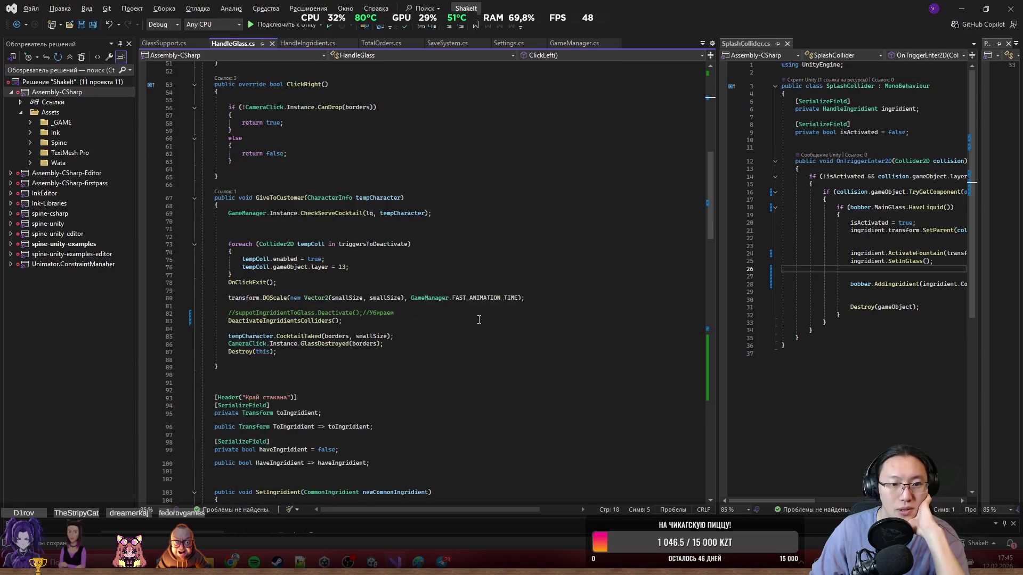
scroll(479, 319, down, 3)
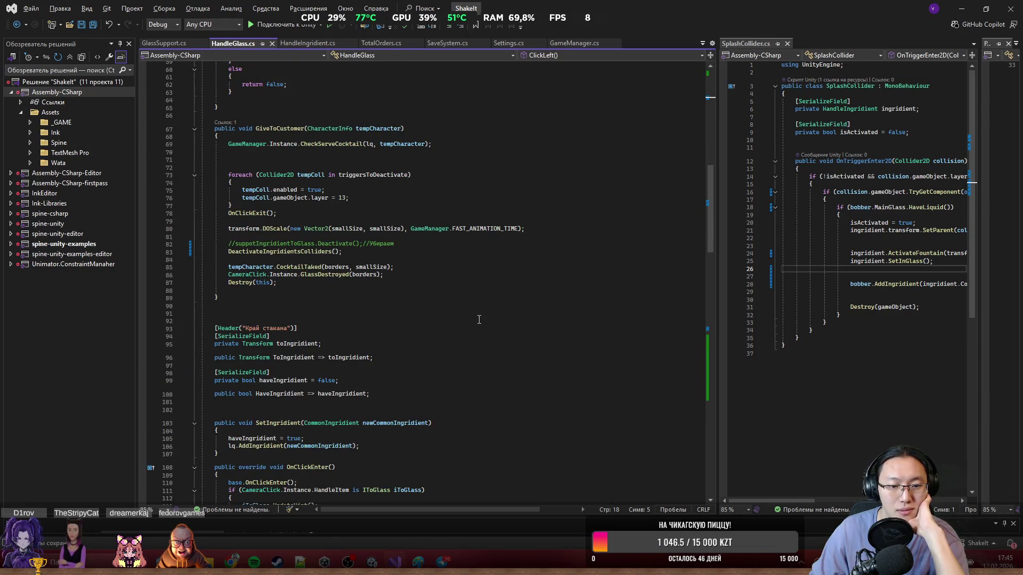
scroll(479, 319, down, 3)
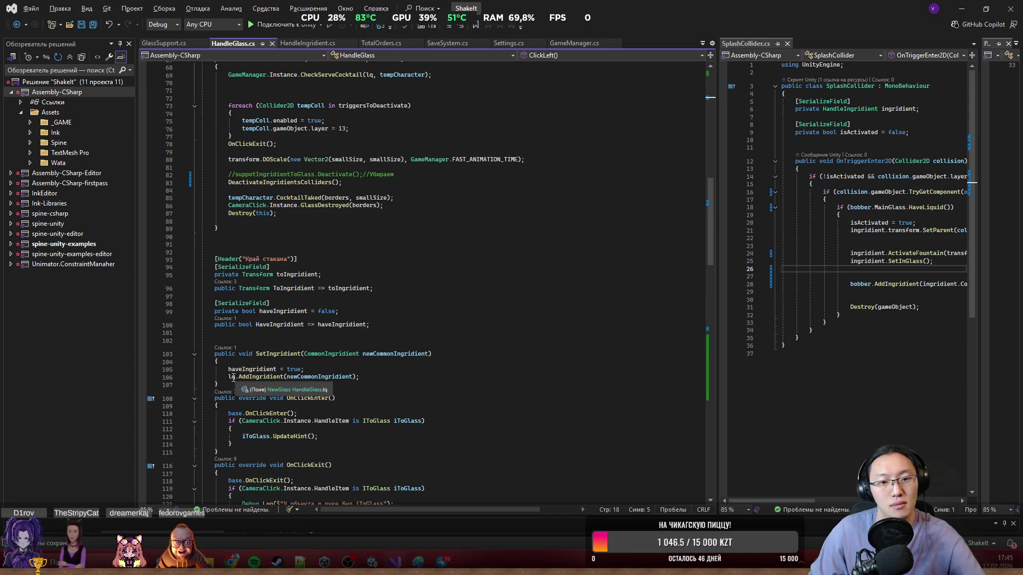
ctrl+click(233, 377)
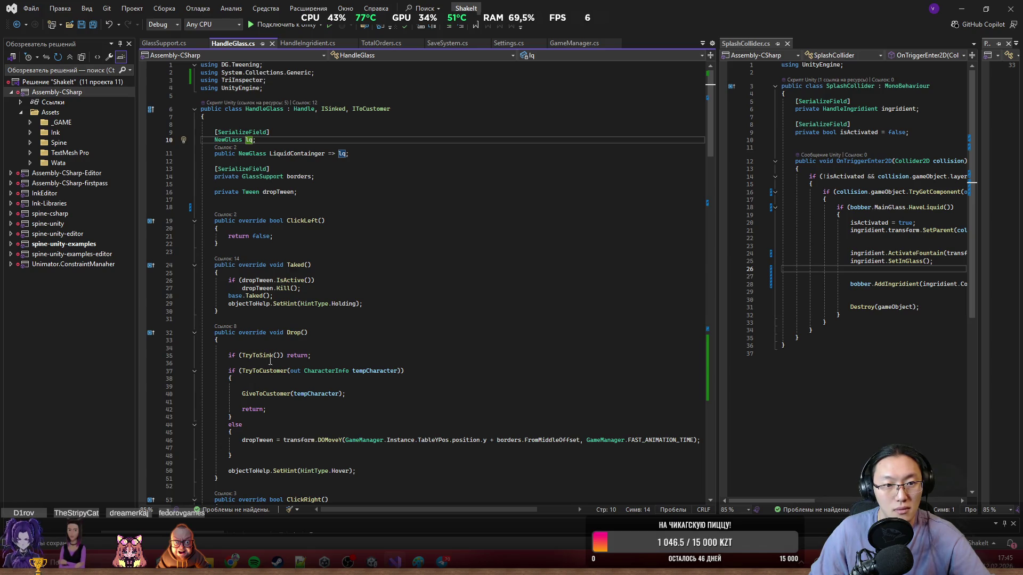
Review OnTriggerEnter2D alongside a widened SplashCollider view, selecting its layer 11 check condition.
scroll(315, 244, down, 5)
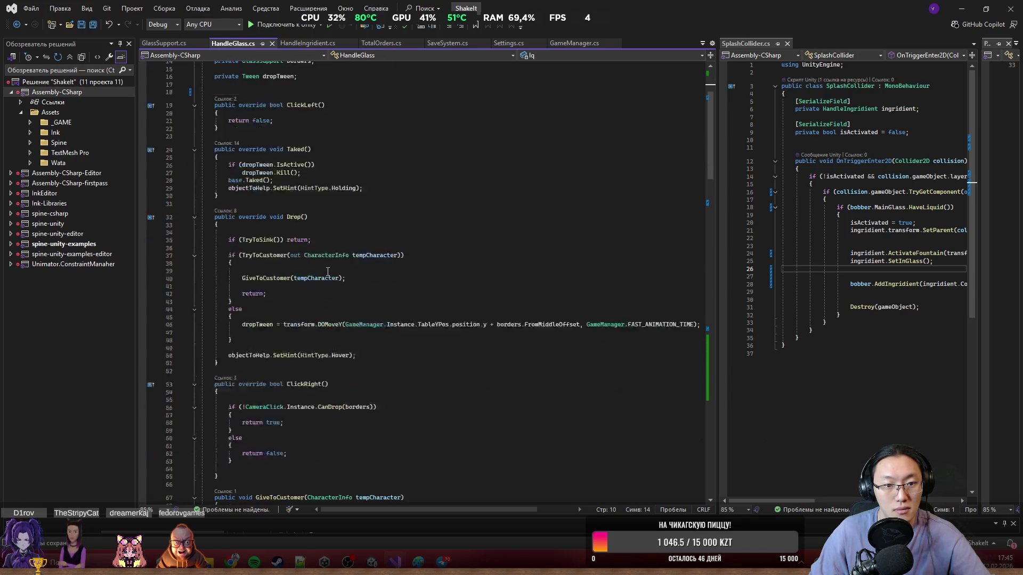
scroll(327, 271, down, 20)
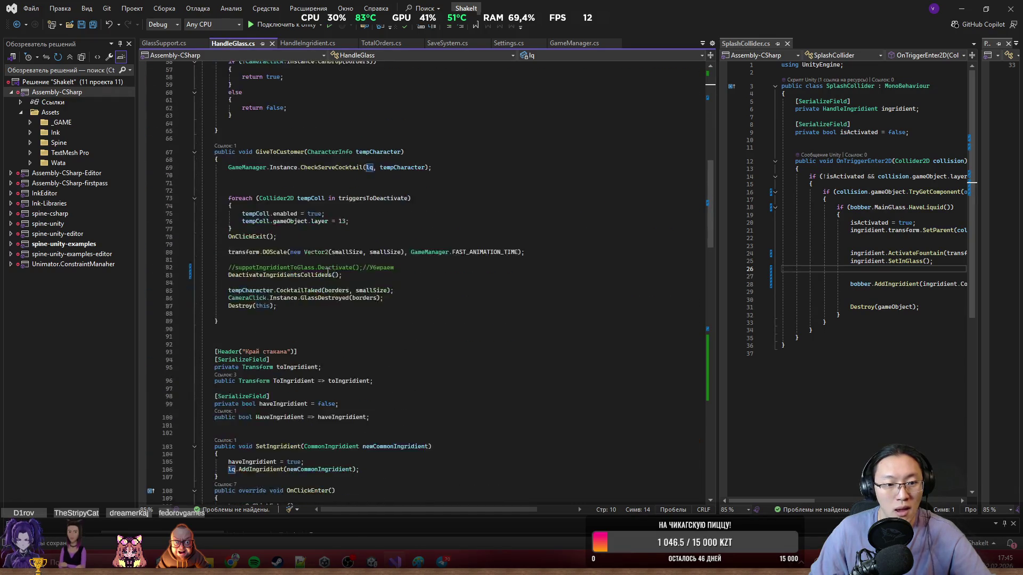
scroll(328, 272, down, 1)
scroll(327, 277, down, 13)
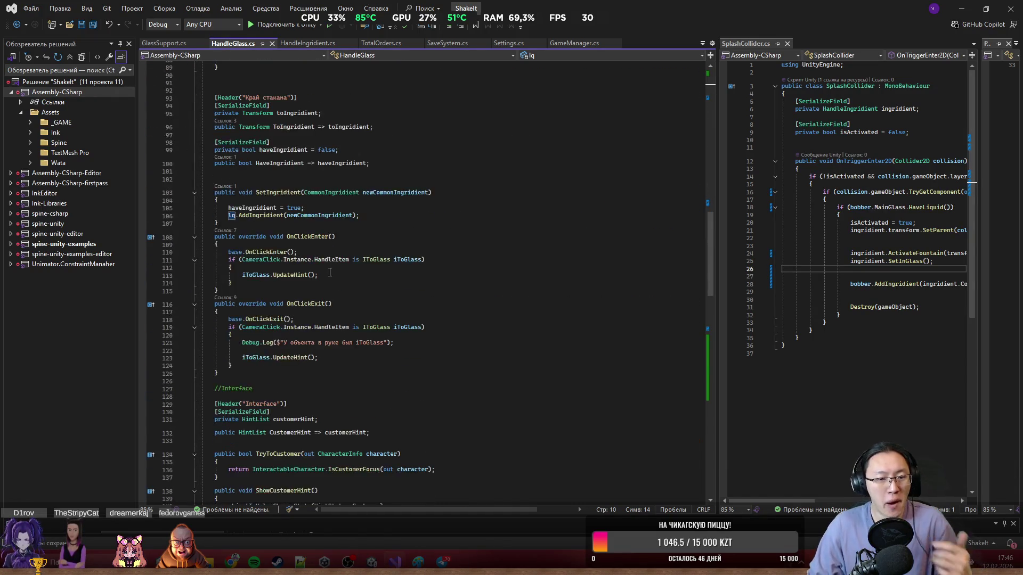
scroll(336, 264, down, 4)
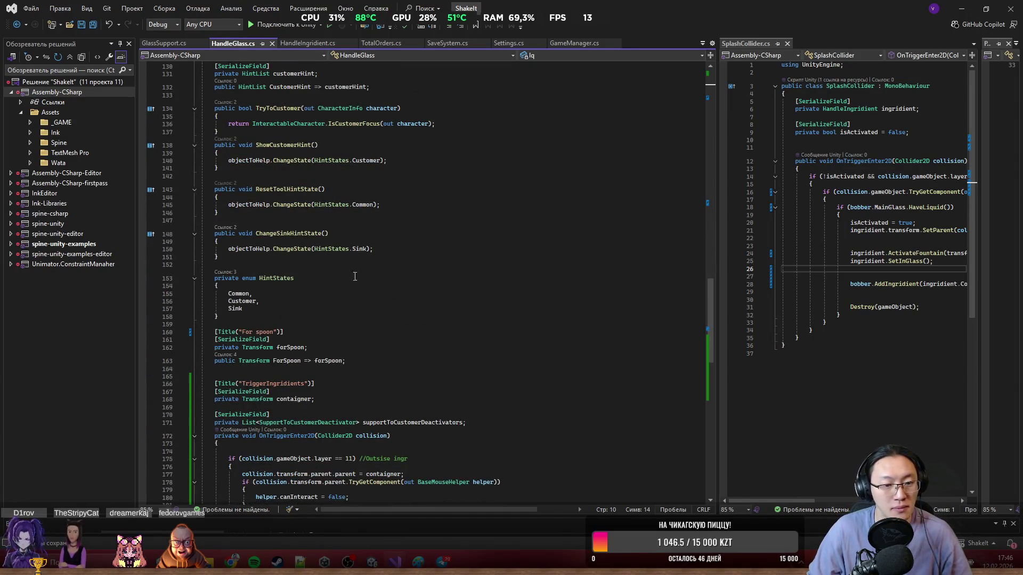
scroll(388, 332, down, 3)
scroll(387, 332, down, 2)
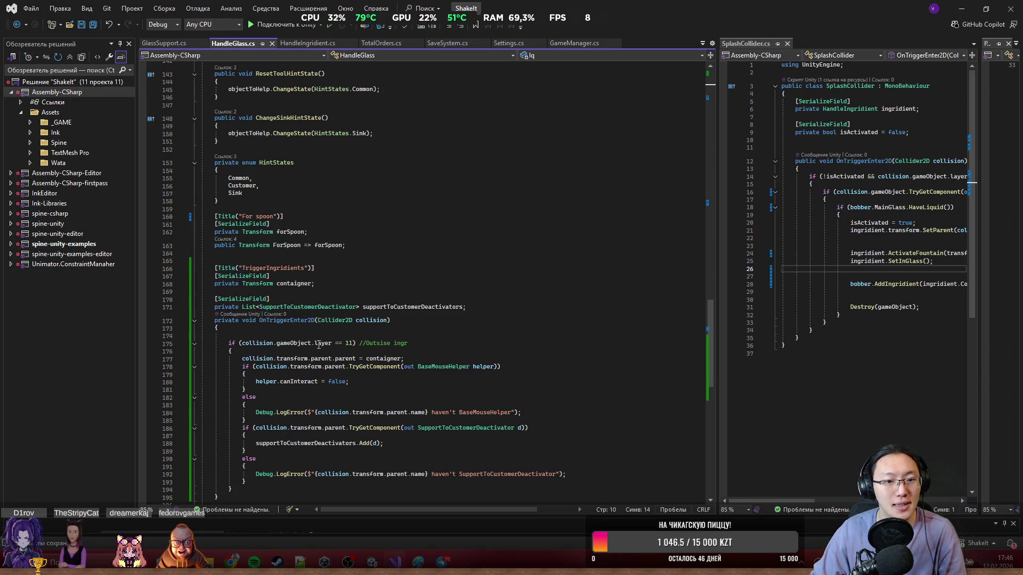
scroll(318, 345, down, 5)
click(474, 361)
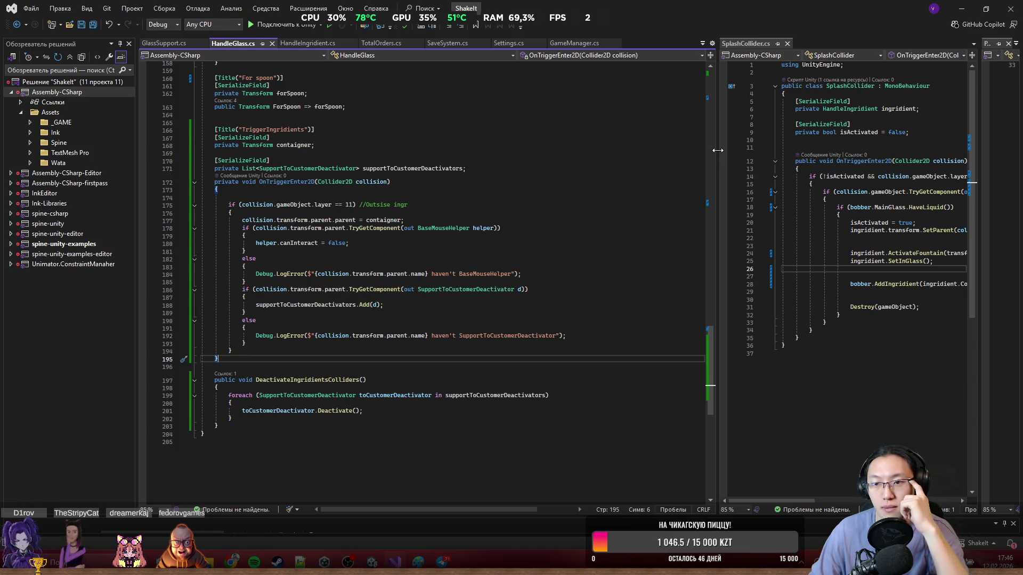
drag(718, 150, 608, 173)
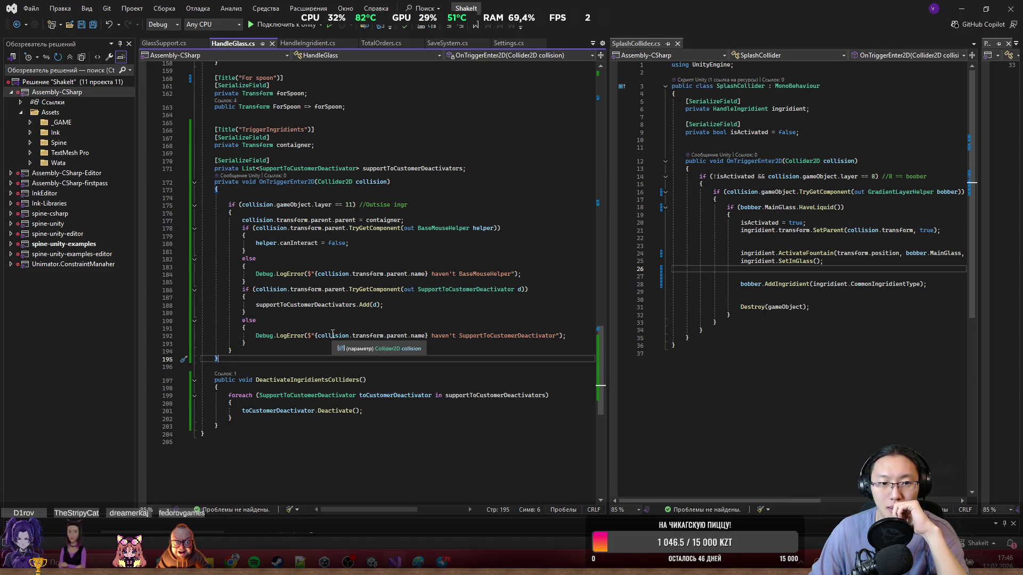
drag(239, 204, 356, 205)
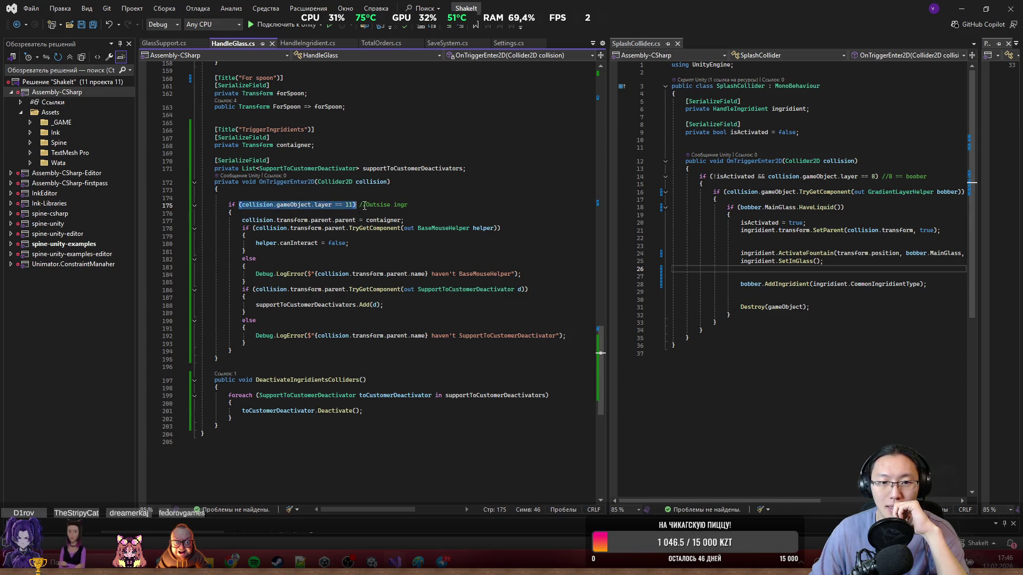